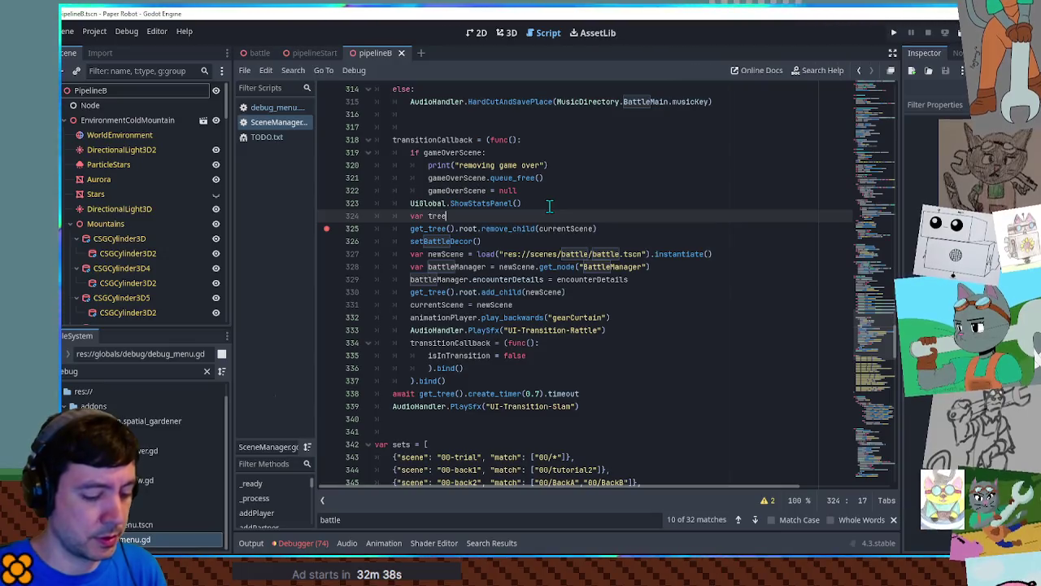
Assign get_tree().root to 'var treeRoot =' on line 324.
{"action": "left_click_drag", "start_coordinate": [410, 229], "coordinate": [477, 230]}
{"action": "key", "text": "ctrl+c"}
{"action": "left_click", "coordinate": [488, 216]}
{"action": "key", "text": "ctrl+v"}
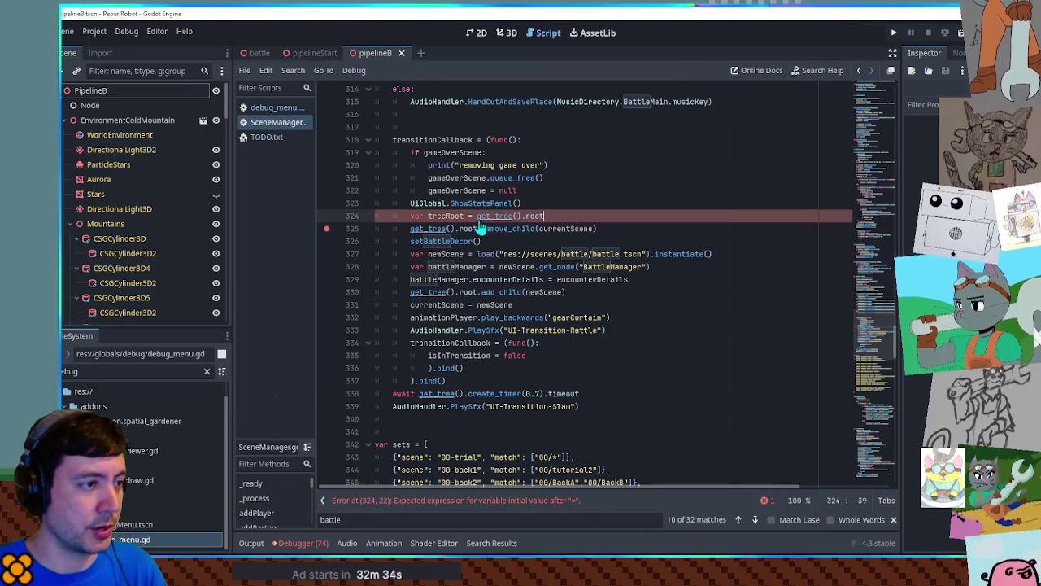
Replace get_tree().root with treeRoot on lines 325 and 330.
{"action": "key", "text": "ctrl+c"}
{"action": "left_click_drag", "start_coordinate": [410, 229], "coordinate": [477, 229]}
{"action": "key", "text": "ctrl+v"}
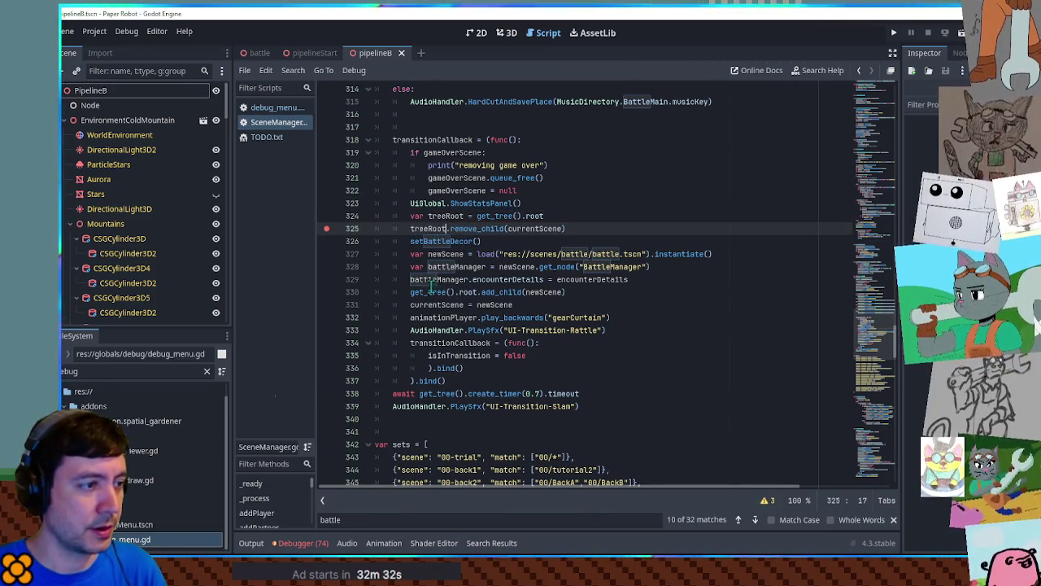
{"action": "double_click", "coordinate": [424, 293]}
{"action": "key", "text": "ctrl+v"}
Save the script and launch the game in debug with F5.
{"action": "key", "text": "ctrl+s"}
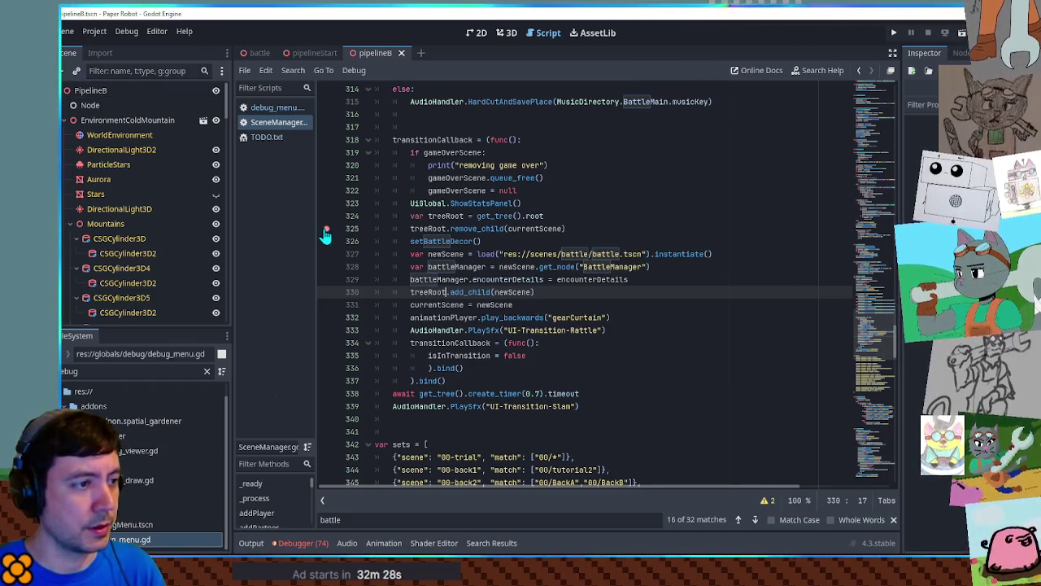
{"action": "left_click", "coordinate": [596, 203]}
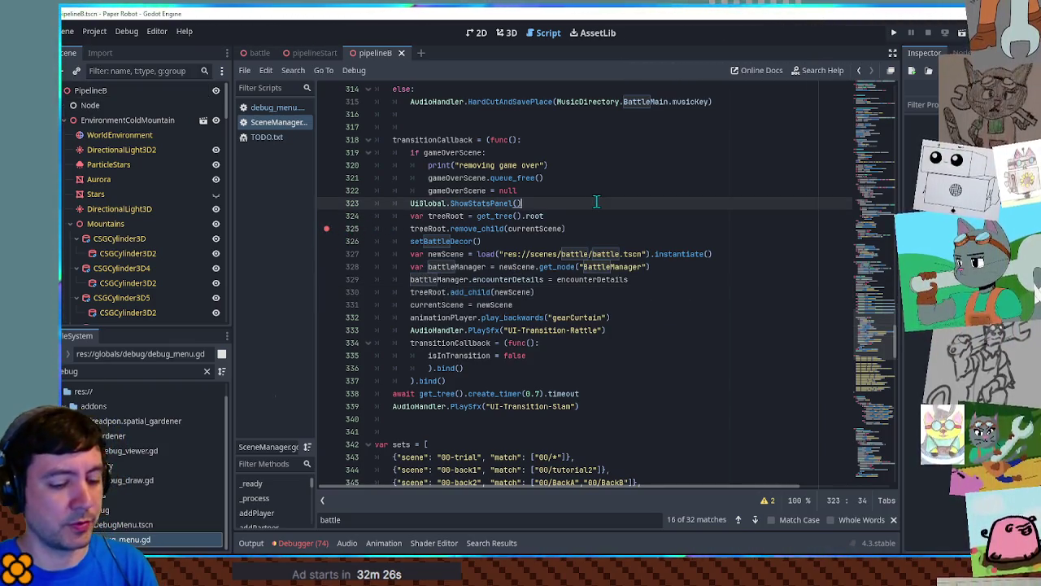
{"action": "key", "text": "F5"}
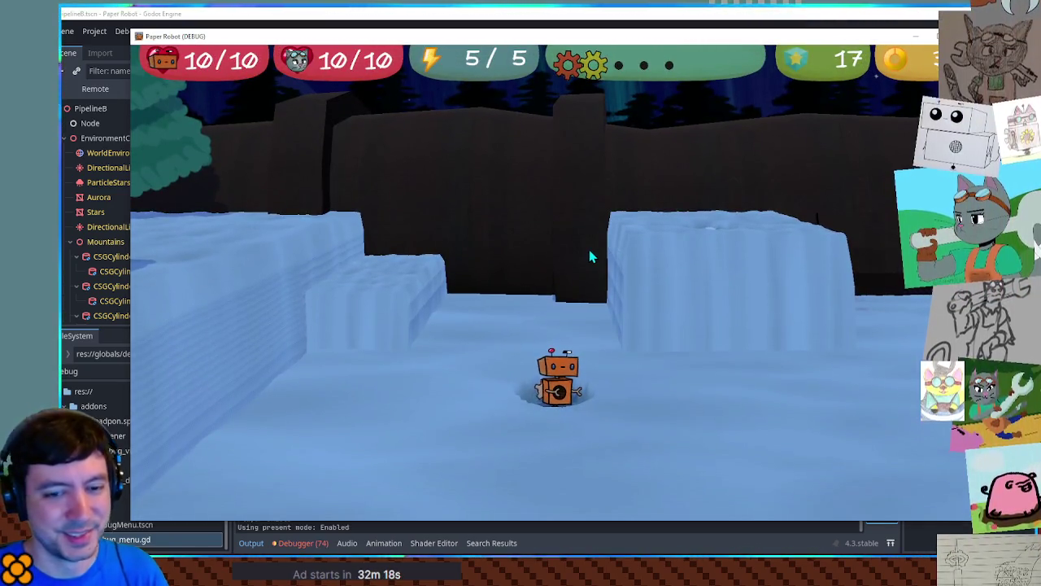
Start a custom battle with Piggle as Enemy 1 and 2 in the 00-back2 set.
{"action": "key", "text": "grave"}
{"action": "left_click", "coordinate": [451, 82]}
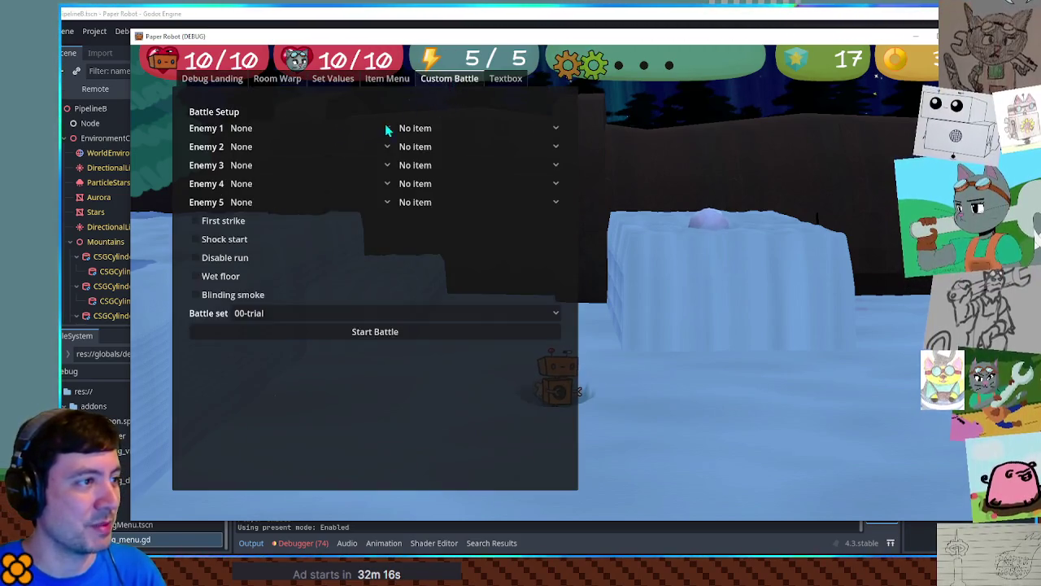
{"action": "left_click", "coordinate": [325, 128]}
{"action": "left_click", "coordinate": [287, 127]}
{"action": "left_click", "coordinate": [283, 147]}
{"action": "left_click", "coordinate": [290, 140]}
{"action": "left_click", "coordinate": [297, 313]}
{"action": "left_click", "coordinate": [299, 279]}
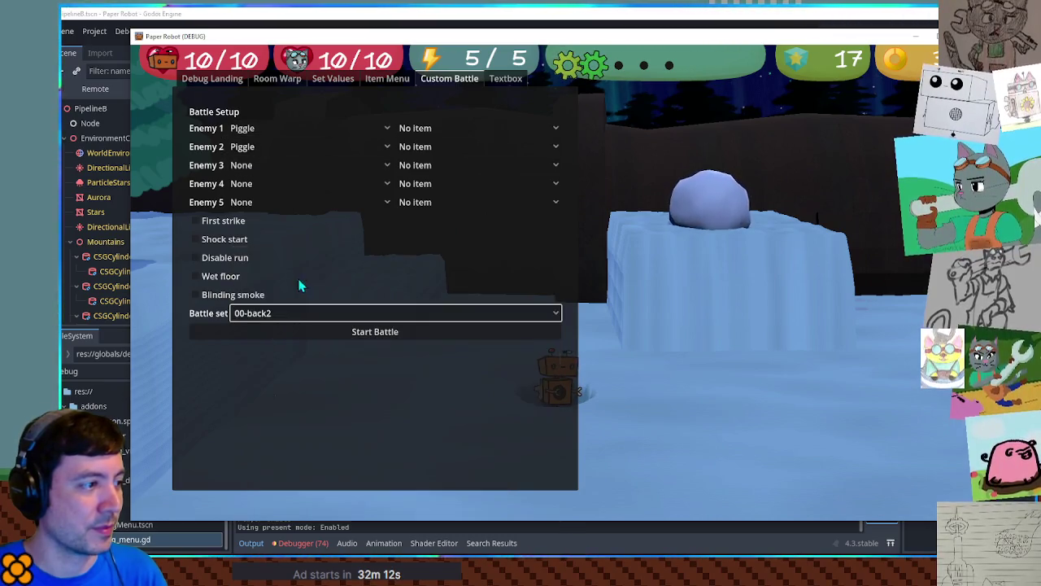
{"action": "left_click", "coordinate": [293, 328]}
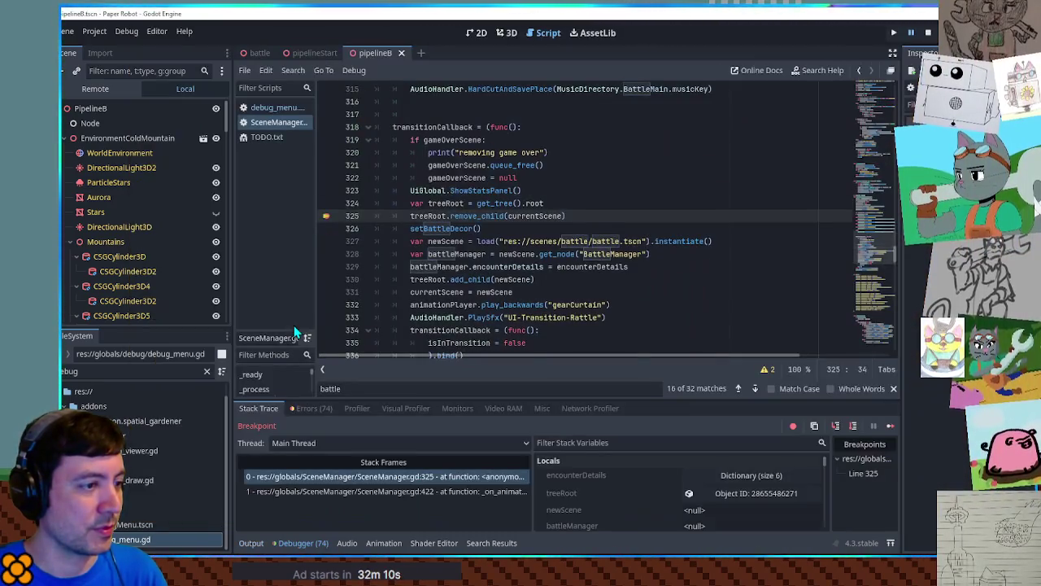
Inspect the treeRoot object in Locals at the line 325 breakpoint.
{"action": "key", "text": "Up"}
{"action": "key", "text": "Up"}
{"action": "key", "text": "Up"}
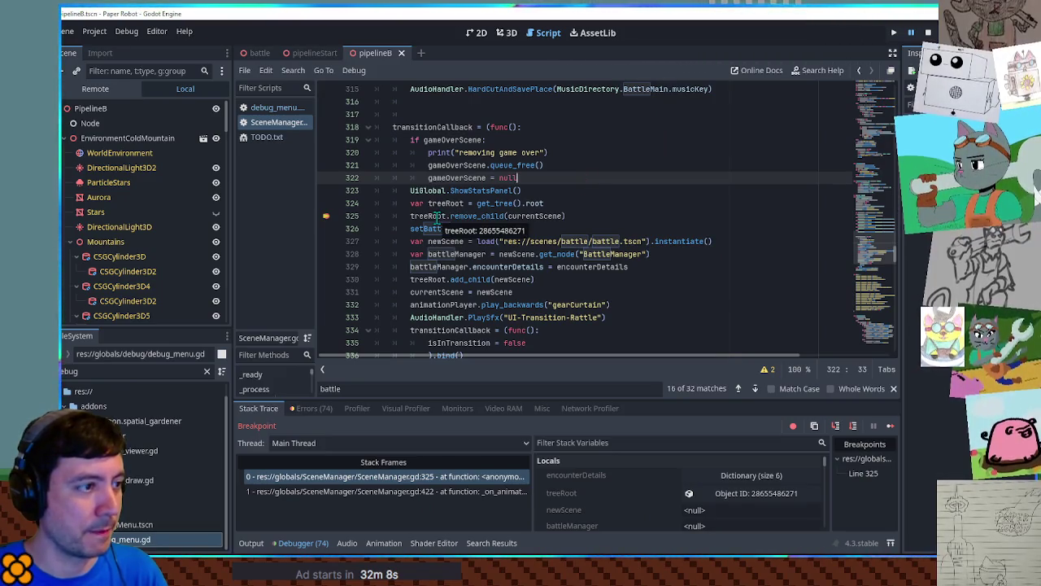
{"action": "left_click", "coordinate": [437, 216]}
{"action": "scroll", "coordinate": [668, 471], "scroll_direction": "down", "scroll_amount": 1}
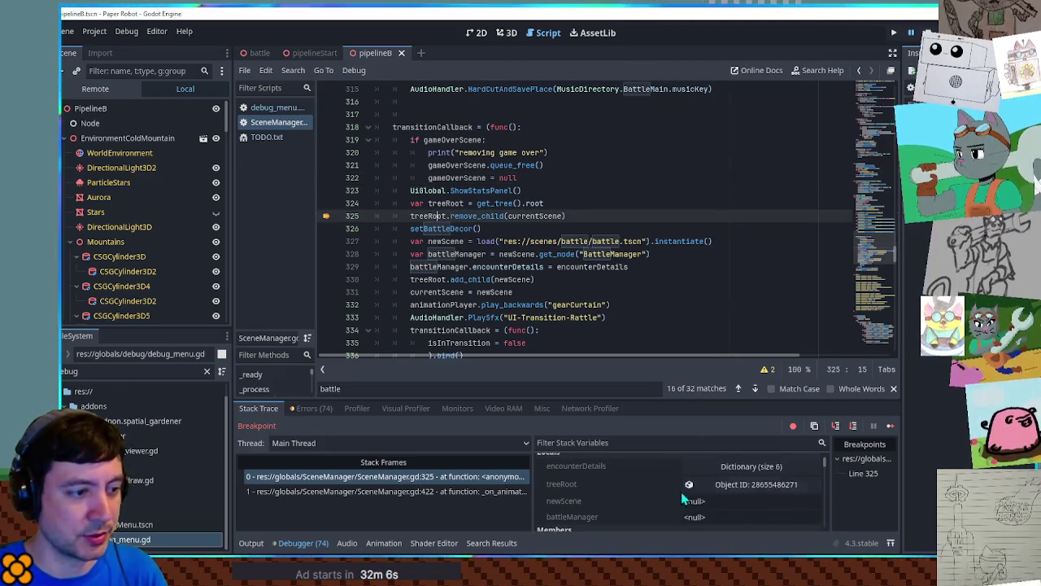
{"action": "left_click", "coordinate": [730, 487]}
{"action": "left_click", "coordinate": [730, 485]}
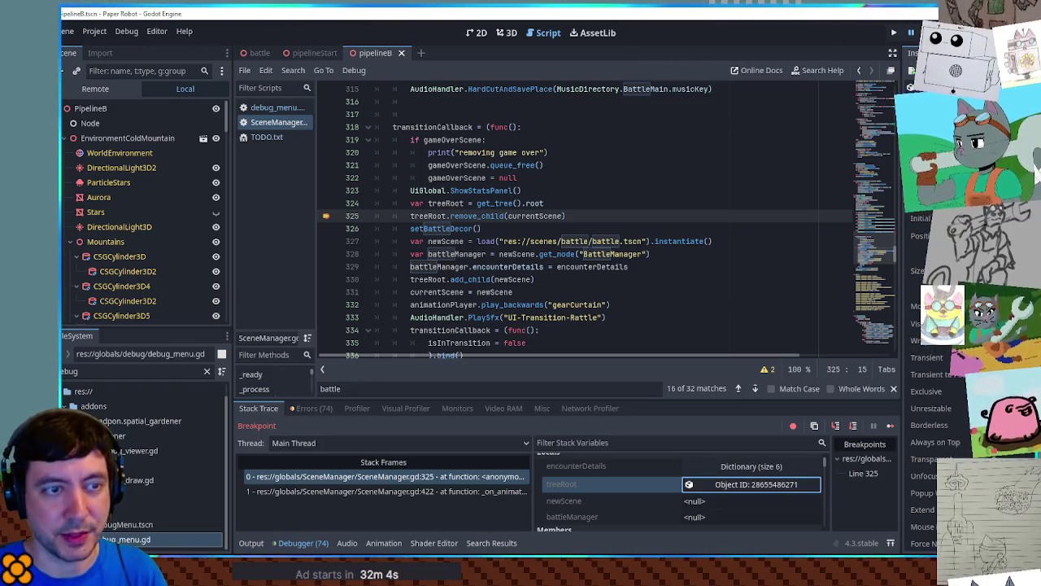
{"action": "scroll", "coordinate": [927, 407], "scroll_direction": "down", "scroll_amount": 5}
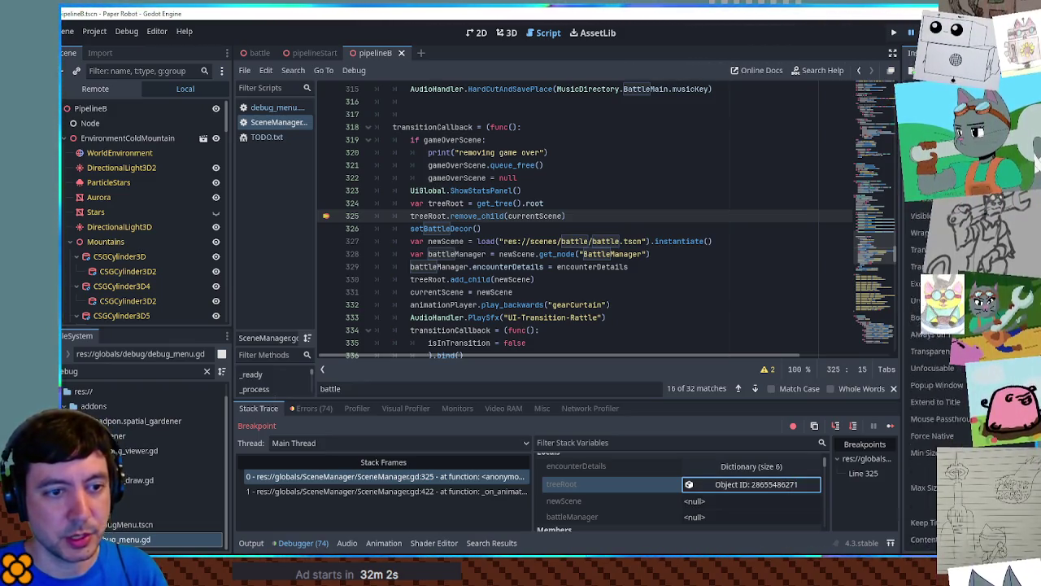
{"action": "scroll", "coordinate": [946, 324], "scroll_direction": "up", "scroll_amount": 5}
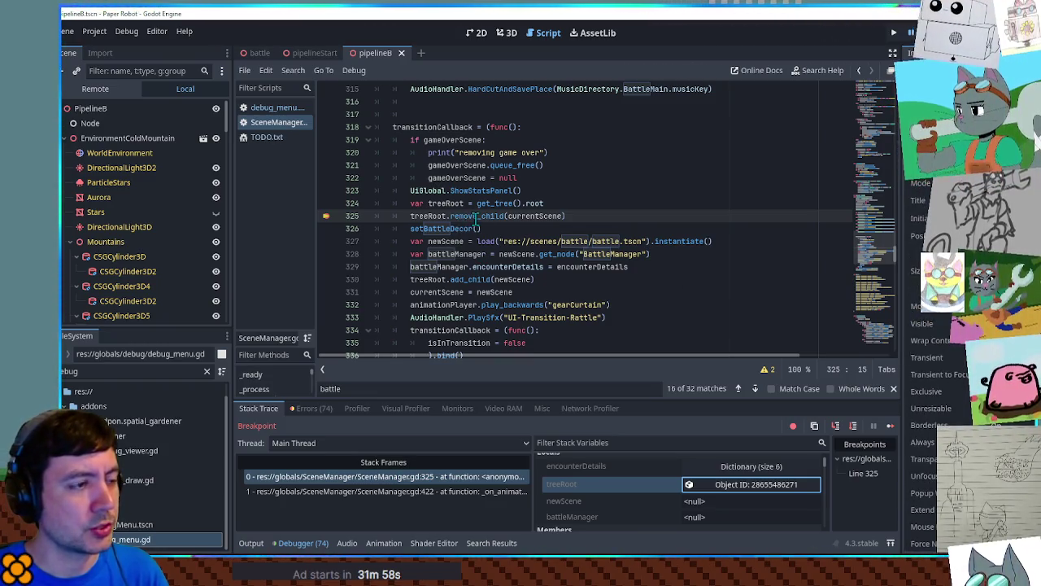
{"action": "mouse_move", "coordinate": [535, 216]}
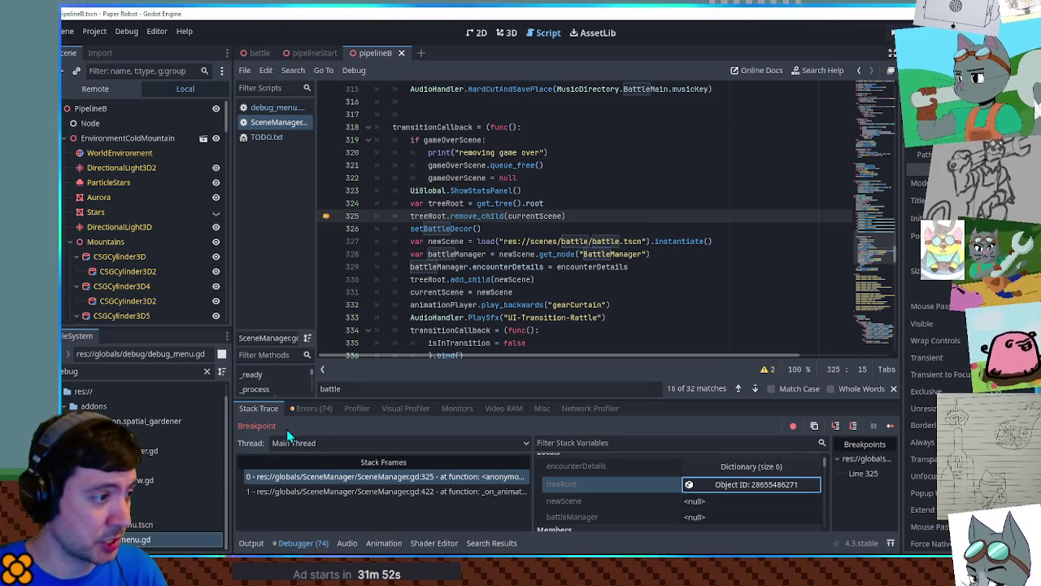
Clear the debugger's error list and continue execution past the breakpoint.
{"action": "left_click", "coordinate": [309, 408]}
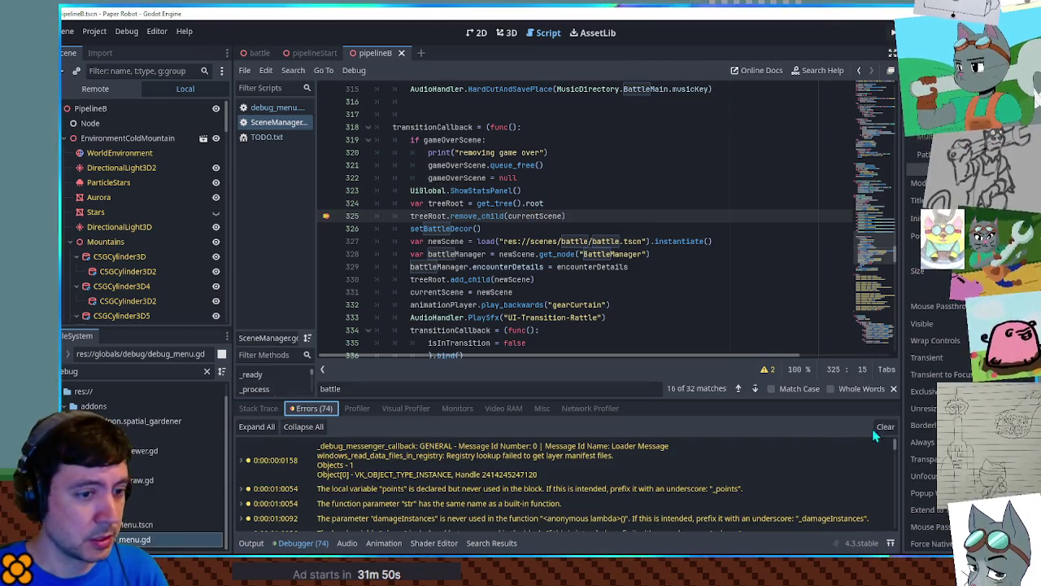
{"action": "left_click_drag", "start_coordinate": [893, 445], "coordinate": [900, 535]}
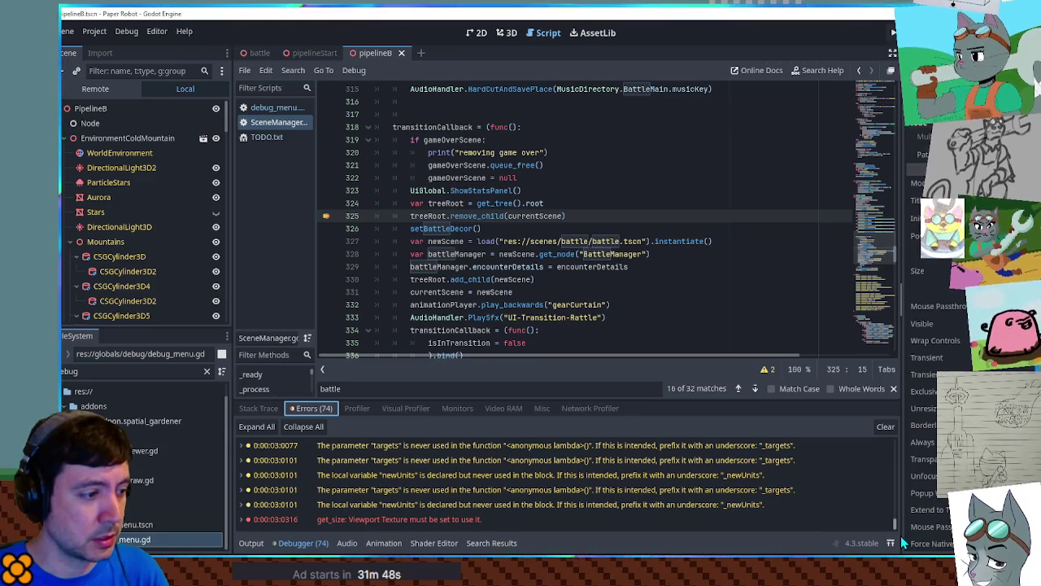
{"action": "left_click", "coordinate": [886, 427]}
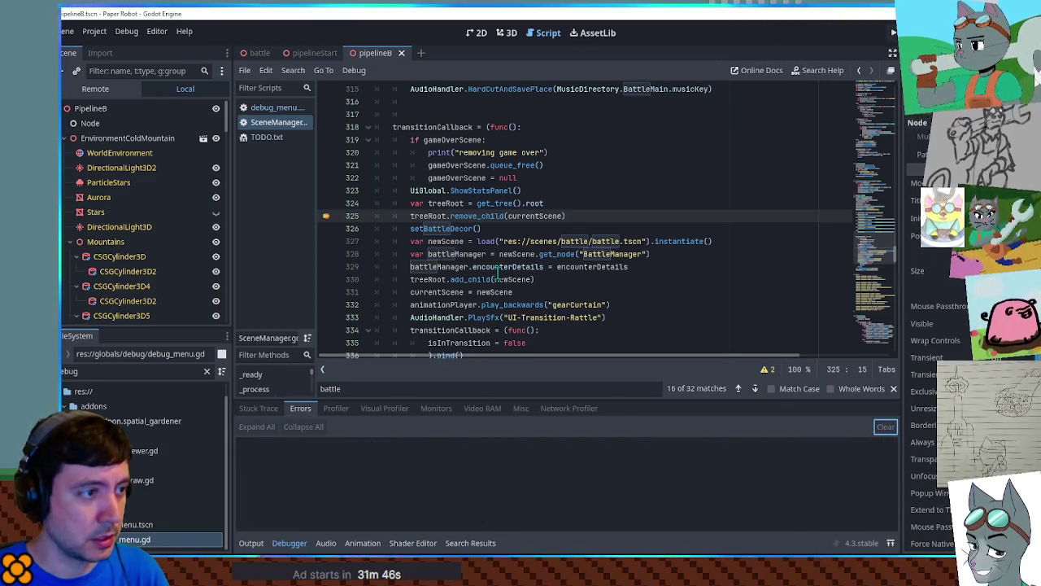
{"action": "left_click", "coordinate": [645, 215]}
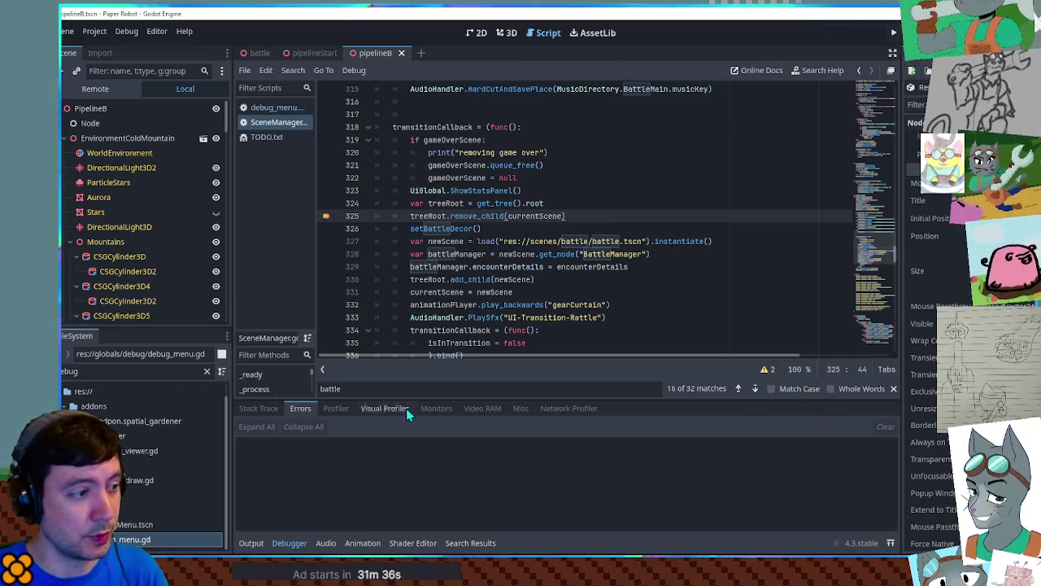
{"action": "left_click", "coordinate": [266, 411]}
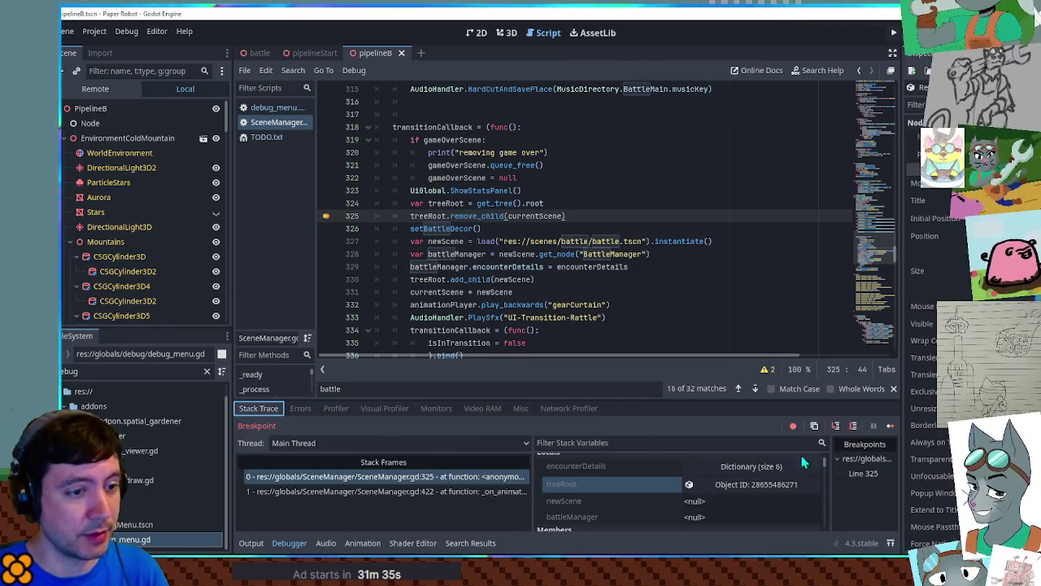
{"action": "left_click", "coordinate": [854, 425]}
{"action": "left_click", "coordinate": [434, 215]}
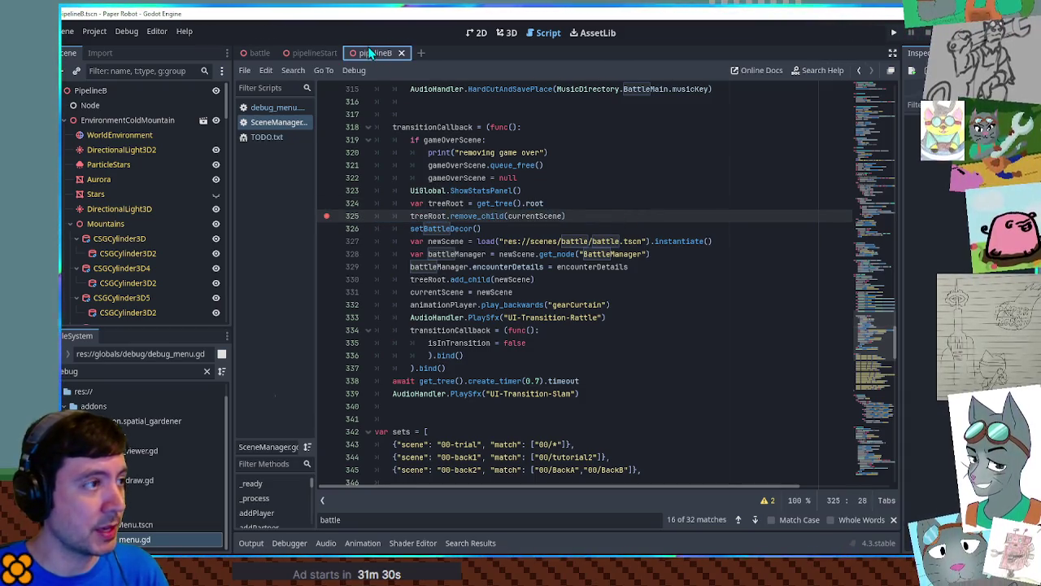
Filter FileSystem for 'backa', open BackA.tscn and run it with F6.
{"action": "left_click", "coordinate": [106, 371]}
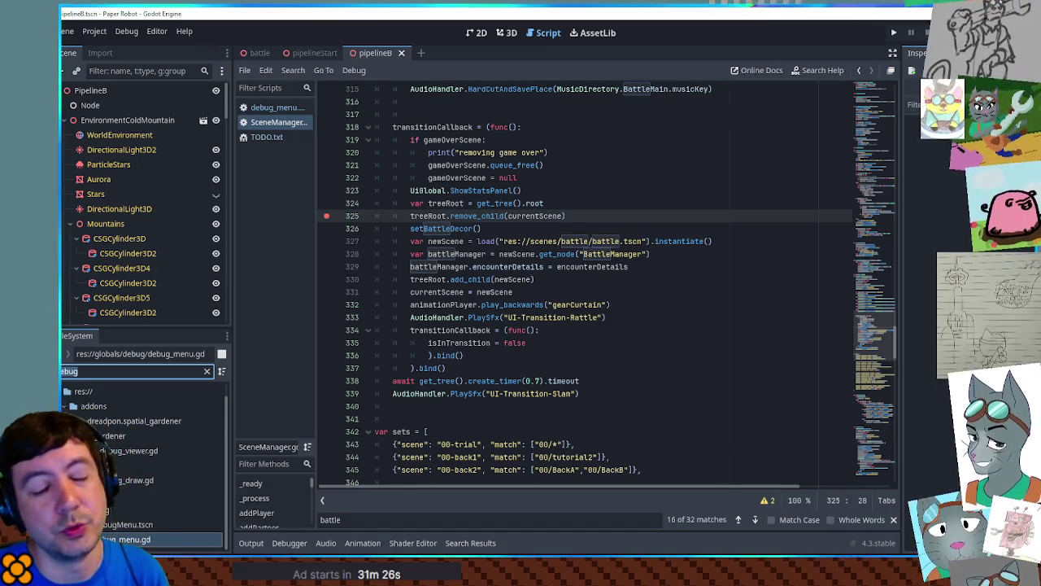
{"action": "key", "text": "ctrl+a"}
{"action": "type", "text": "backa"}
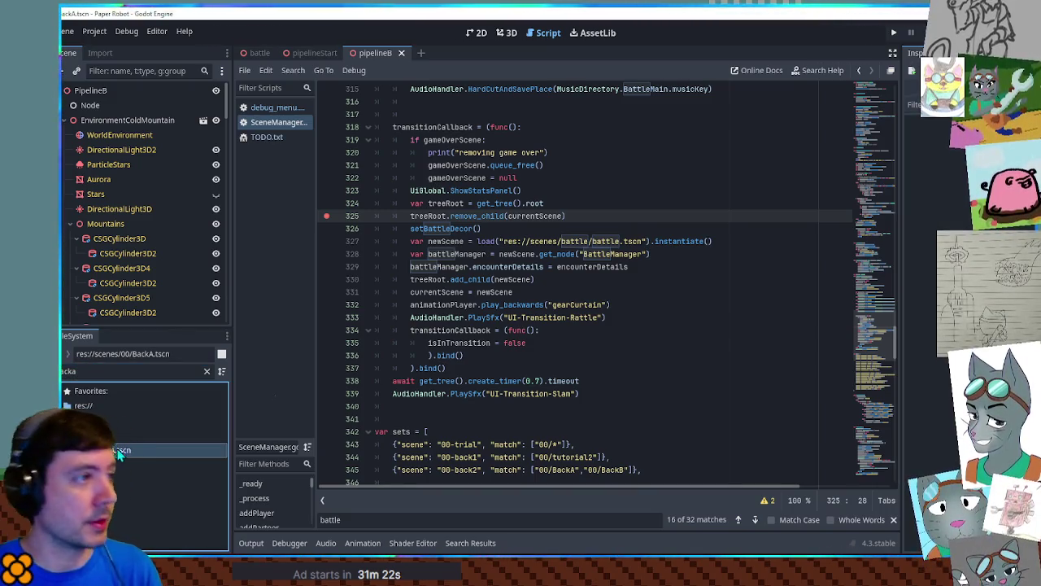
{"action": "double_click", "coordinate": [126, 450]}
{"action": "key", "text": "F6"}
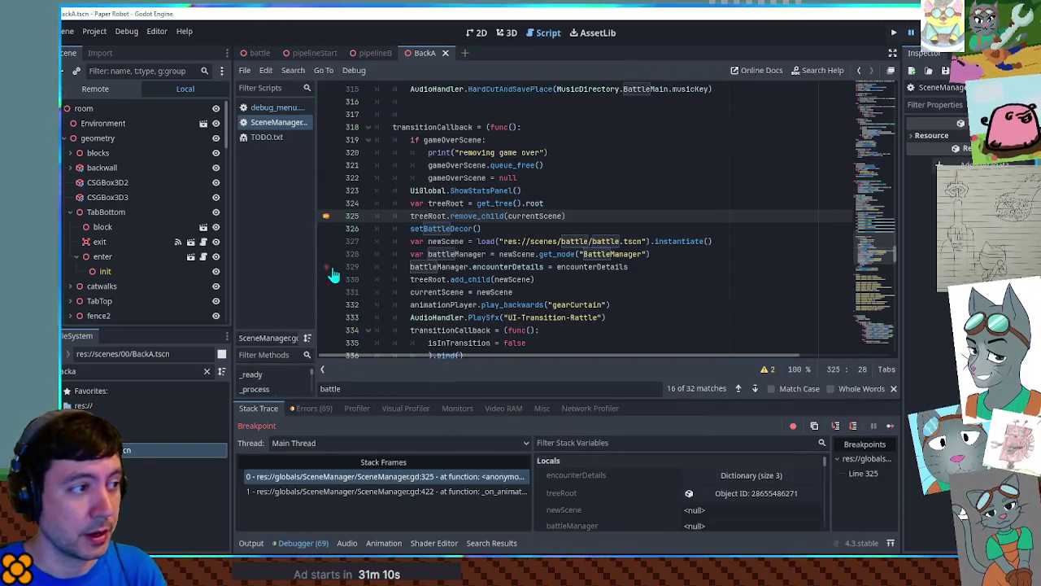
Step past line 325, remove its breakpoint, and restart the game fresh.
{"action": "left_click", "coordinate": [853, 425]}
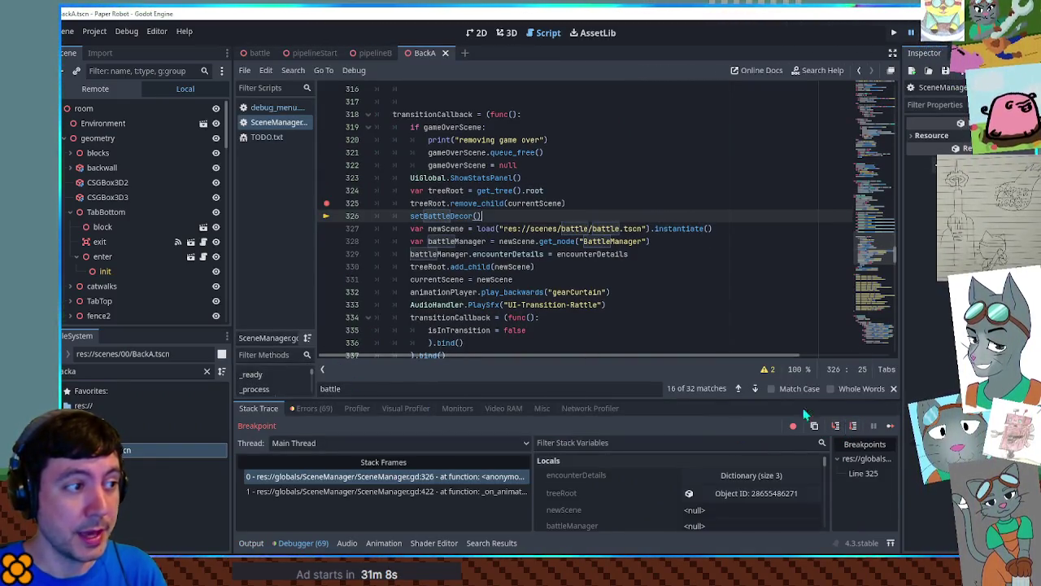
{"action": "left_click", "coordinate": [326, 203]}
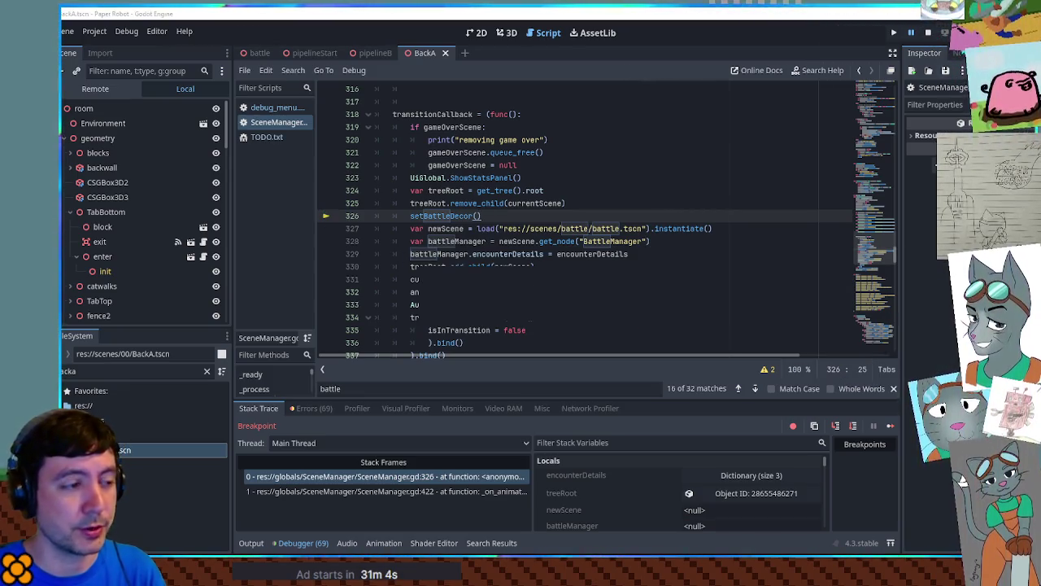
{"action": "key", "text": "F12"}
{"action": "key", "text": "F5"}
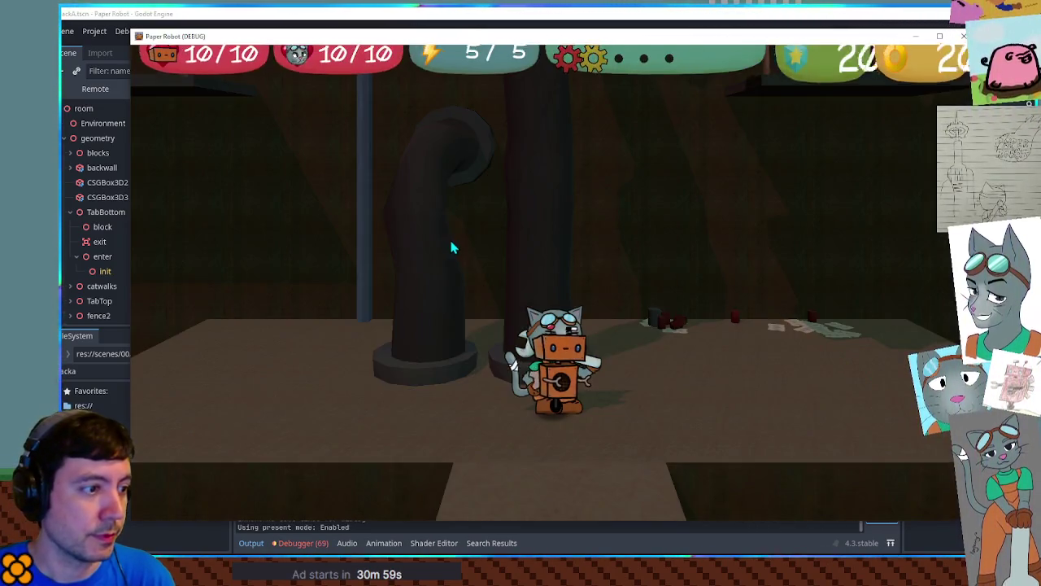
Play a PiggleBalloon custom battle in 01-cave, then close the game and return to 3D view.
{"action": "key", "text": "F1"}
{"action": "left_click", "coordinate": [449, 78]}
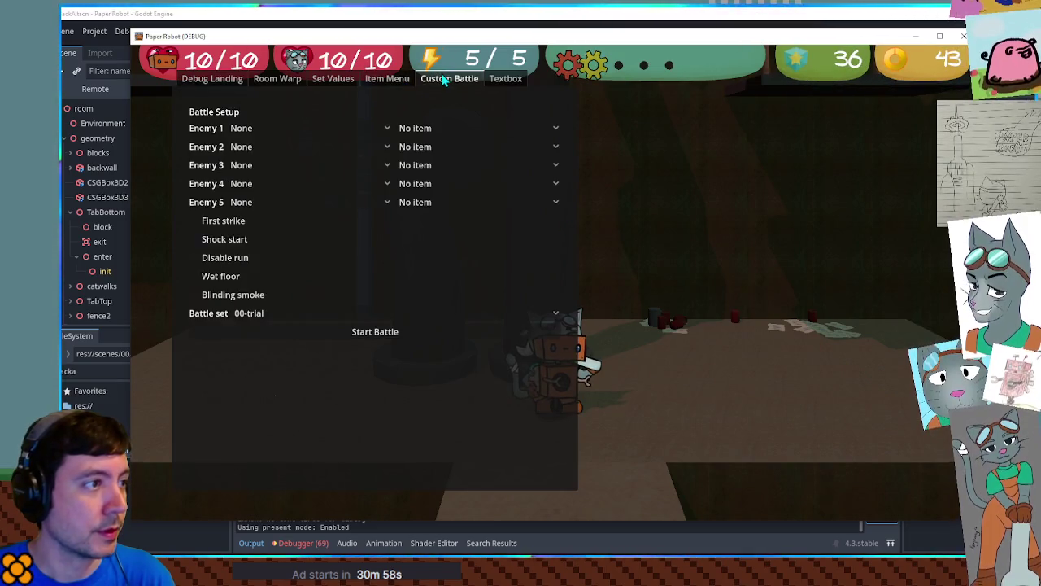
{"action": "left_click", "coordinate": [246, 130]}
{"action": "left_click", "coordinate": [249, 137]}
{"action": "left_click", "coordinate": [274, 313]}
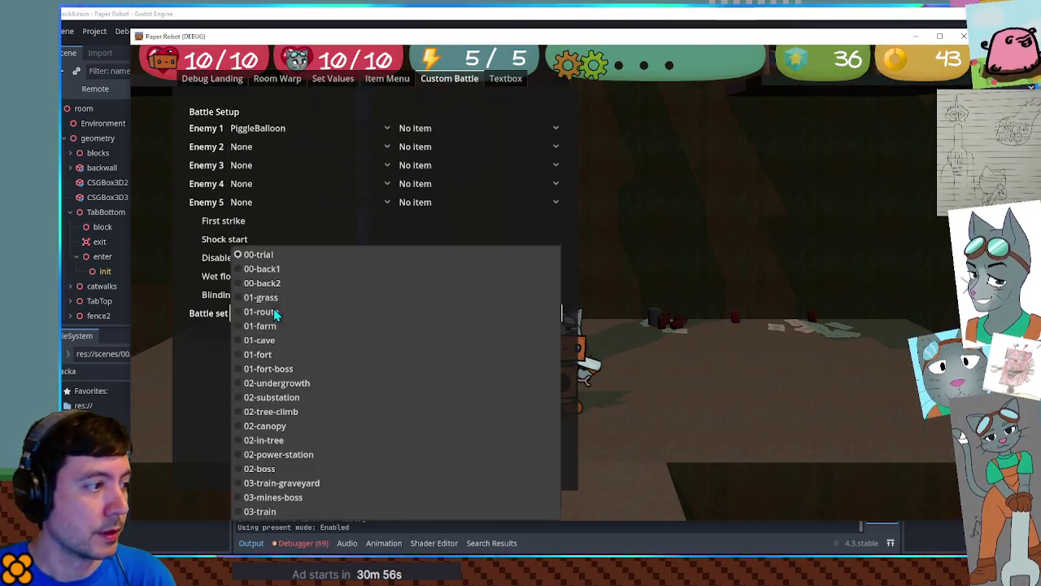
{"action": "left_click", "coordinate": [285, 340]}
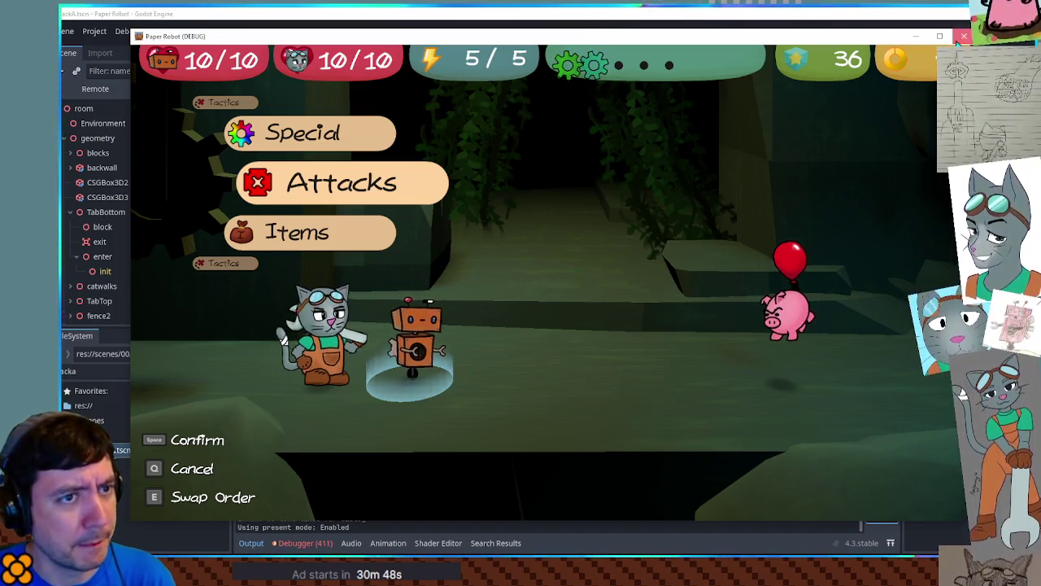
{"action": "left_click", "coordinate": [964, 37]}
{"action": "left_click", "coordinate": [508, 39]}
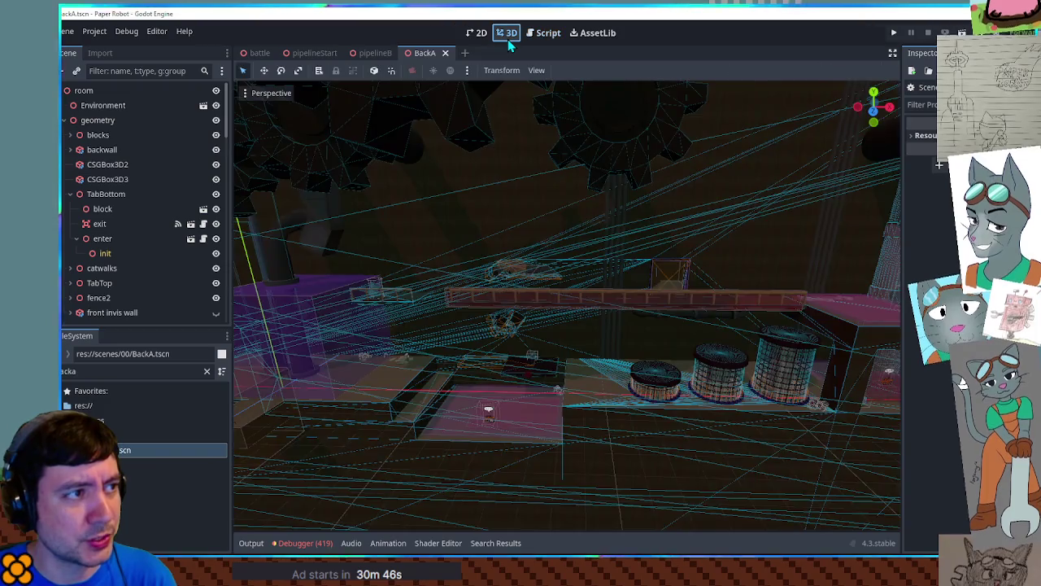
Switch to the pipelineB scene and orbit around the snowman and robot.
{"action": "left_click", "coordinate": [374, 53]}
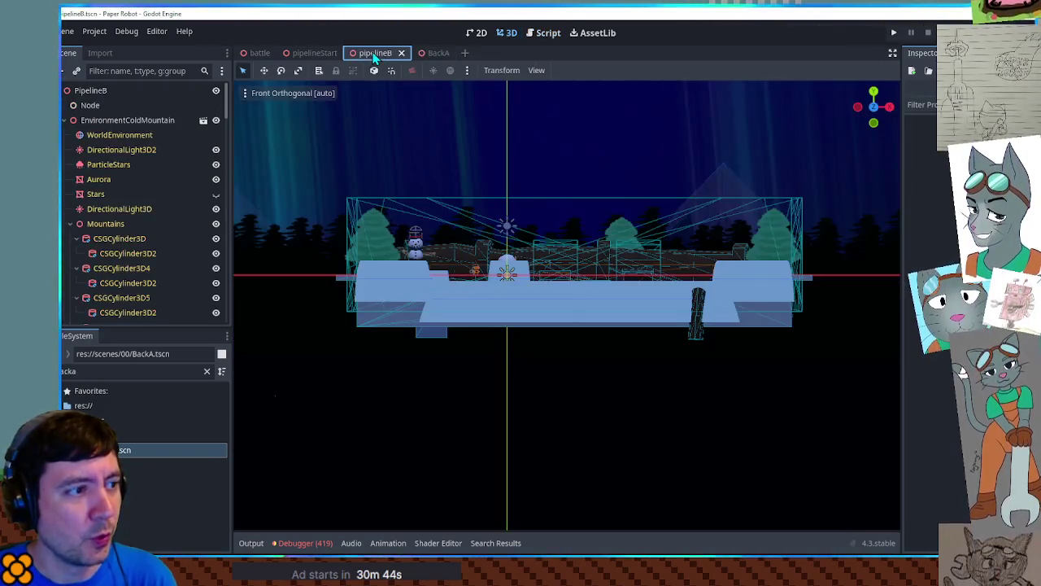
{"action": "scroll", "coordinate": [595, 290], "scroll_direction": "up", "scroll_amount": 5}
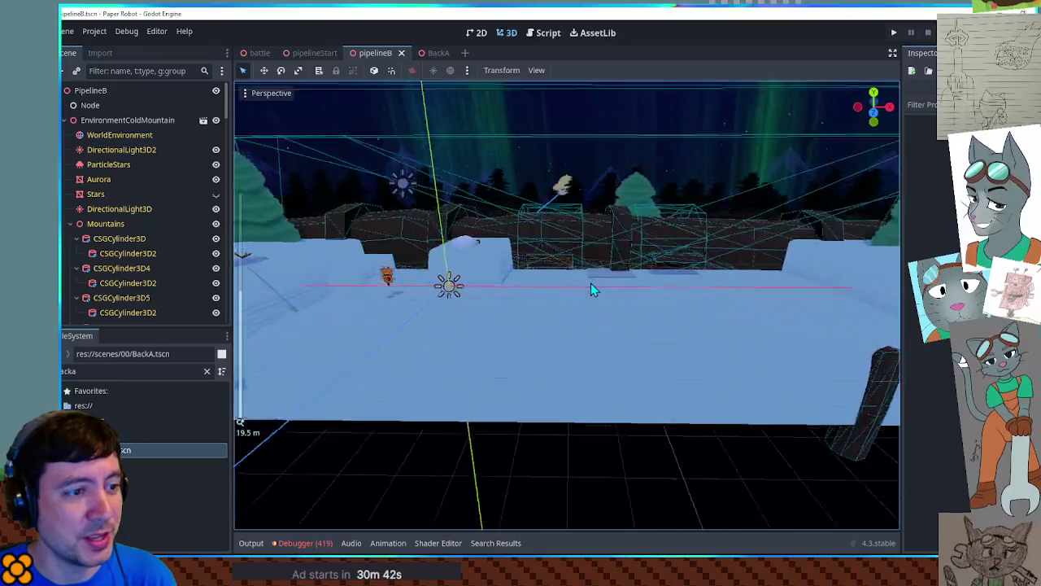
{"action": "left_click_drag", "start_coordinate": [724, 308], "coordinate": [726, 290]}
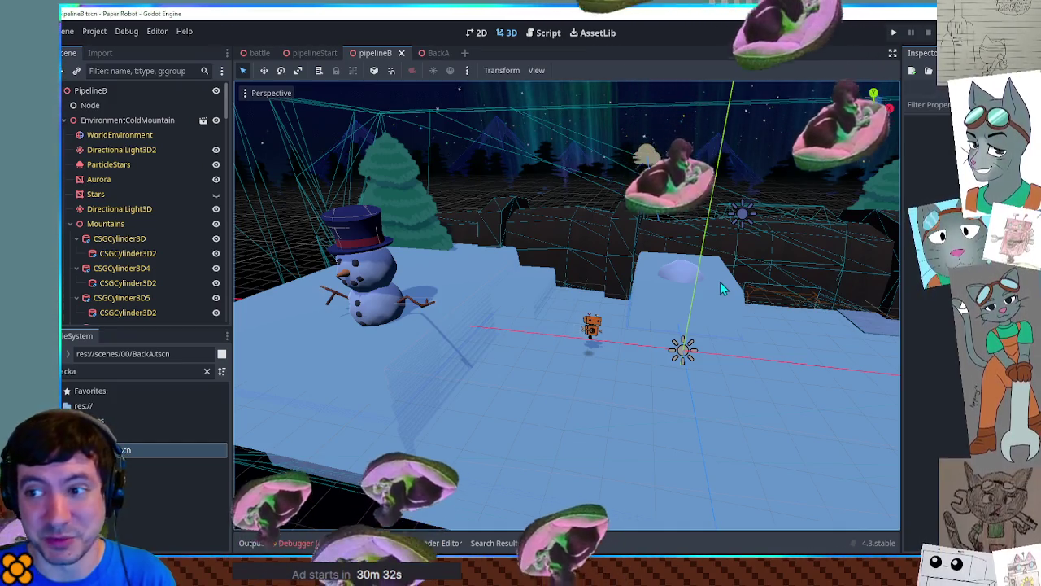
{"action": "left_click", "coordinate": [318, 382]}
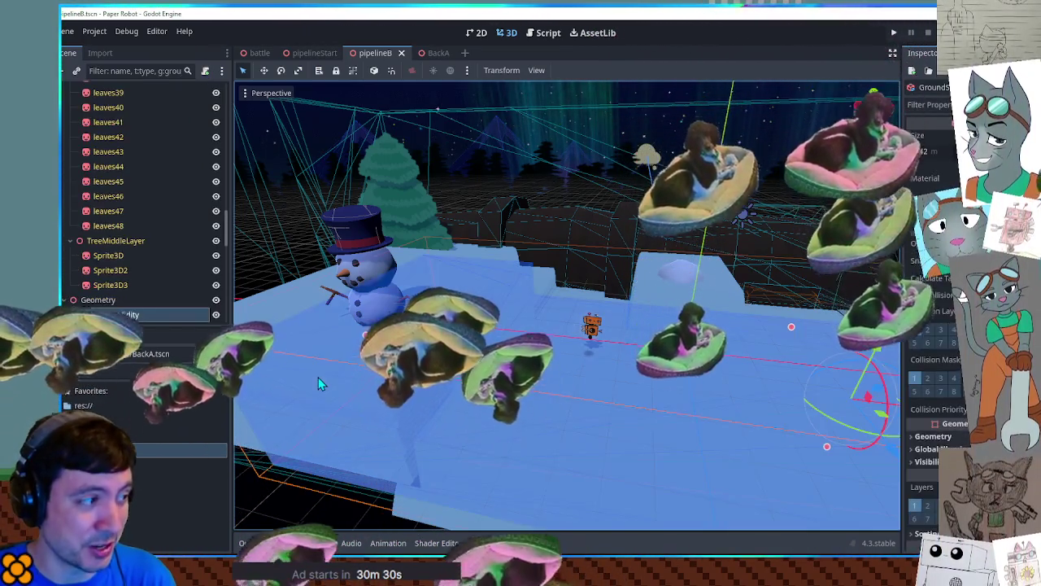
Open the snowDeformation script on SnowTrackHandler via Geometry and GroundSolidity.
{"action": "left_click", "coordinate": [123, 298]}
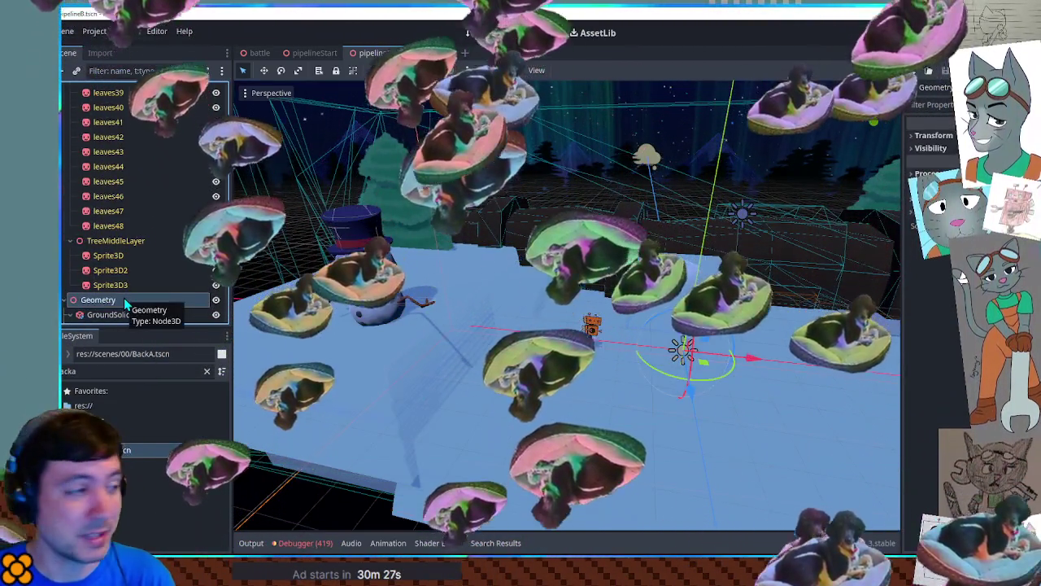
{"action": "left_click", "coordinate": [146, 310]}
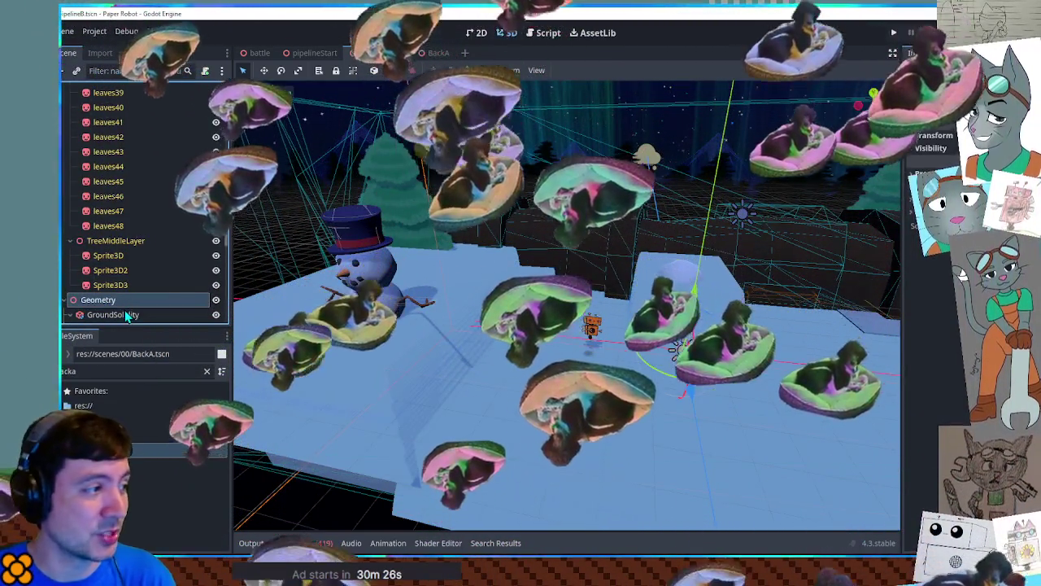
{"action": "scroll", "coordinate": [147, 307], "scroll_direction": "down", "scroll_amount": 5}
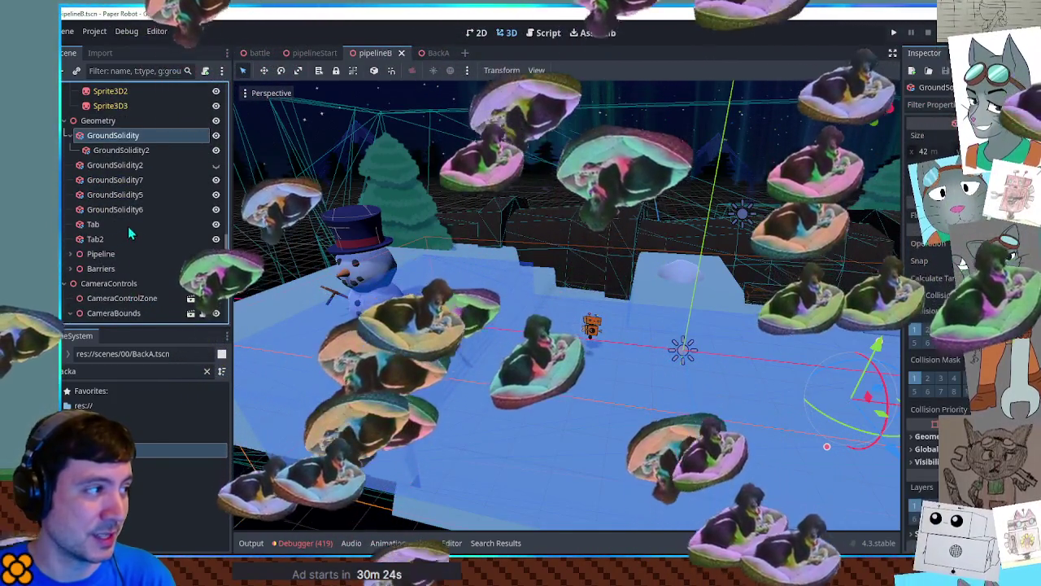
{"action": "scroll", "coordinate": [163, 204], "scroll_direction": "down", "scroll_amount": 6}
{"action": "left_click", "coordinate": [209, 189]}
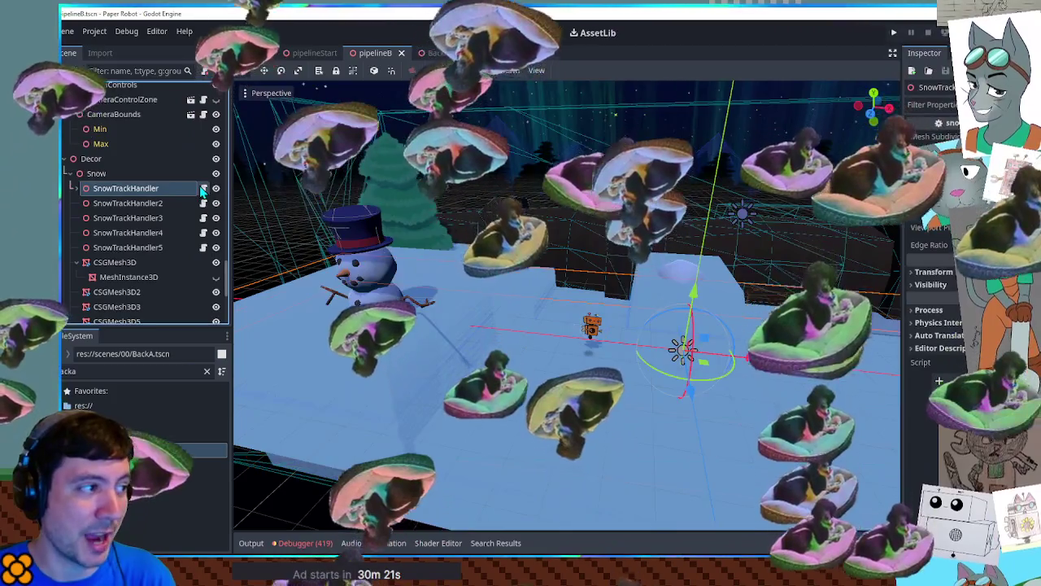
{"action": "left_click", "coordinate": [204, 188]}
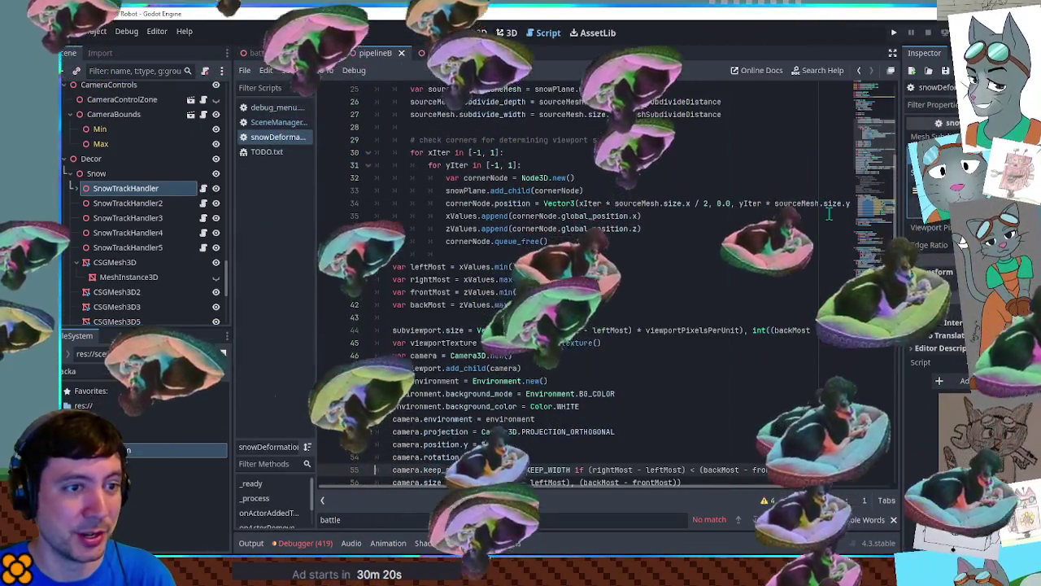
Search the script for onActorRemovedFromScene and jump between its matches.
{"action": "scroll", "coordinate": [887, 153], "scroll_direction": "up", "scroll_amount": 8}
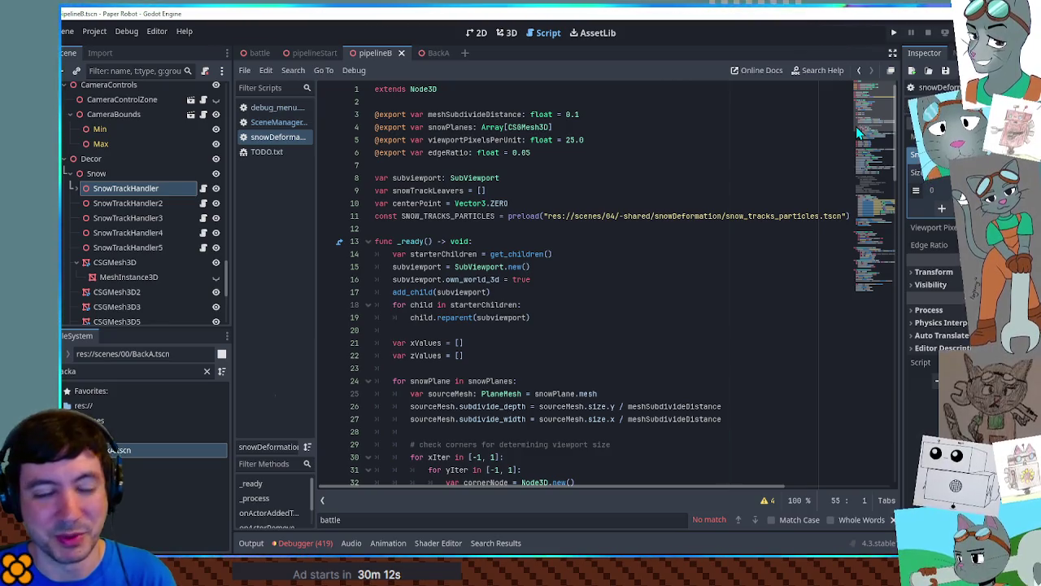
{"action": "mouse_move", "coordinate": [858, 130]}
{"action": "left_mouse_down"}
{"action": "mouse_move", "coordinate": [873, 223]}
{"action": "mouse_move", "coordinate": [865, 122]}
{"action": "mouse_move", "coordinate": [877, 312]}
{"action": "left_mouse_up"}
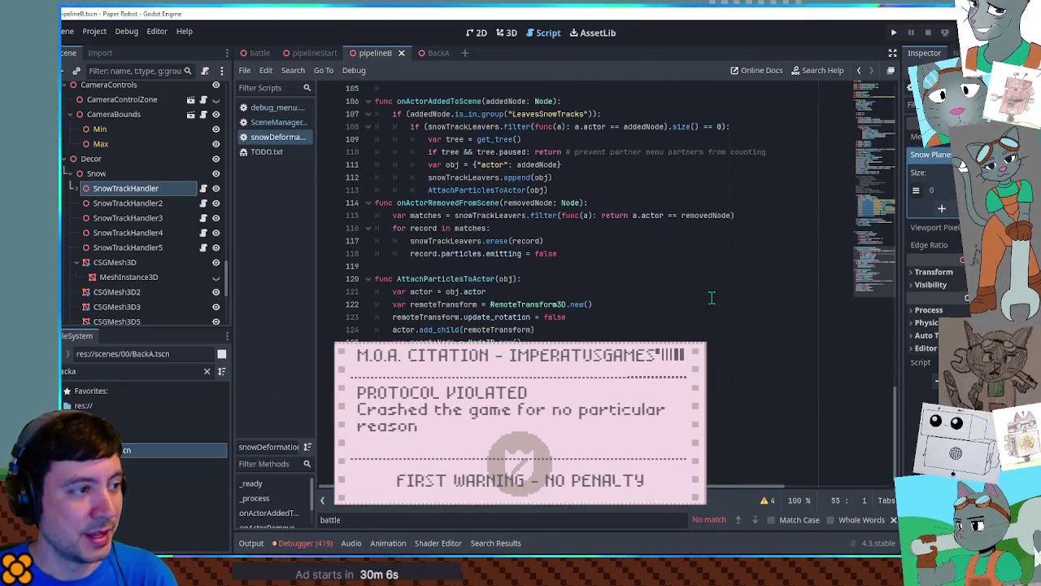
{"action": "double_click", "coordinate": [459, 203]}
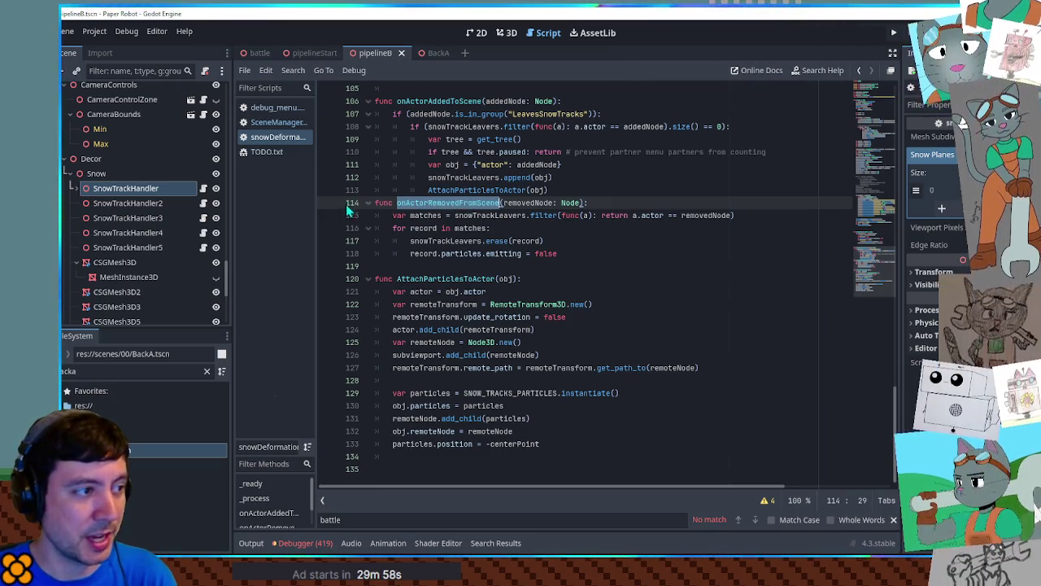
{"action": "left_click", "coordinate": [540, 231]}
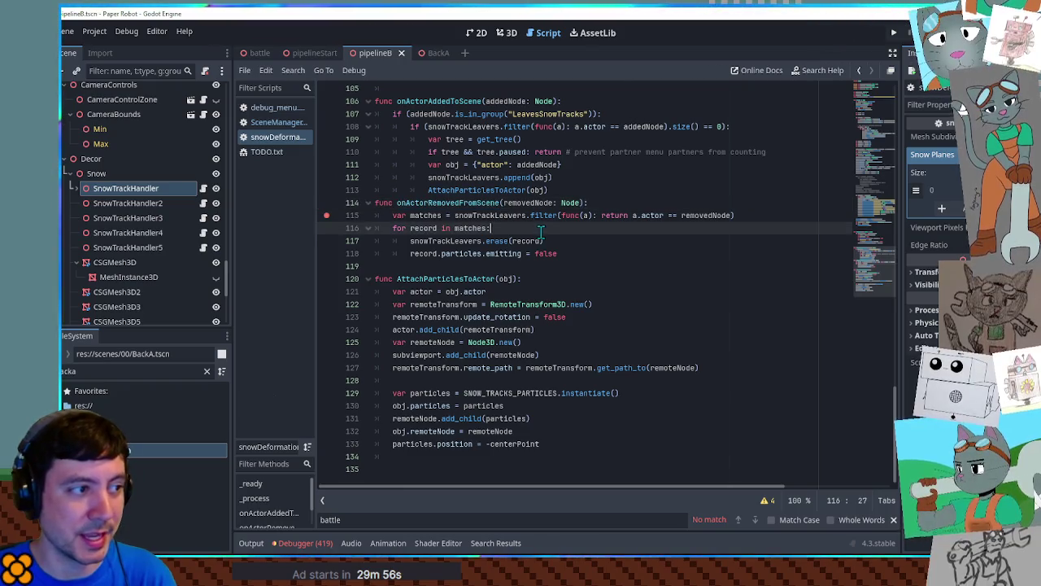
{"action": "double_click", "coordinate": [464, 204]}
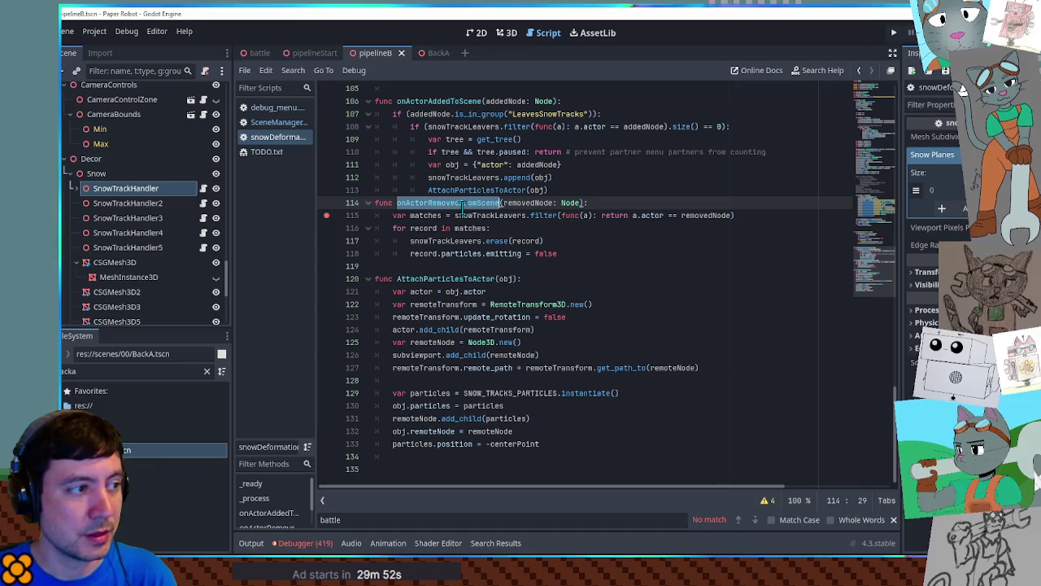
{"action": "key", "text": "ctrl+f"}
{"action": "mouse_move", "coordinate": [869, 252]}
{"action": "left_mouse_down"}
{"action": "mouse_move", "coordinate": [881, 162]}
{"action": "mouse_move", "coordinate": [876, 87]}
{"action": "mouse_move", "coordinate": [871, 220]}
{"action": "left_mouse_up"}
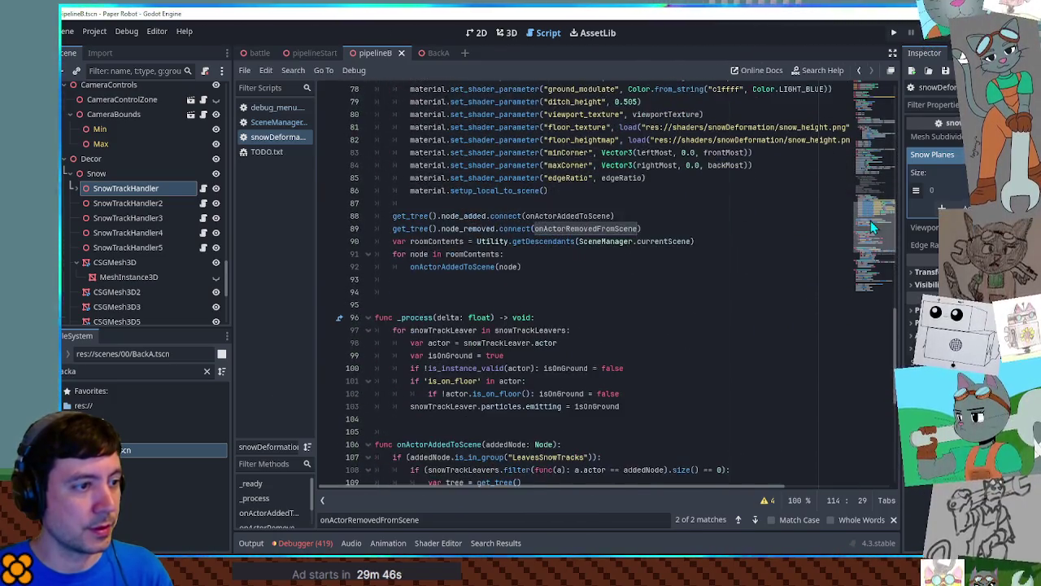
{"action": "left_click_drag", "start_coordinate": [393, 224], "coordinate": [496, 224]}
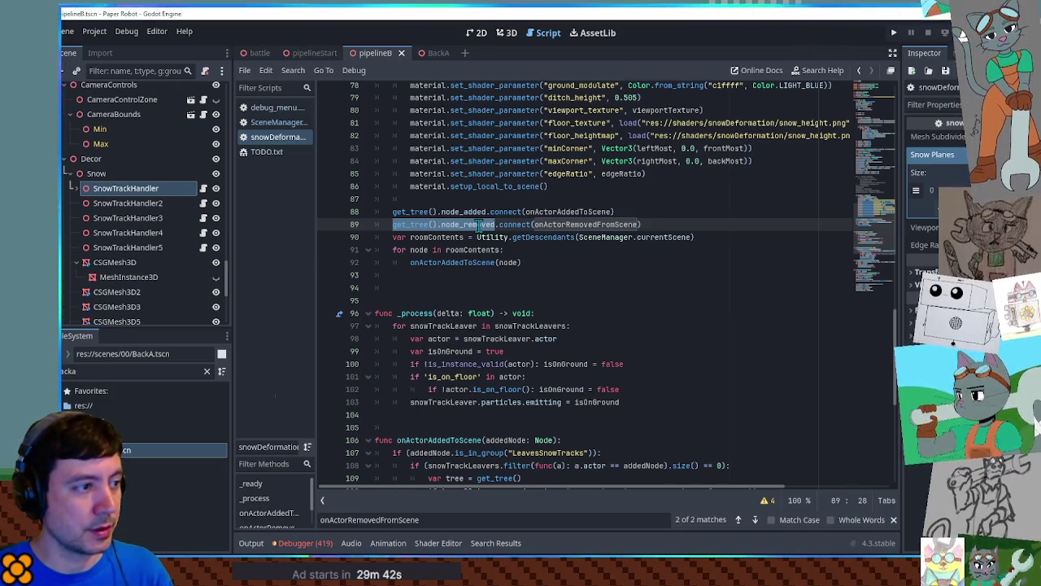
{"action": "key", "text": "F3"}
Comment out the node_added and node_removed connections on lines 88–89, then run the game.
{"action": "scroll", "coordinate": [478, 227], "scroll_direction": "up", "scroll_amount": 10}
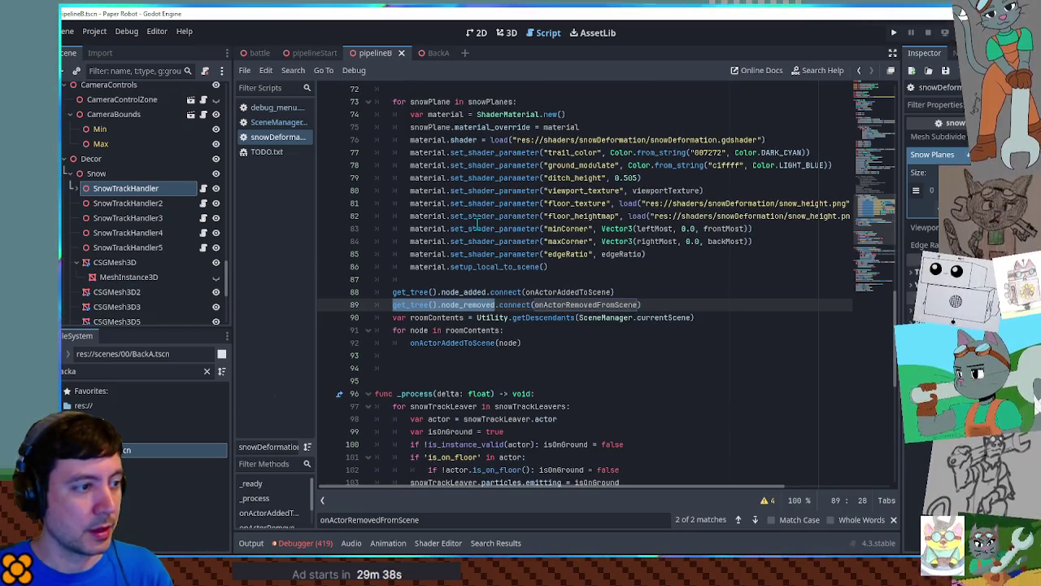
{"action": "scroll", "coordinate": [478, 226], "scroll_direction": "down", "scroll_amount": 7}
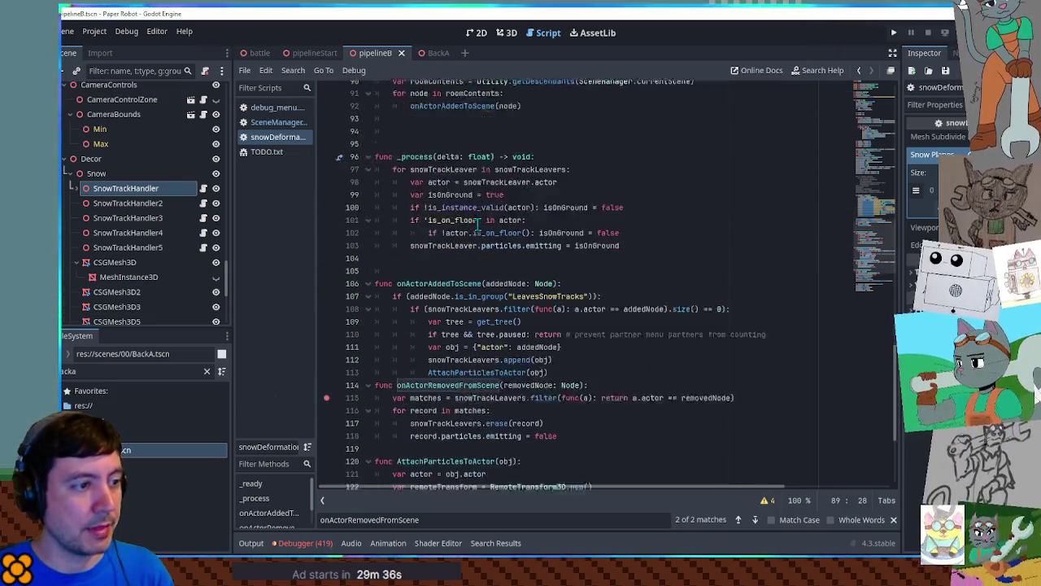
{"action": "scroll", "coordinate": [478, 225], "scroll_direction": "up", "scroll_amount": 4}
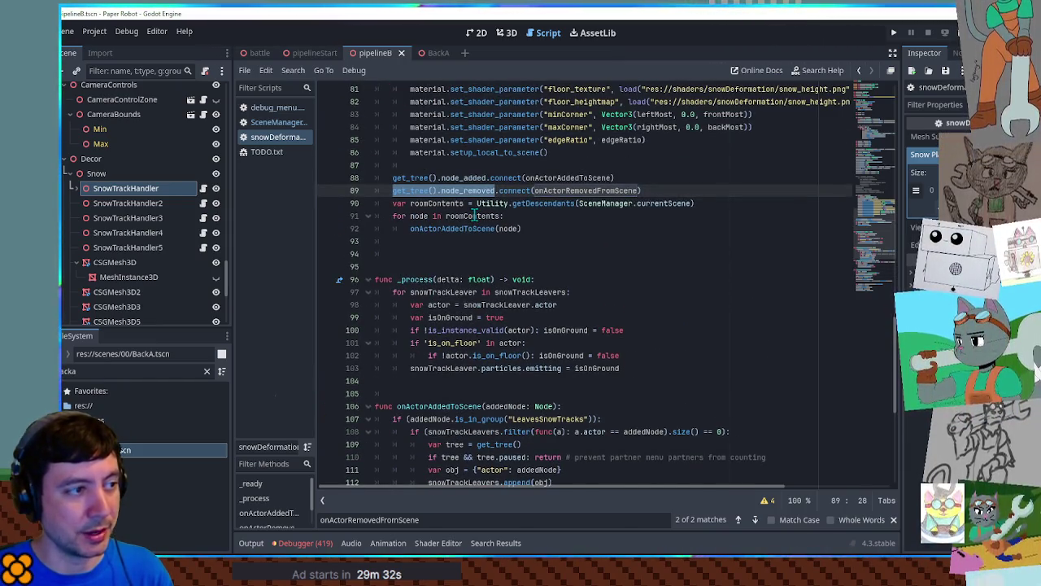
{"action": "left_click_drag", "start_coordinate": [402, 178], "coordinate": [404, 189]}
{"action": "key", "text": "ctrl+k"}
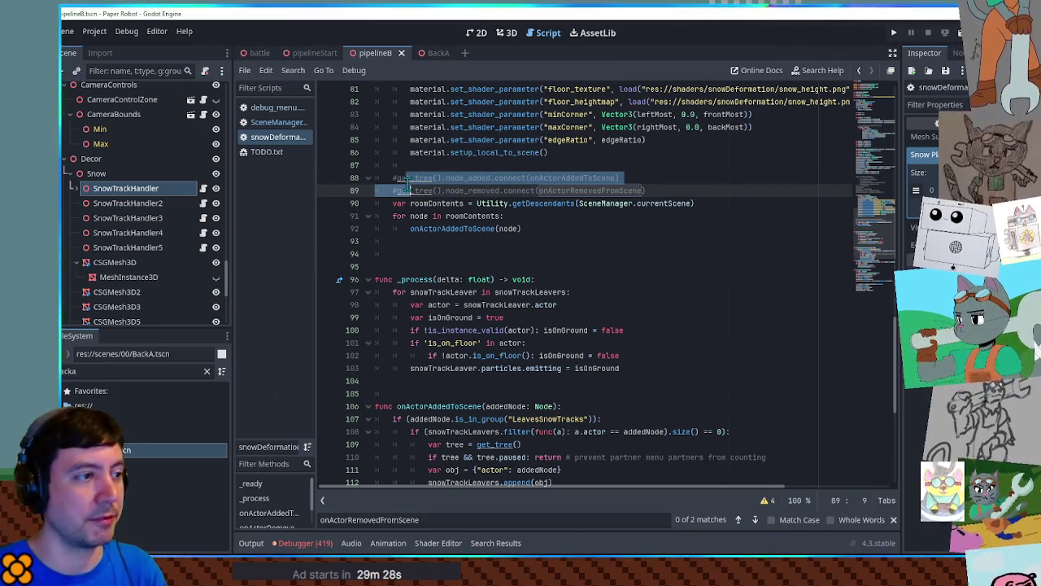
{"action": "key", "text": "F5"}
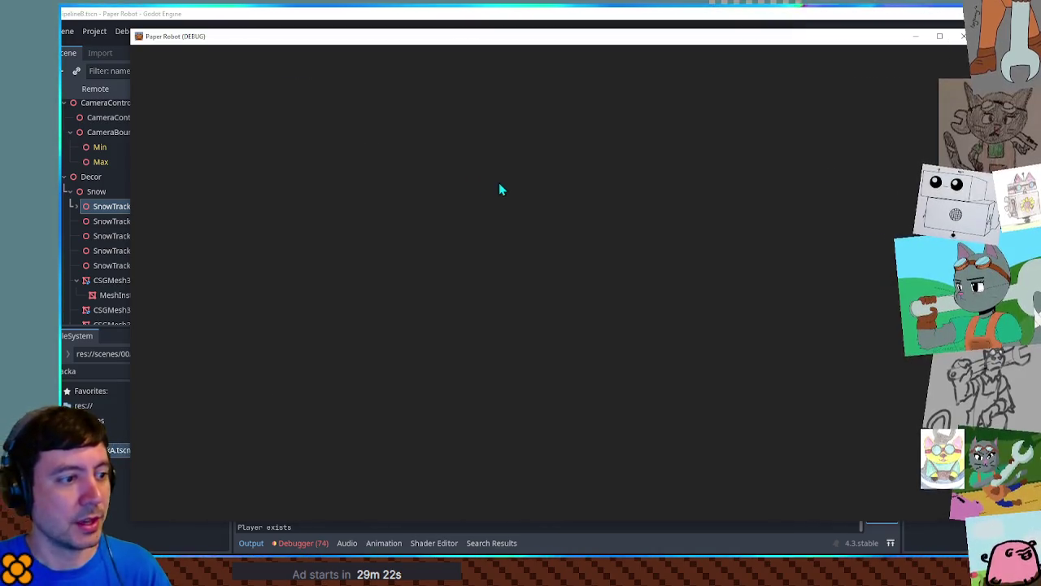
Walk the robot left and right through the snow and jump onto the snow block.
{"action": "key", "text": "d"}
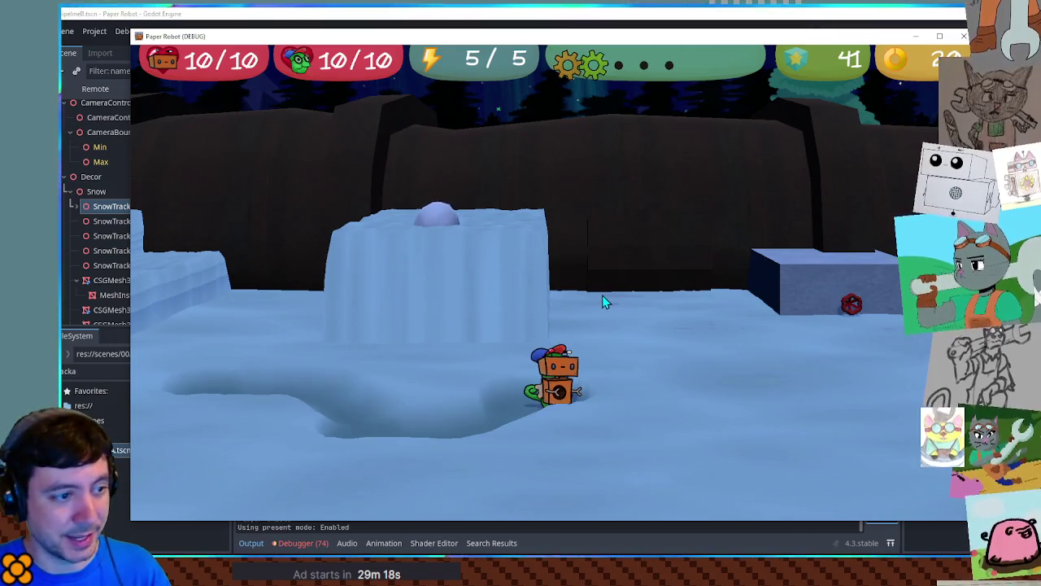
{"action": "key", "text": "d"}
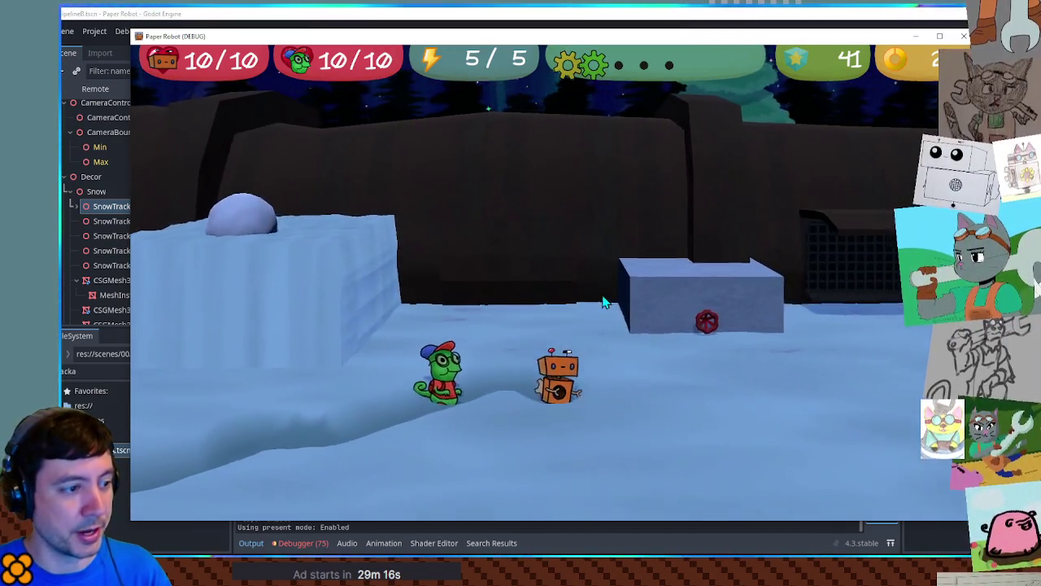
{"action": "key", "text": "a"}
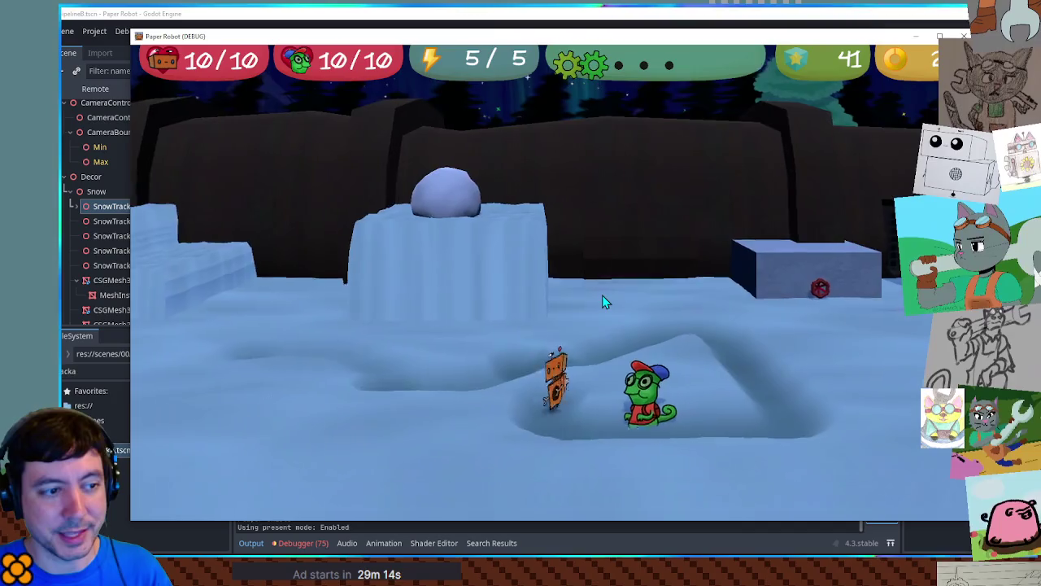
{"action": "key", "text": "d"}
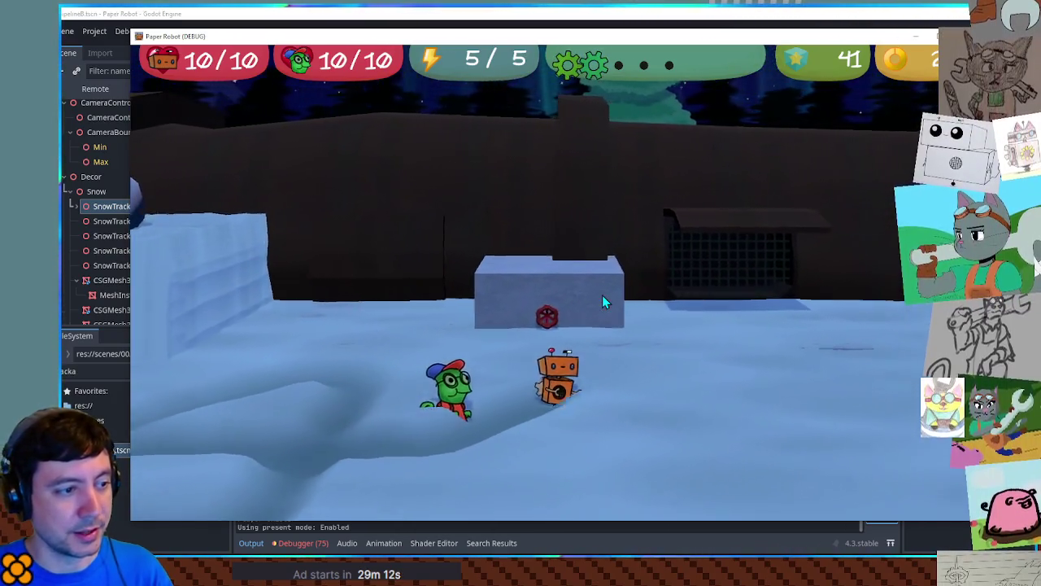
{"action": "key", "text": "d"}
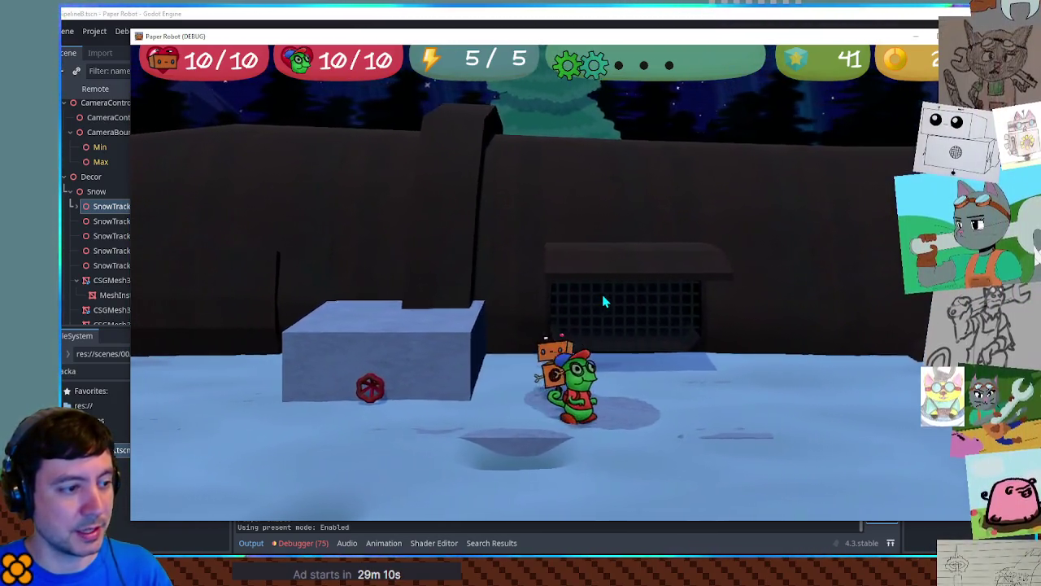
{"action": "key", "text": "a"}
{"action": "key", "text": "space"}
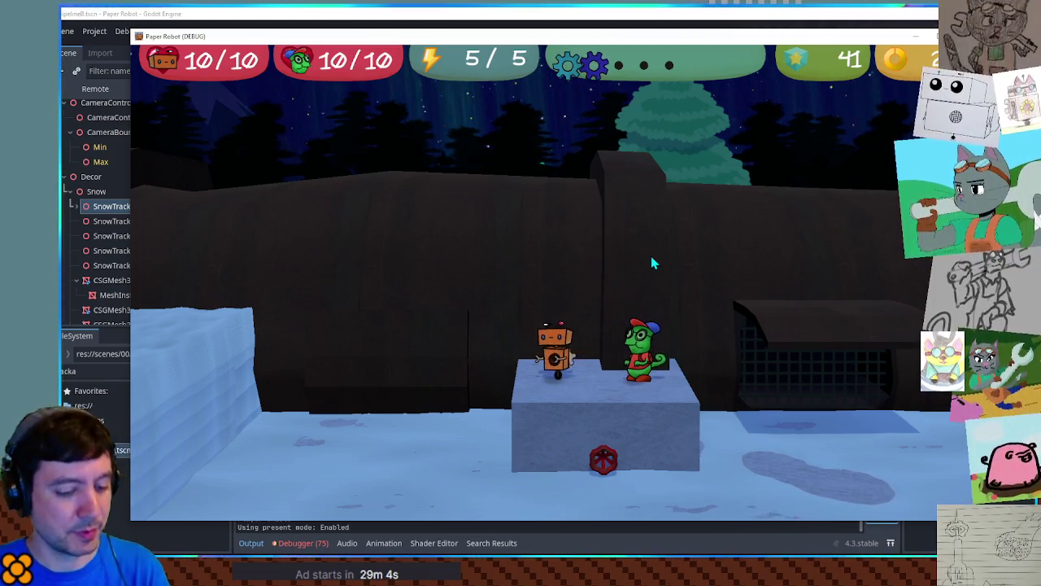
Start a custom battle against Piggle, then uncomment lines 88–89 again.
{"action": "key", "text": "F1"}
{"action": "left_click", "coordinate": [449, 78]}
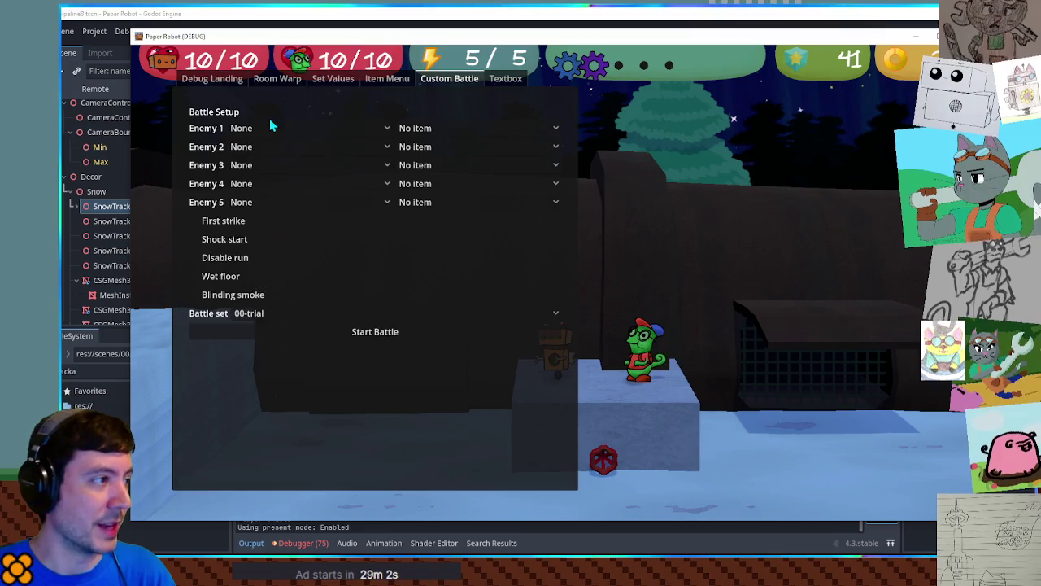
{"action": "left_click", "coordinate": [272, 128]}
{"action": "left_click", "coordinate": [272, 123]}
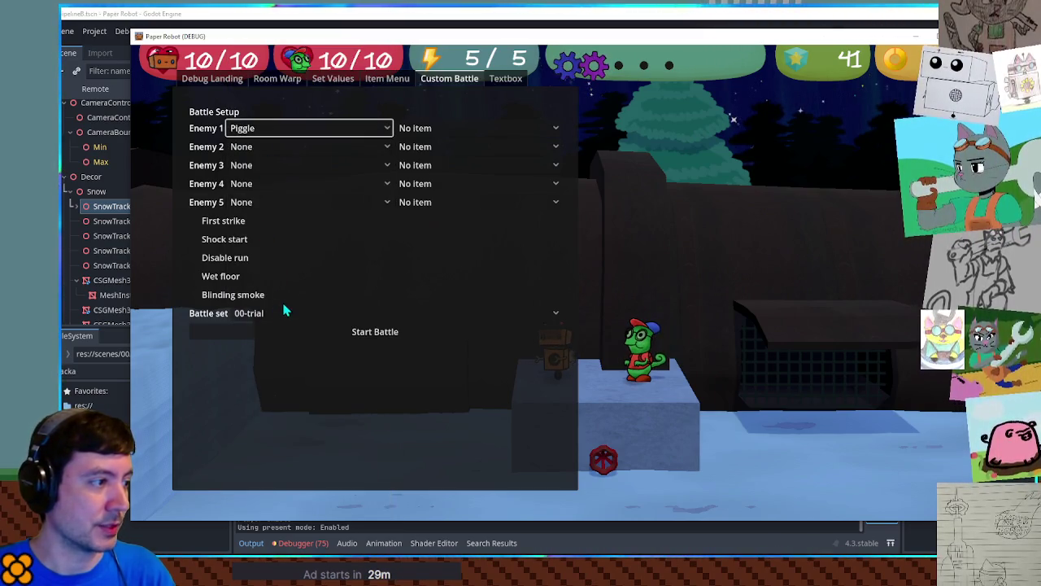
{"action": "left_click", "coordinate": [284, 312]}
{"action": "left_click", "coordinate": [282, 314]}
{"action": "left_click", "coordinate": [286, 333]}
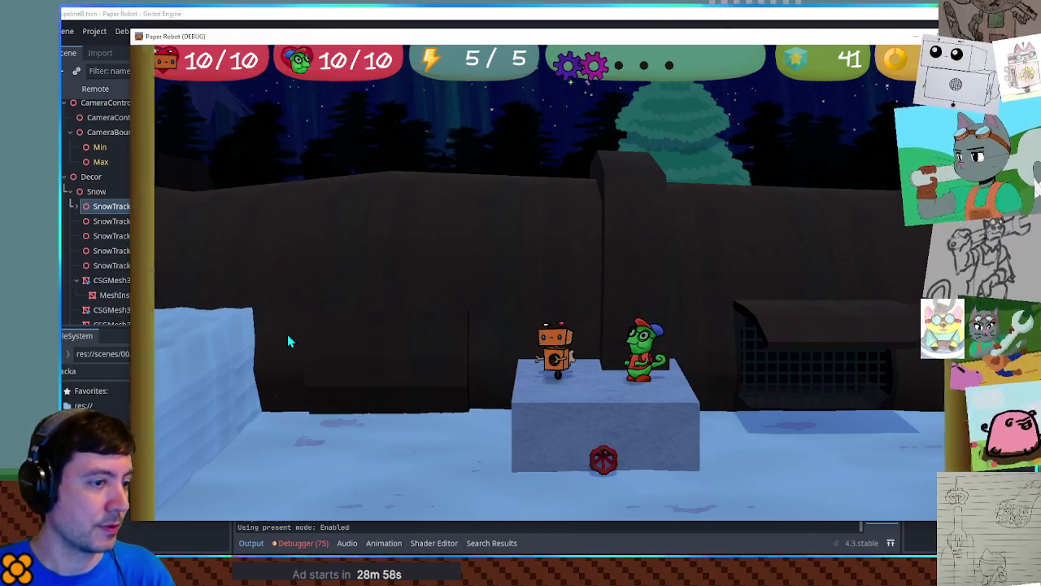
{"action": "key", "text": "ctrl+k"}
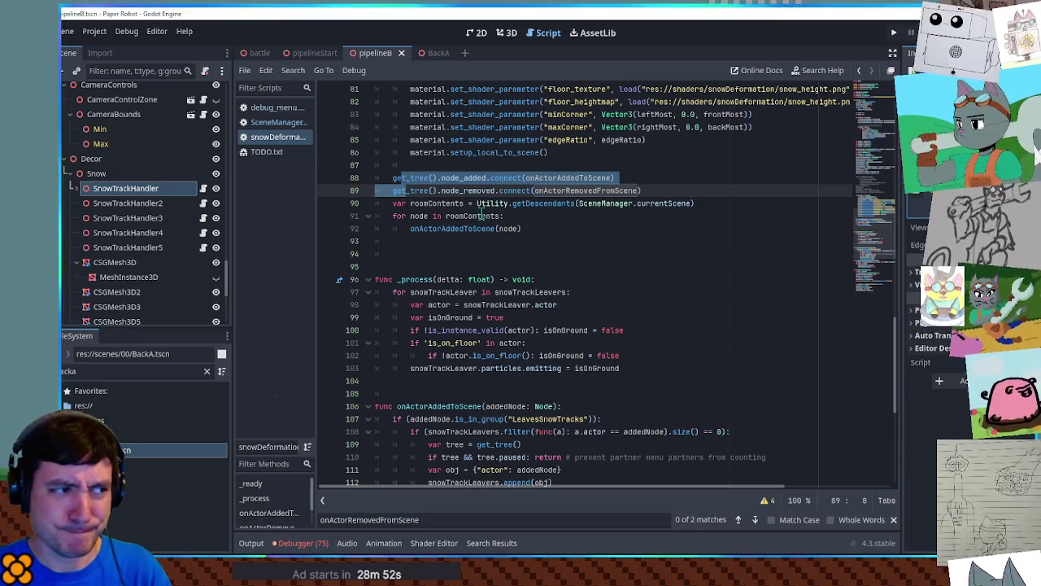
Insert 'return' as the first line of _ready() and run the game.
{"action": "double_click", "coordinate": [448, 229]}
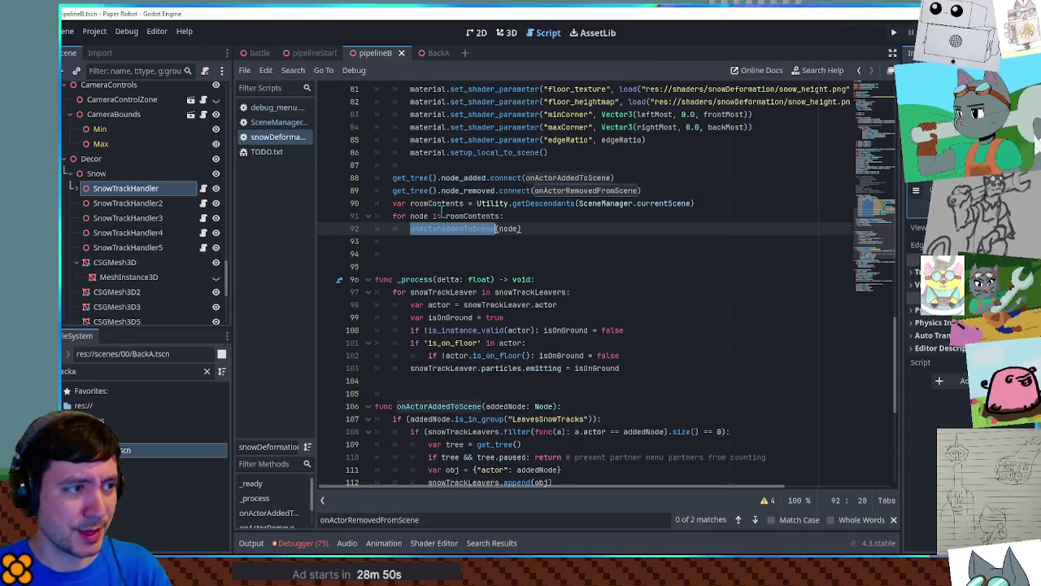
{"action": "scroll", "coordinate": [442, 213], "scroll_direction": "up", "scroll_amount": 15}
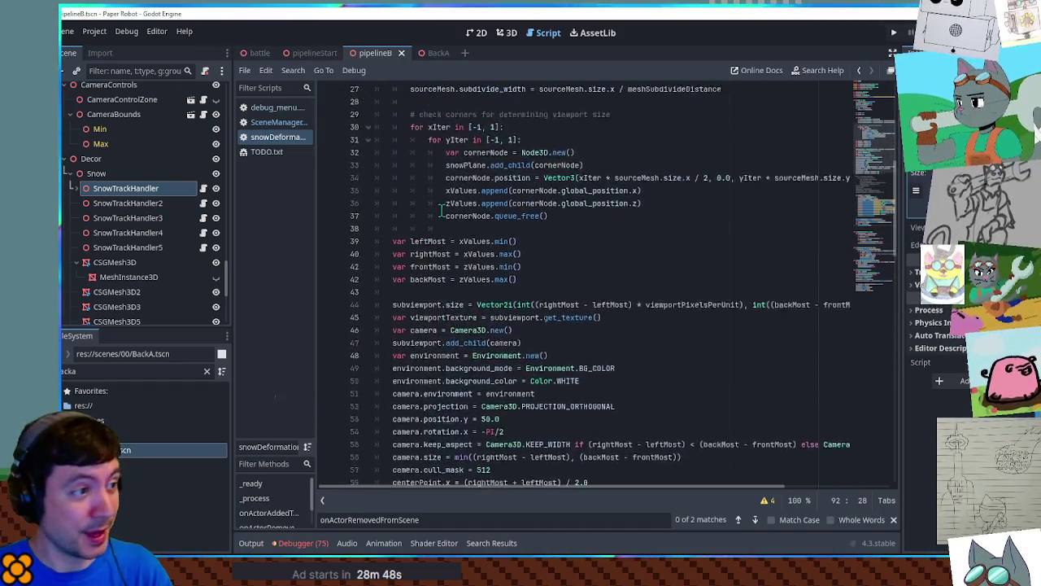
{"action": "scroll", "coordinate": [442, 213], "scroll_direction": "up", "scroll_amount": 5}
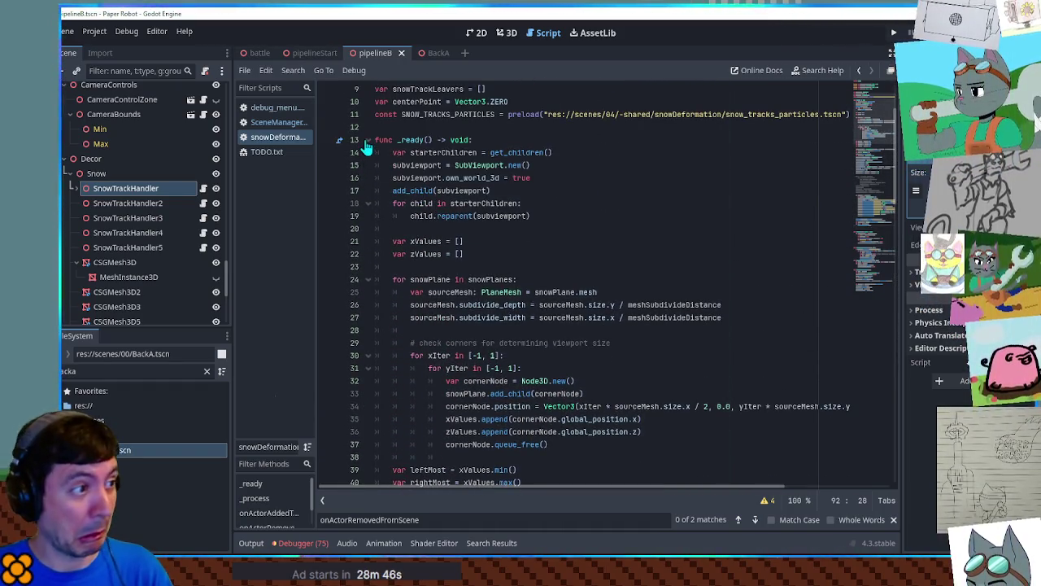
{"action": "left_click", "coordinate": [367, 141]}
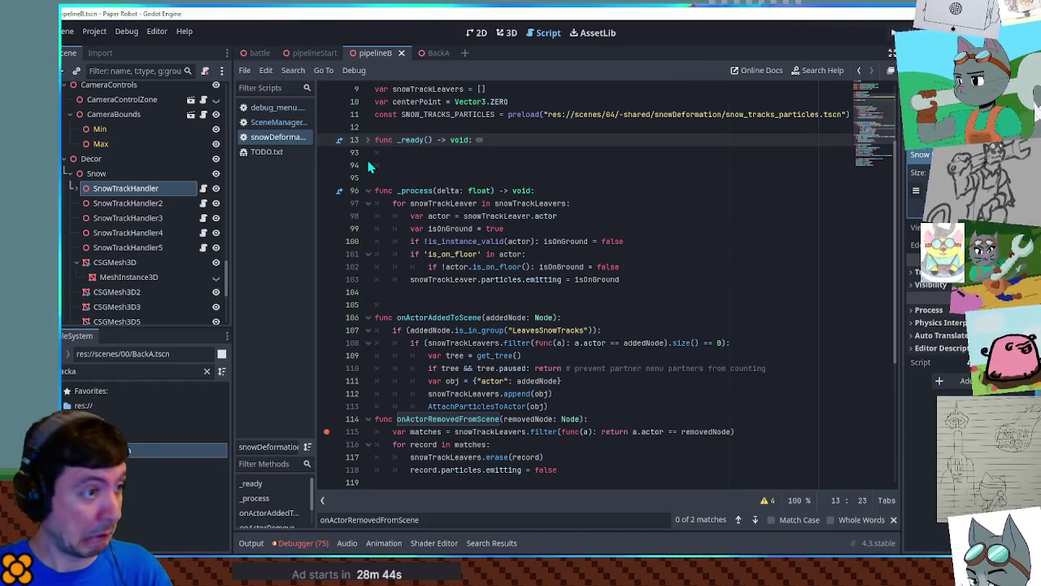
{"action": "left_click", "coordinate": [367, 141]}
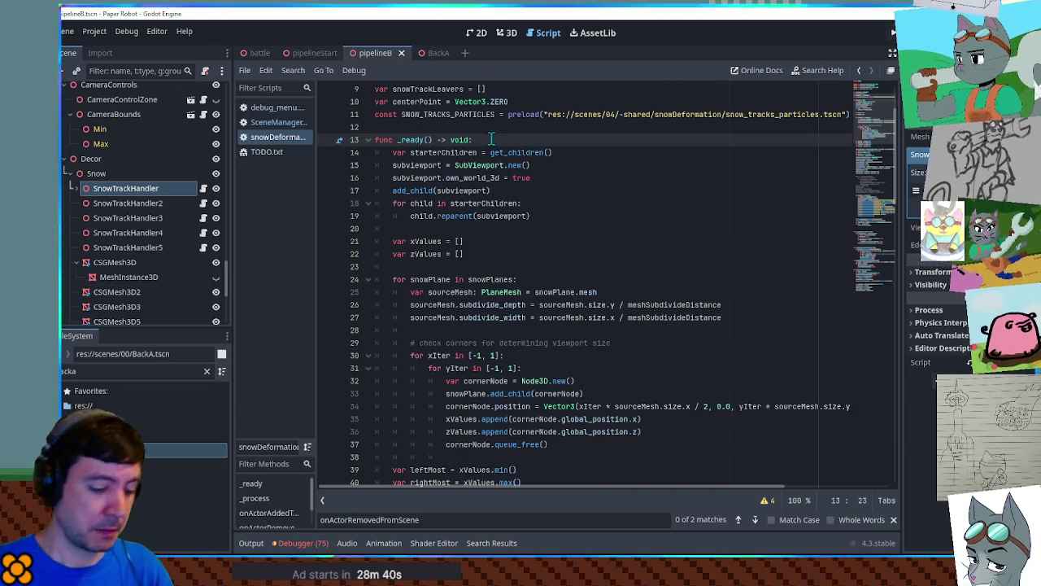
{"action": "key", "text": "Return"}
{"action": "type", "text": "return"}
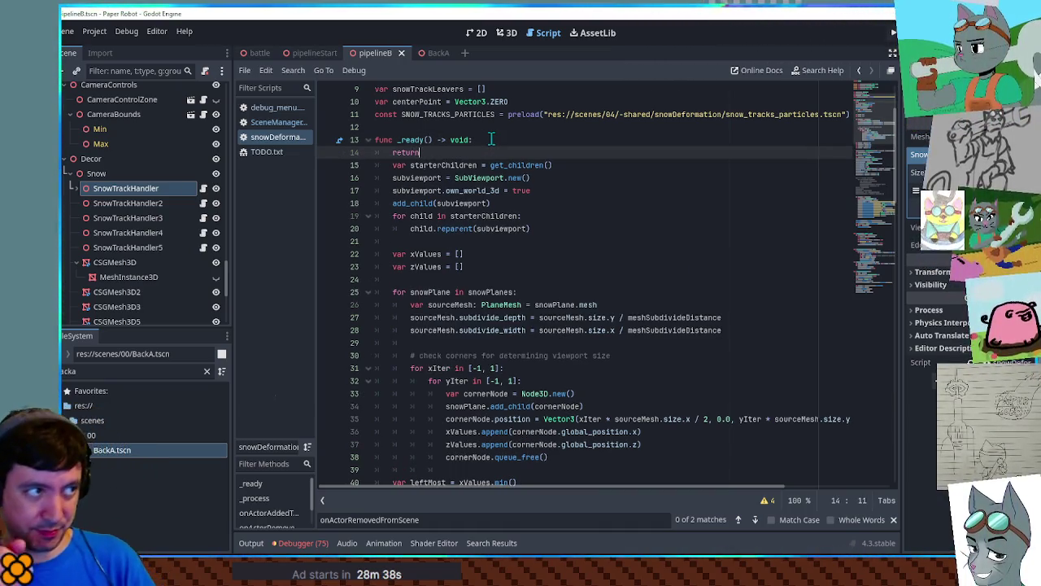
{"action": "key", "text": "F5"}
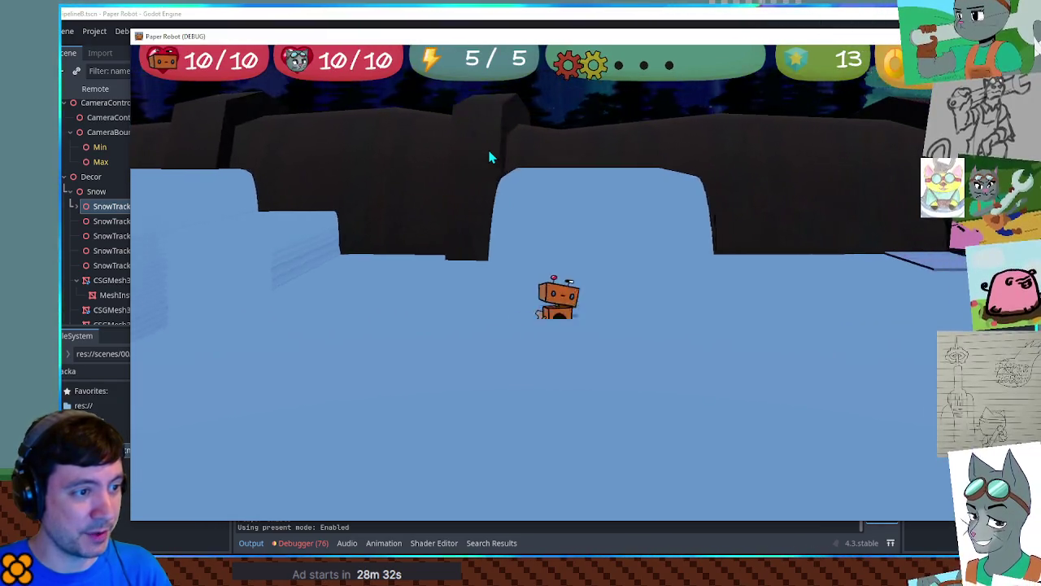
Start a custom battle with HardHatPiggle as Enemy 1.
{"action": "key", "text": "F1"}
{"action": "left_click", "coordinate": [443, 79]}
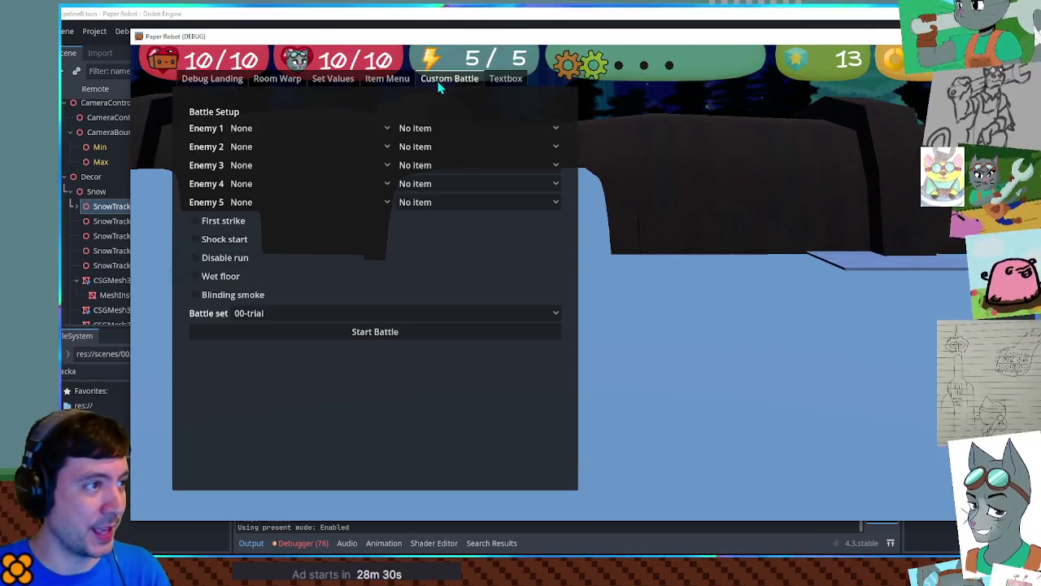
{"action": "left_click", "coordinate": [327, 133]}
{"action": "left_click", "coordinate": [304, 158]}
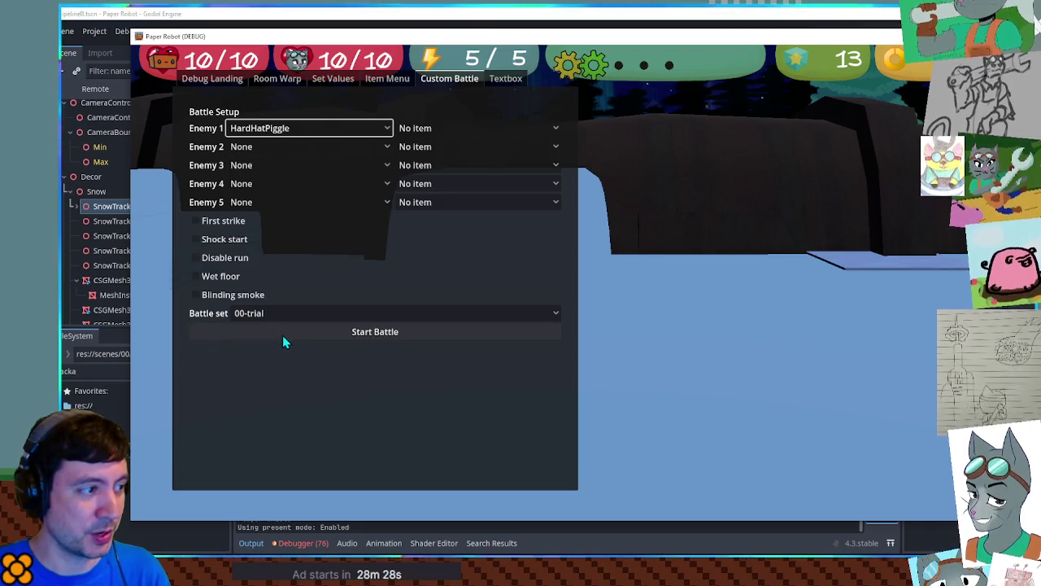
{"action": "left_click", "coordinate": [282, 333]}
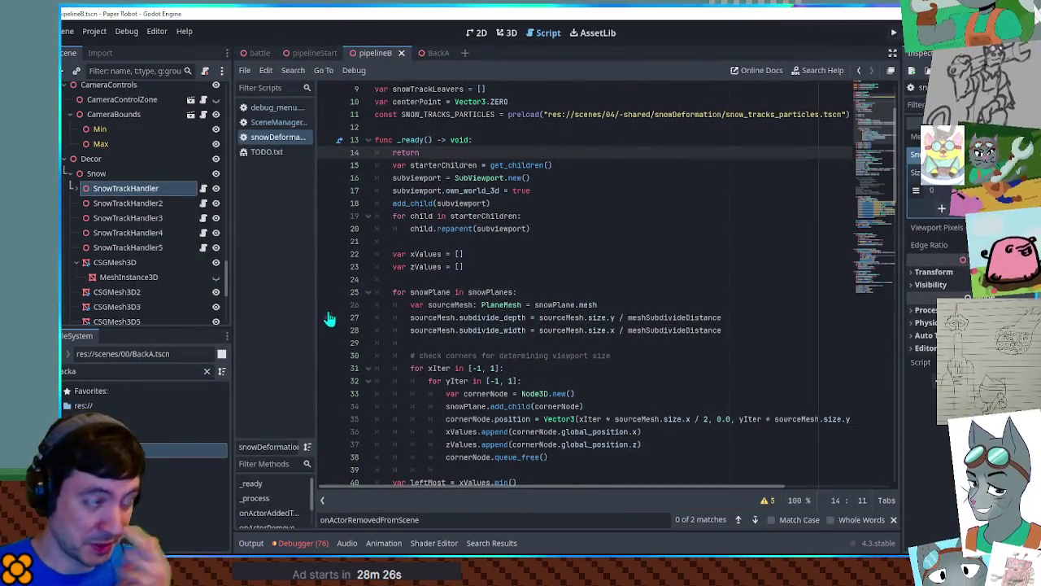
Undo the early return, save, and delete the Decor node from the level.
{"action": "key", "text": "ctrl+z"}
{"action": "key", "text": "ctrl+s"}
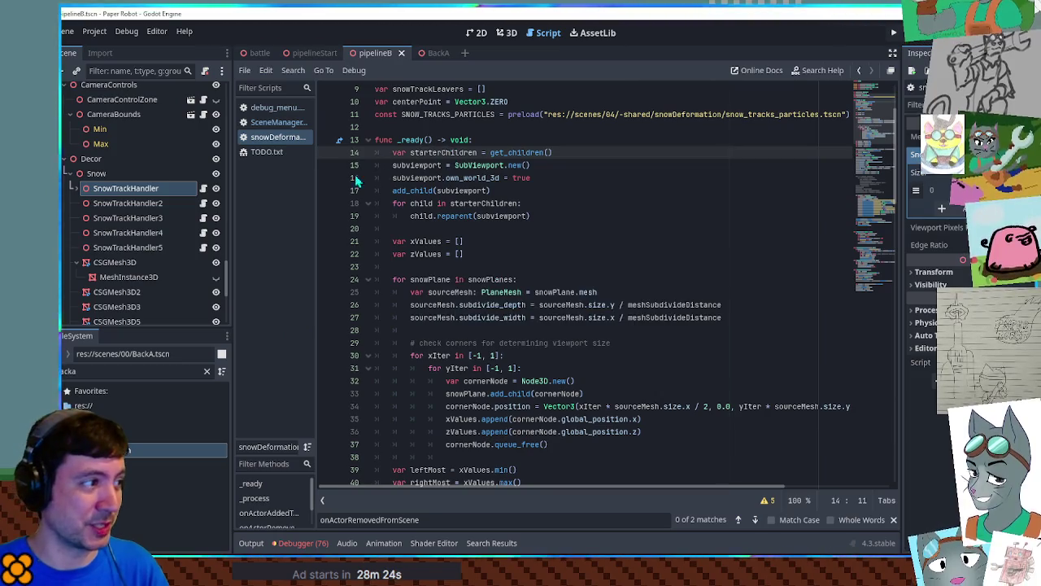
{"action": "left_click", "coordinate": [70, 173]}
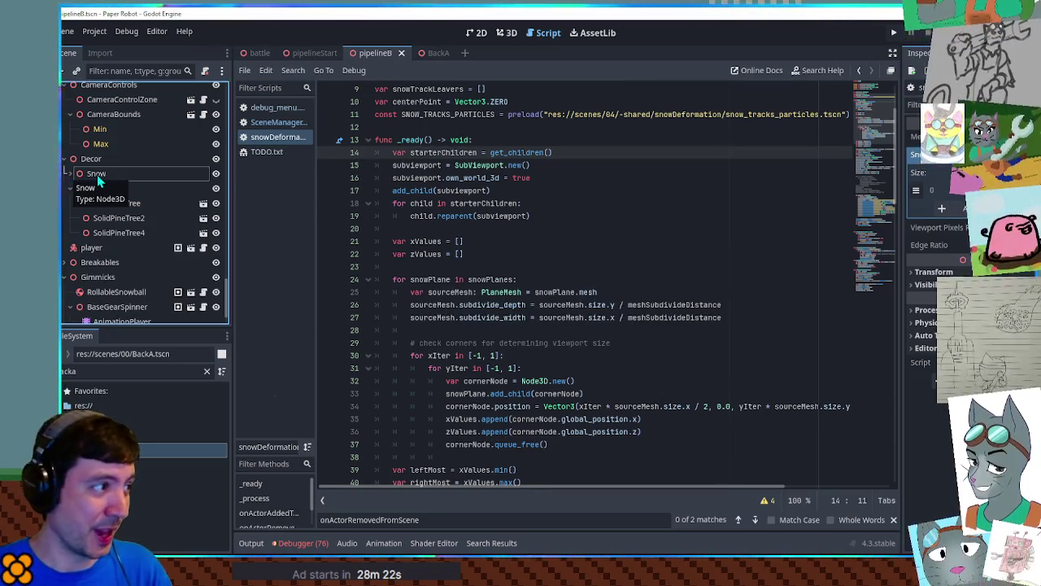
{"action": "left_click", "coordinate": [105, 175]}
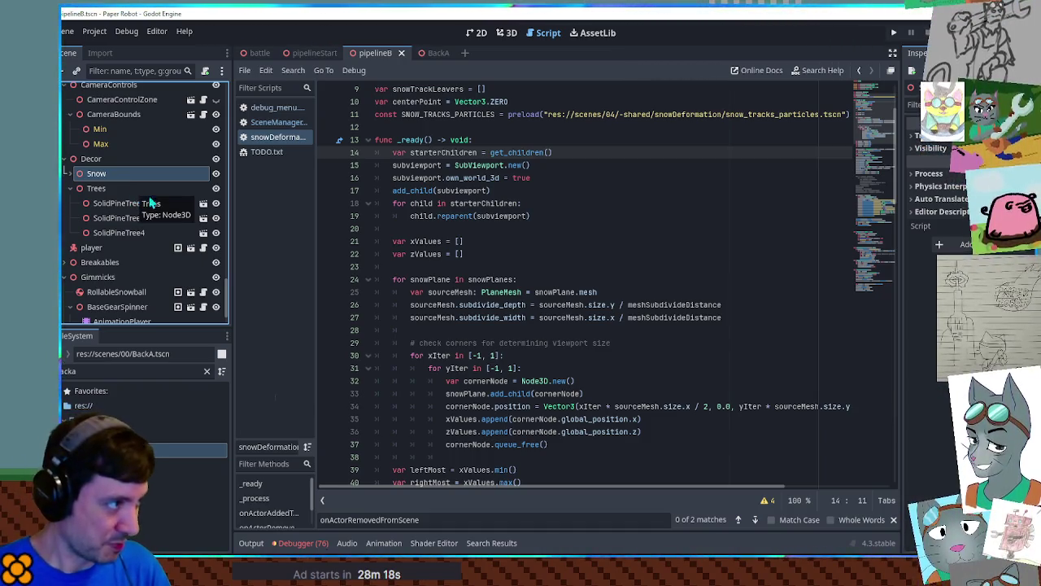
{"action": "left_click", "coordinate": [92, 160]}
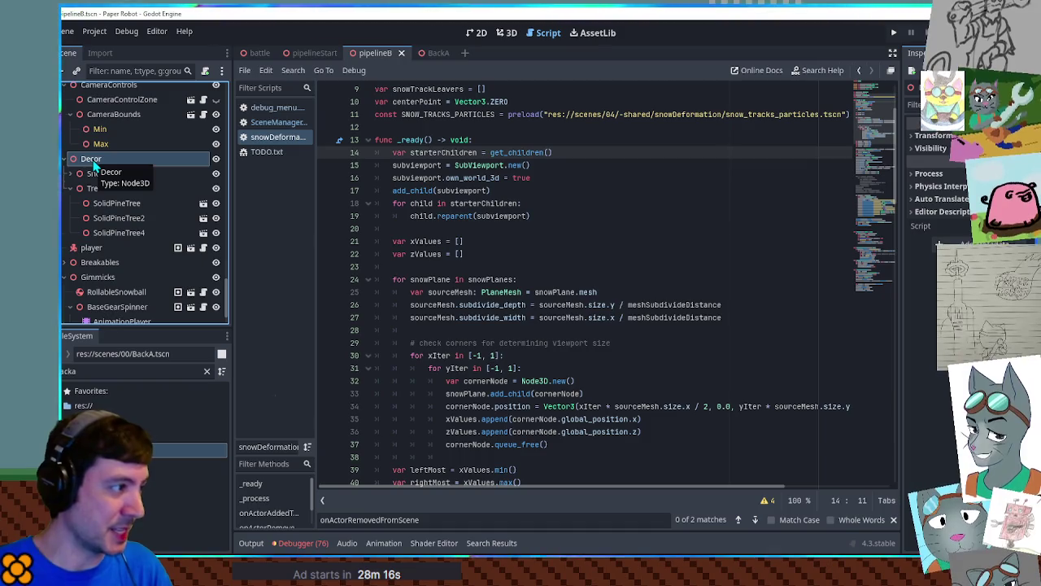
{"action": "key", "text": "Delete"}
{"action": "key", "text": "Return"}
Run the scene and start a custom battle with Wallow as Enemy 1.
{"action": "left_click", "coordinate": [504, 33]}
{"action": "key", "text": "F6"}
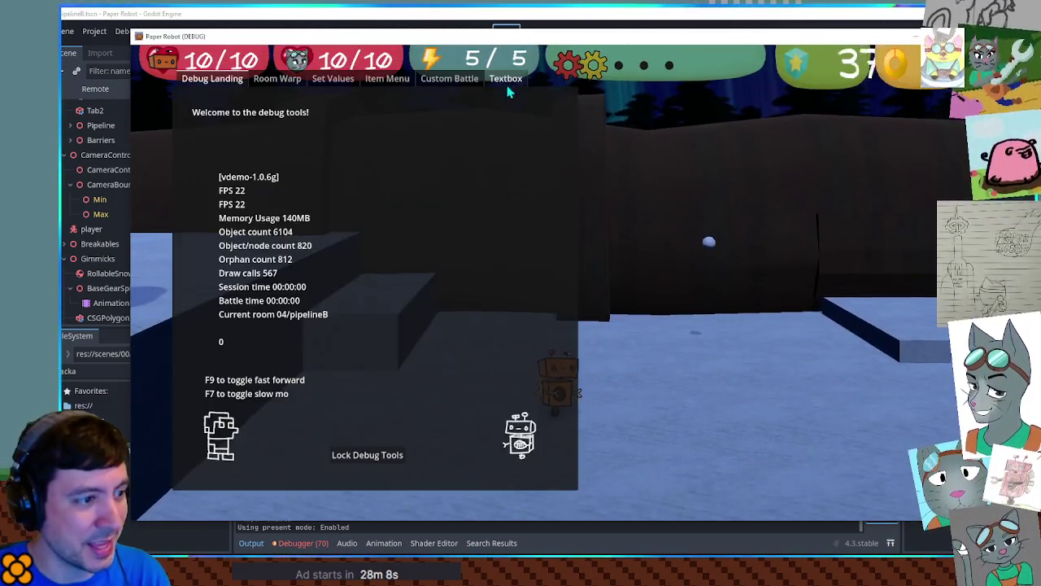
{"action": "left_click", "coordinate": [449, 79]}
{"action": "left_click", "coordinate": [382, 129]}
{"action": "left_click", "coordinate": [306, 170]}
{"action": "left_click", "coordinate": [319, 330]}
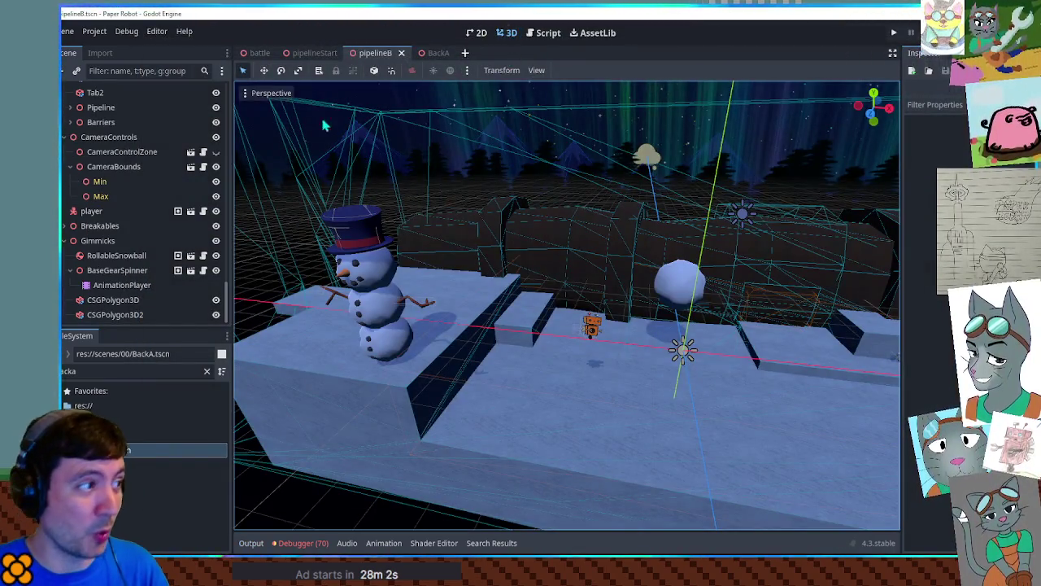
Return to pipelineB and collapse its Decor and EnvironmentColdMountain nodes in the Scene dock.
{"action": "left_click", "coordinate": [191, 152]}
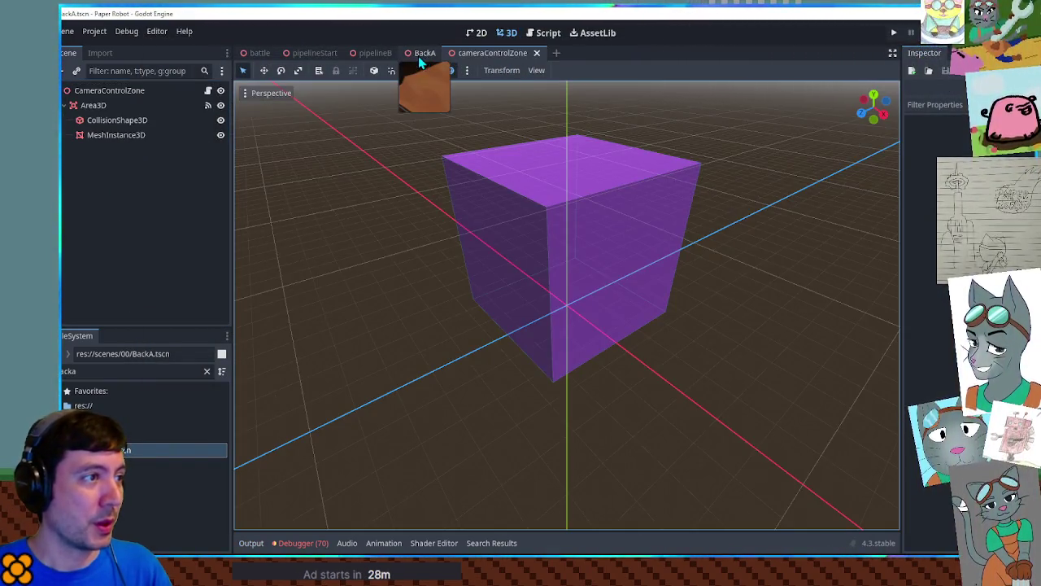
{"action": "left_click", "coordinate": [374, 53]}
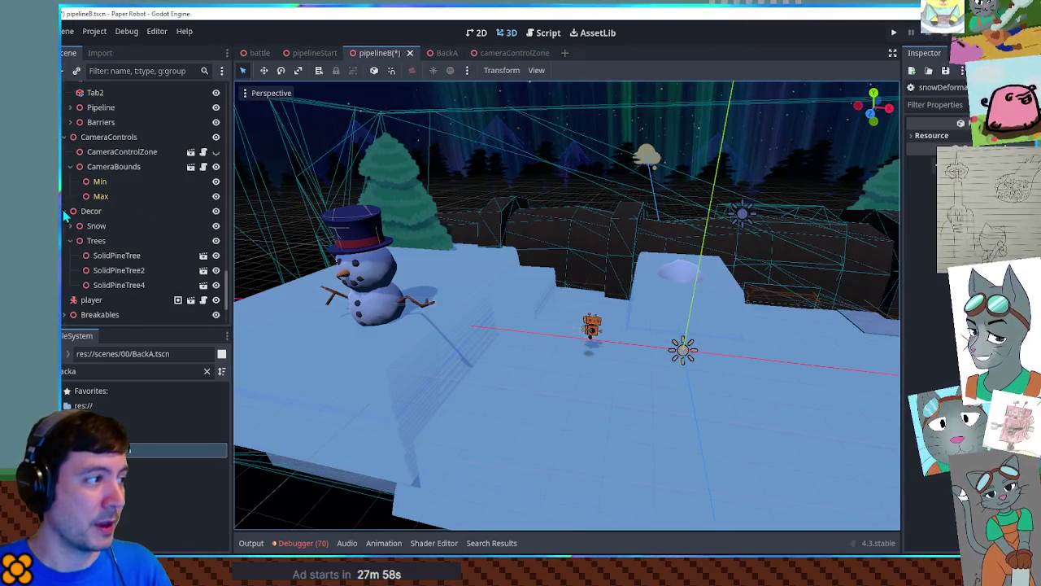
{"action": "left_click", "coordinate": [66, 211]}
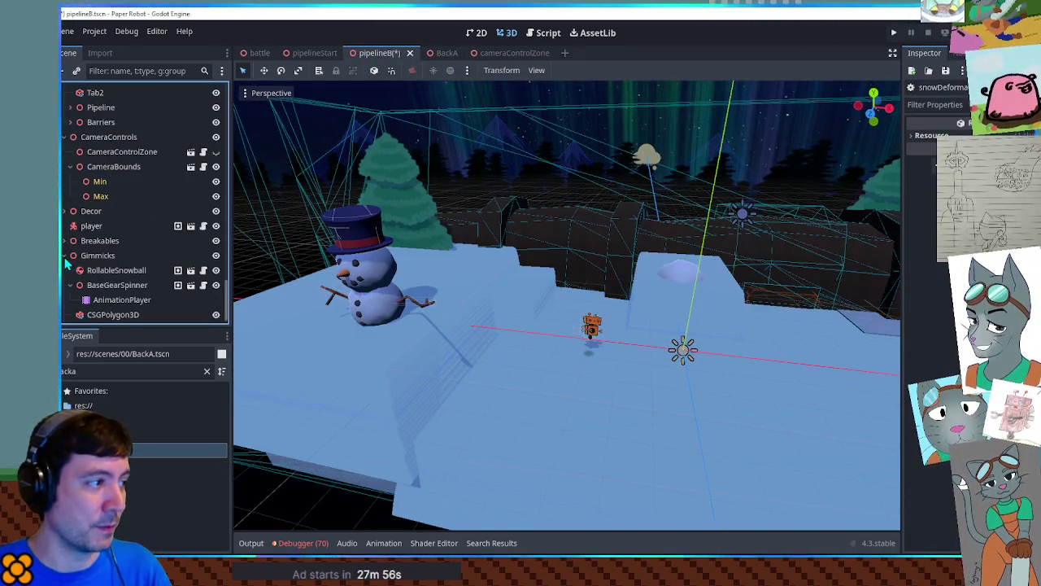
{"action": "scroll", "coordinate": [67, 261], "scroll_direction": "up", "scroll_amount": 2}
{"action": "left_click", "coordinate": [89, 319]}
{"action": "scroll", "coordinate": [69, 244], "scroll_direction": "up", "scroll_amount": 6}
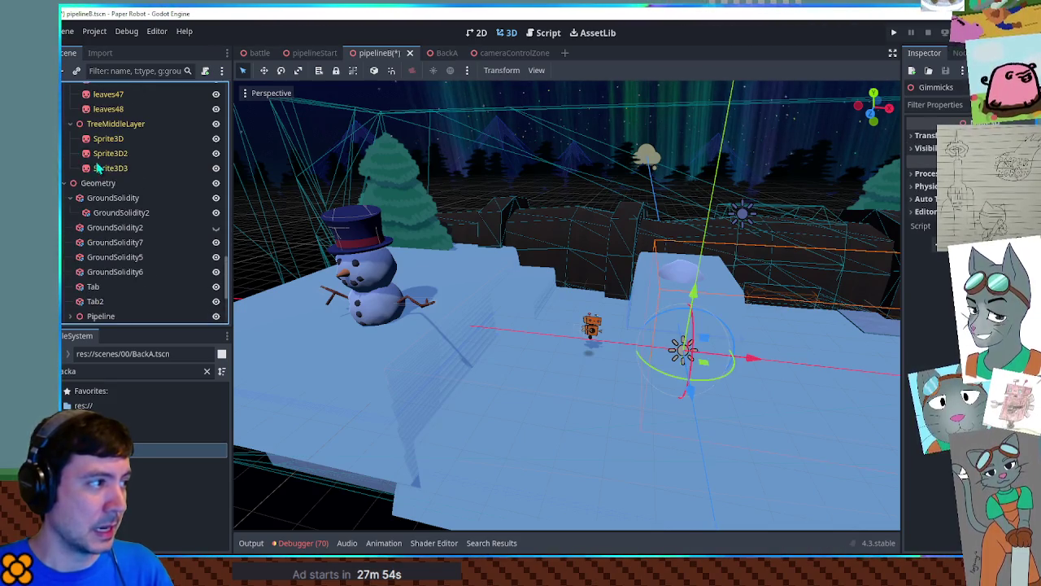
{"action": "scroll", "coordinate": [130, 196], "scroll_direction": "up", "scroll_amount": 10}
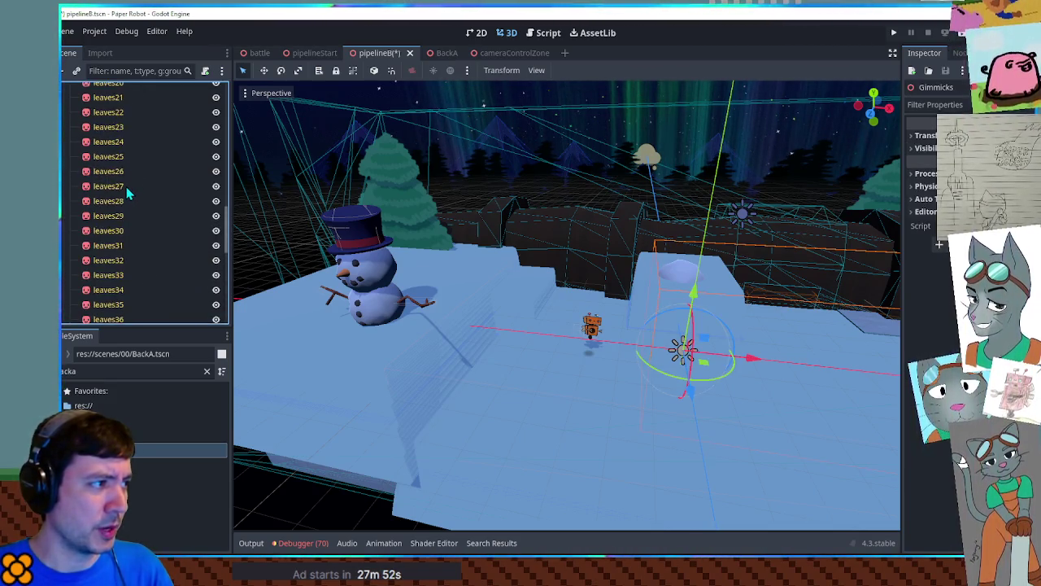
{"action": "scroll", "coordinate": [122, 190], "scroll_direction": "up", "scroll_amount": 3}
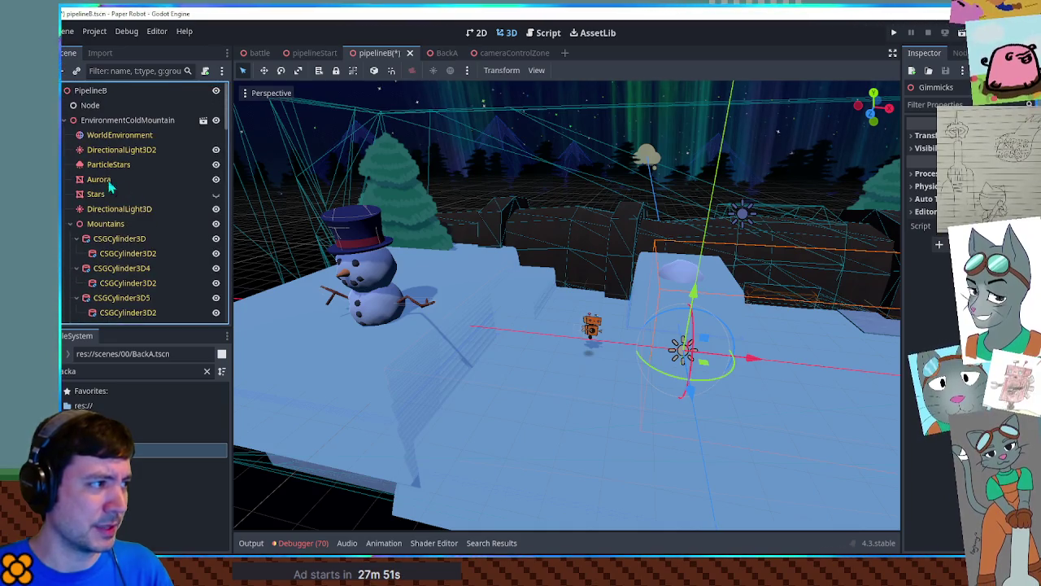
{"action": "left_click", "coordinate": [65, 121]}
{"action": "left_click", "coordinate": [123, 121]}
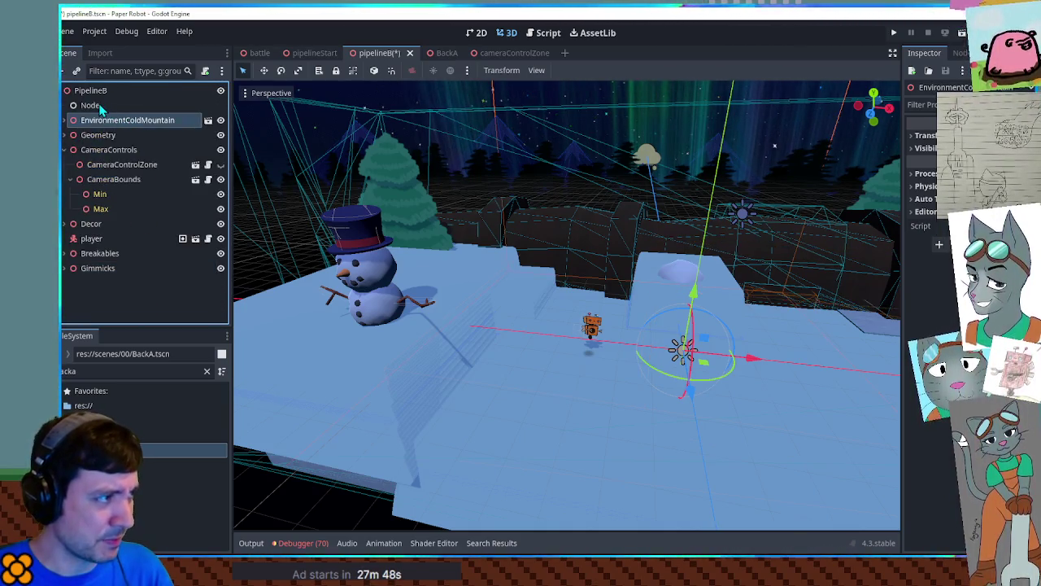
{"action": "left_click", "coordinate": [89, 106]}
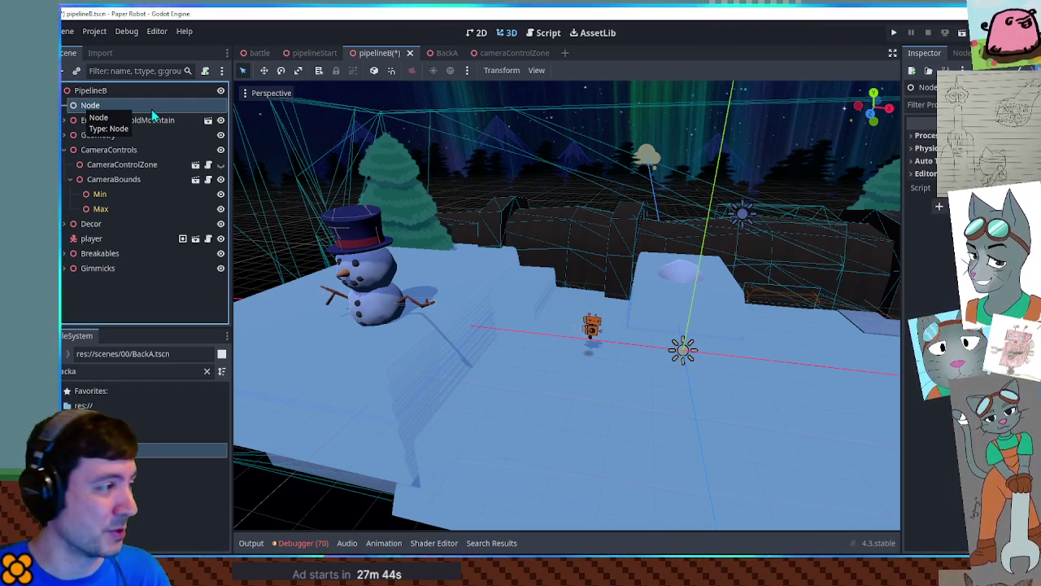
Delete Gimmicks, Breakables, player, Decor, CameraControls and EnvironmentColdMountain together.
{"action": "left_click", "coordinate": [112, 270]}
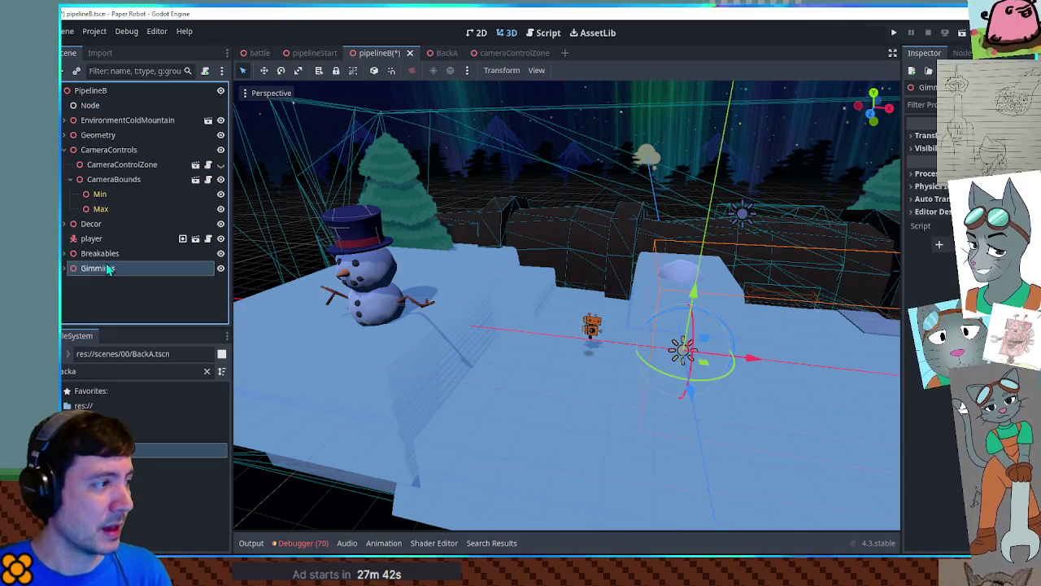
{"action": "left_click", "coordinate": [104, 257], "text": "shift"}
{"action": "left_click", "coordinate": [96, 238], "text": "shift"}
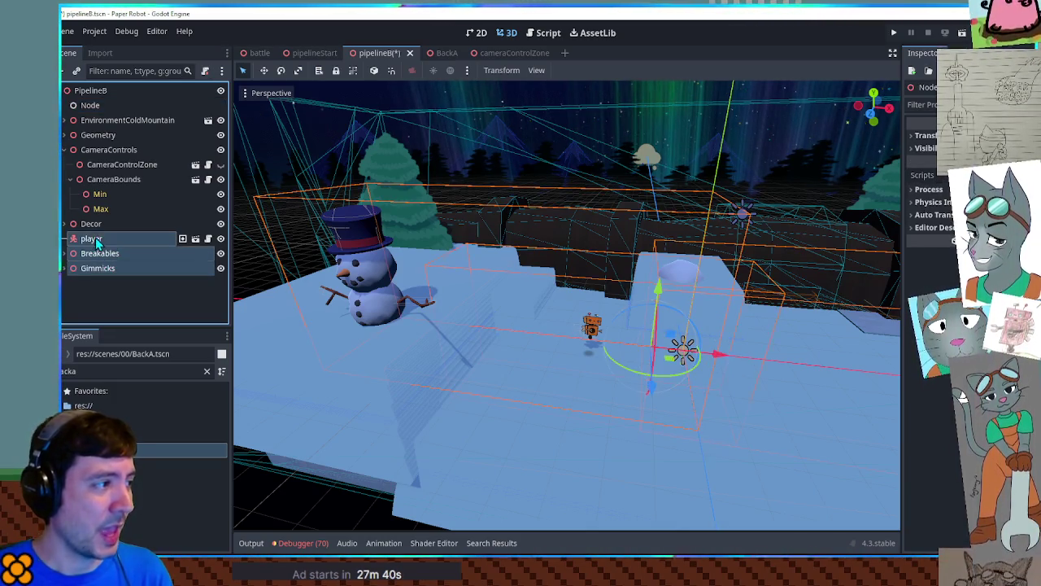
{"action": "left_click", "coordinate": [94, 227], "text": "shift"}
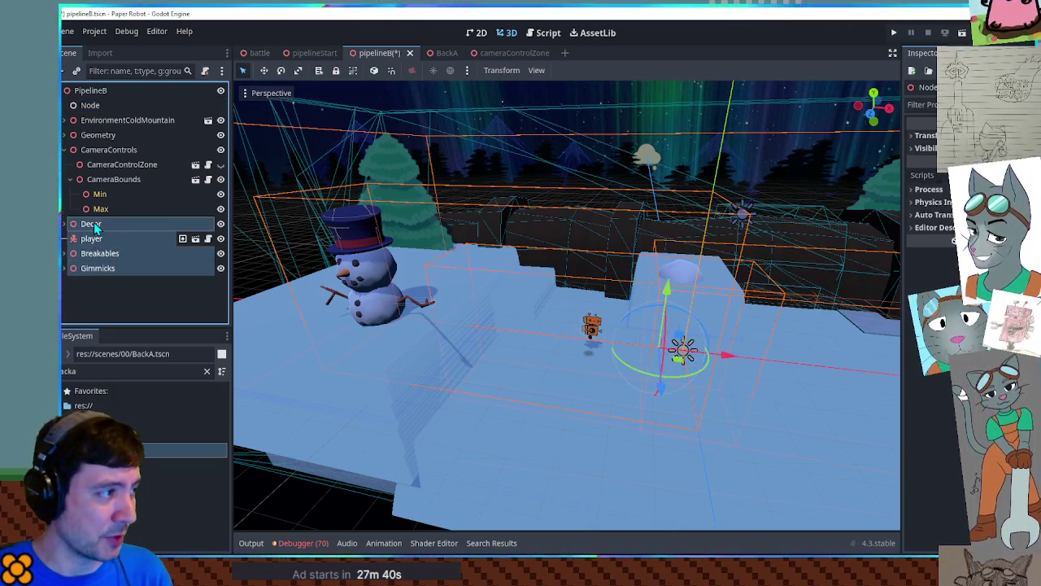
{"action": "left_click", "coordinate": [95, 153], "text": "ctrl"}
{"action": "left_click", "coordinate": [104, 122], "text": "ctrl"}
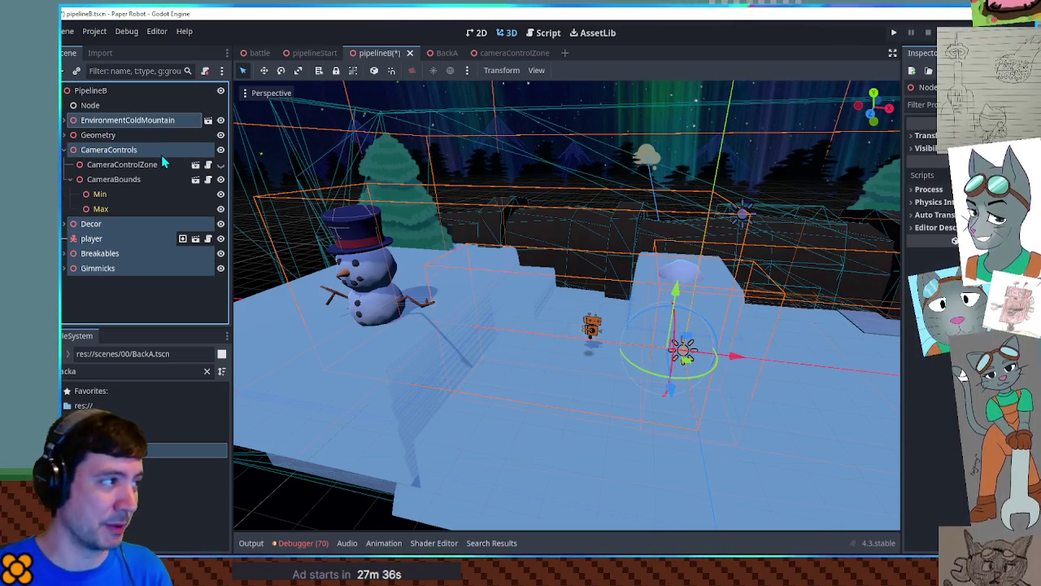
{"action": "key", "text": "Delete"}
{"action": "key", "text": "Return"}
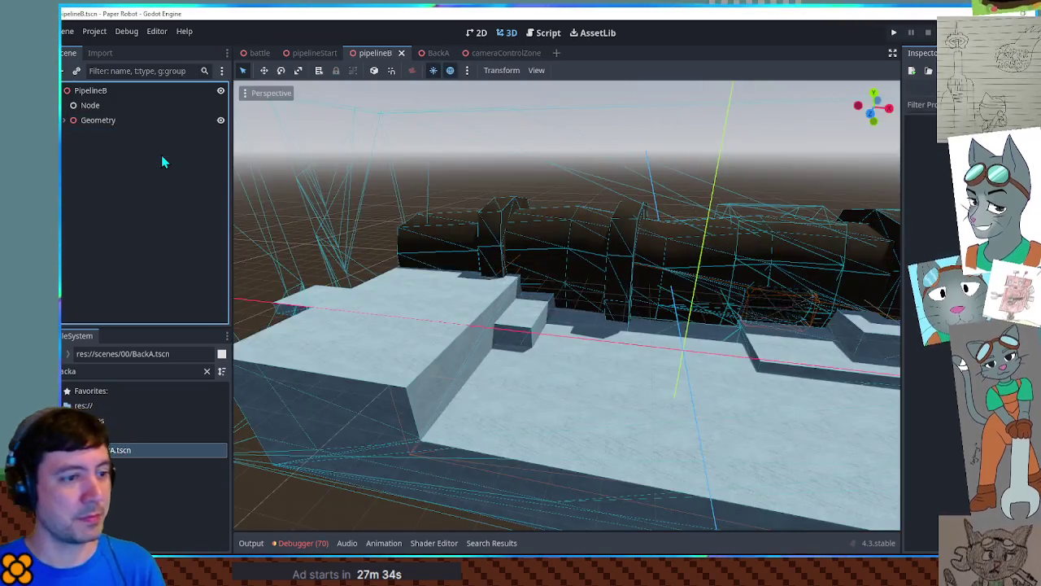
Run the stripped level and start a custom battle against Piggle on the 01-farm battle set.
{"action": "key", "text": "F5"}
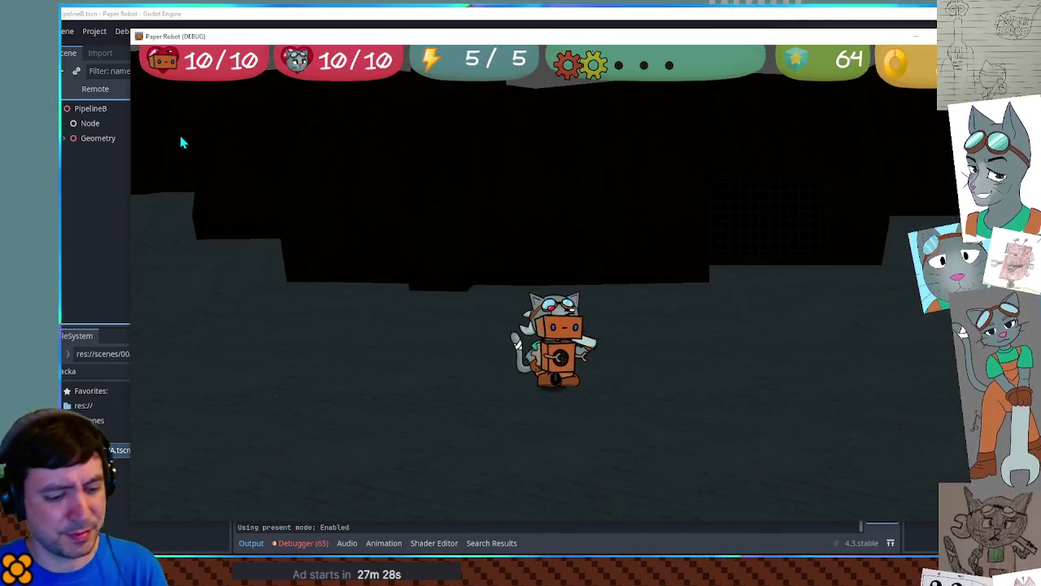
{"action": "key", "text": "F1"}
{"action": "left_click", "coordinate": [443, 78]}
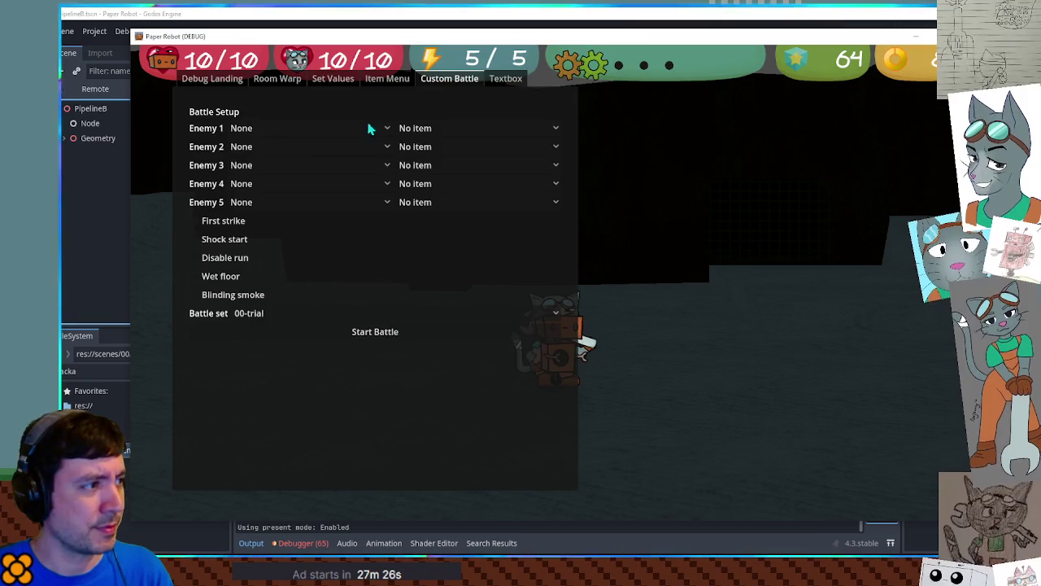
{"action": "left_click", "coordinate": [382, 128]}
{"action": "left_click", "coordinate": [287, 129]}
{"action": "left_click", "coordinate": [290, 318]}
{"action": "left_click", "coordinate": [293, 326]}
{"action": "left_click", "coordinate": [294, 340]}
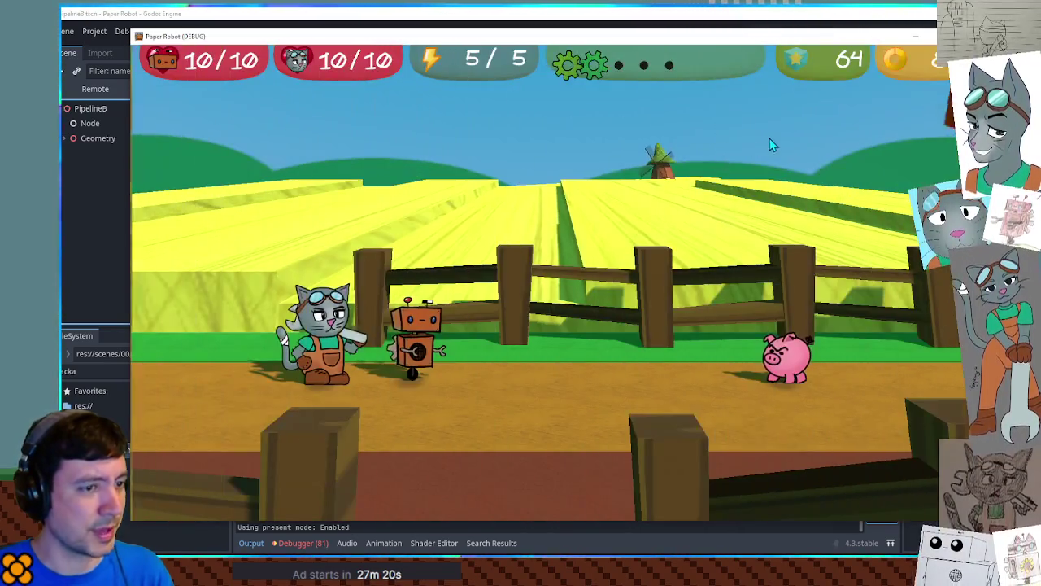
Stop the game and collapse the Mountains group under EnvironmentColdMountain in the Scene dock.
{"action": "key", "text": "F8"}
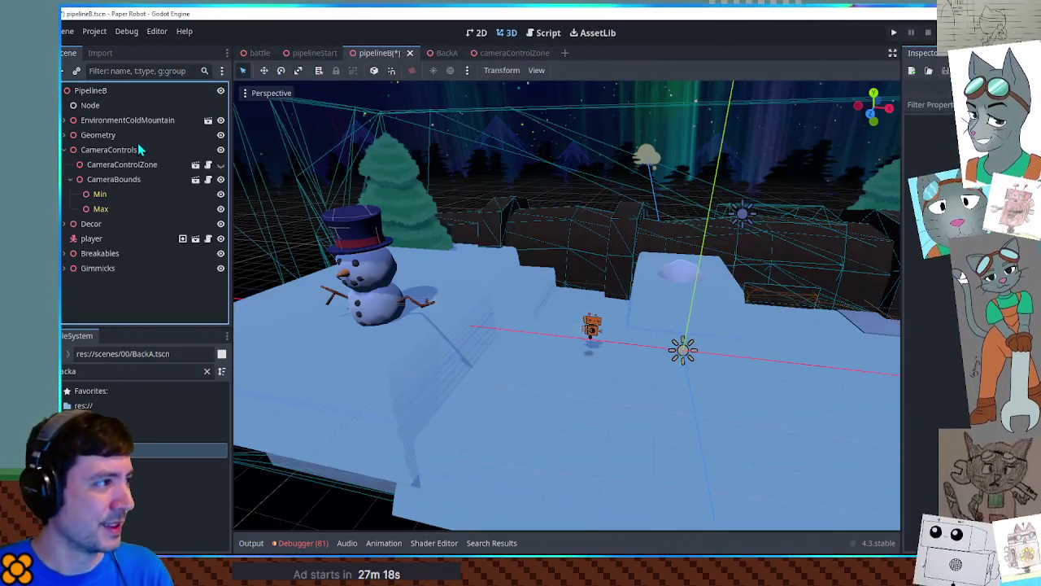
{"action": "left_click", "coordinate": [63, 119]}
{"action": "left_click", "coordinate": [70, 223]}
Collapse the Forest, TreeMiddleLayer, EnvironmentColdMountain and CameraControls branches in the Scene dock.
{"action": "left_click", "coordinate": [70, 239]}
{"action": "left_click", "coordinate": [70, 253]}
{"action": "left_click", "coordinate": [64, 119]}
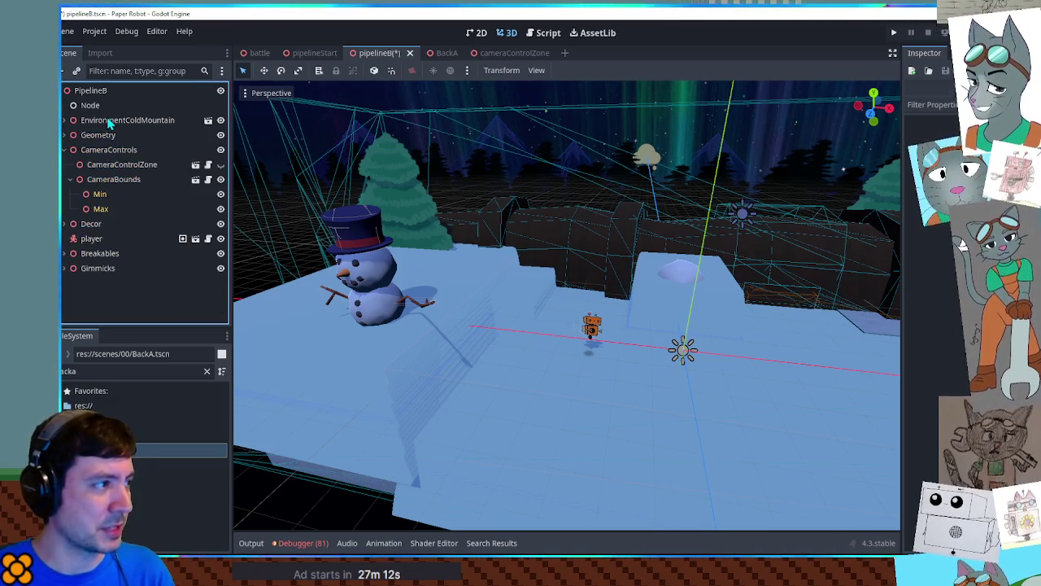
{"action": "left_click", "coordinate": [73, 120]}
{"action": "left_click", "coordinate": [63, 150]}
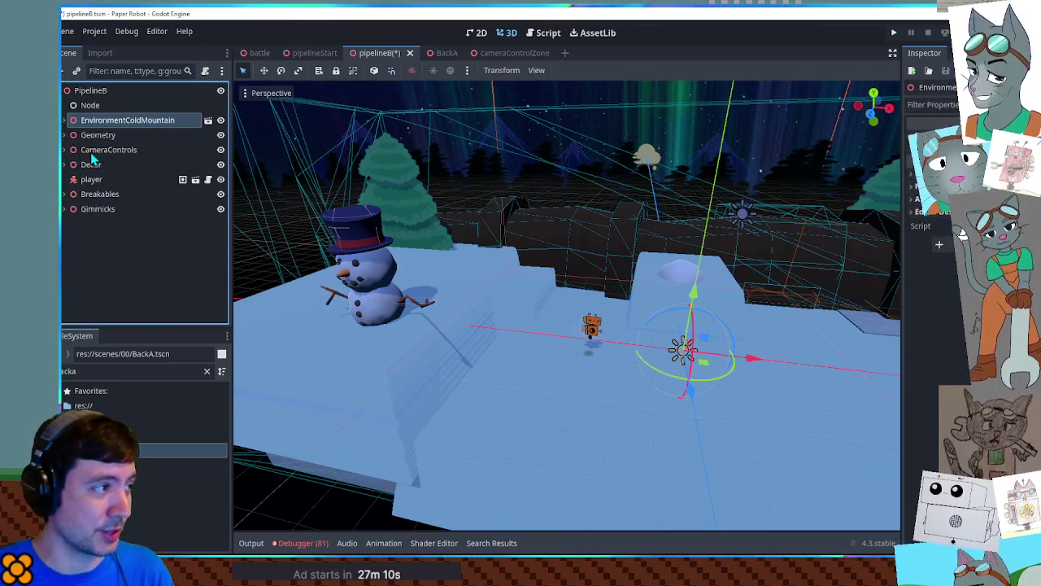
Delete the Decor, player, Breakables and Gimmicks nodes, then save and run the game.
{"action": "left_click", "coordinate": [94, 165]}
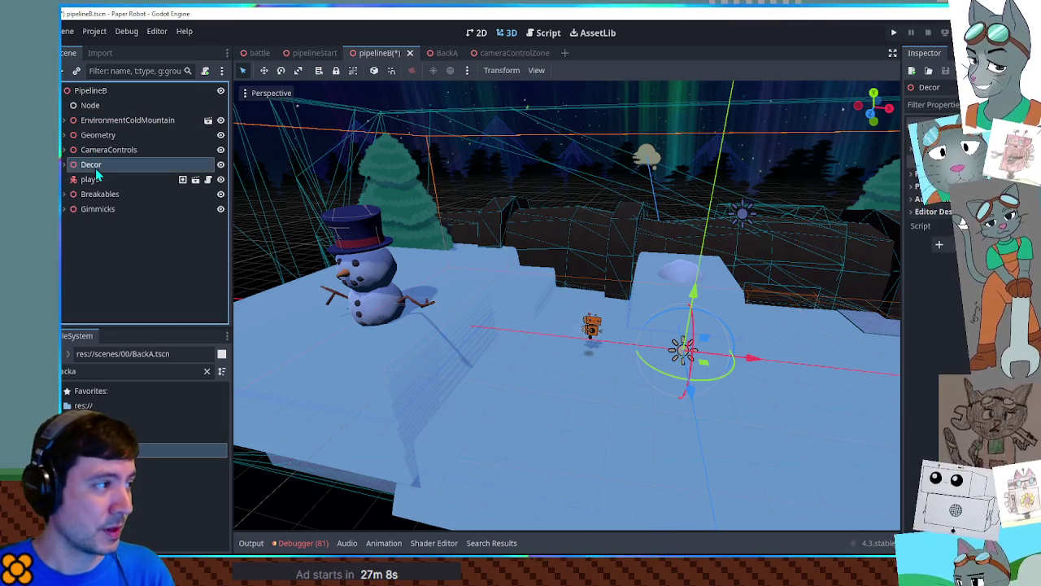
{"action": "left_click", "coordinate": [100, 213], "text": "shift"}
{"action": "key", "text": "Delete"}
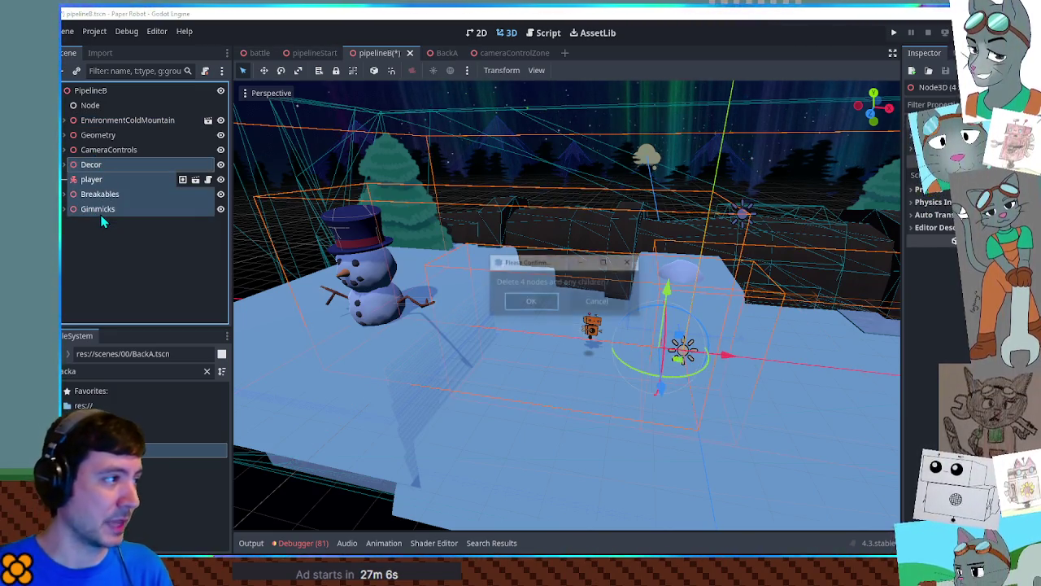
{"action": "key", "text": "Return"}
{"action": "key", "text": "F6"}
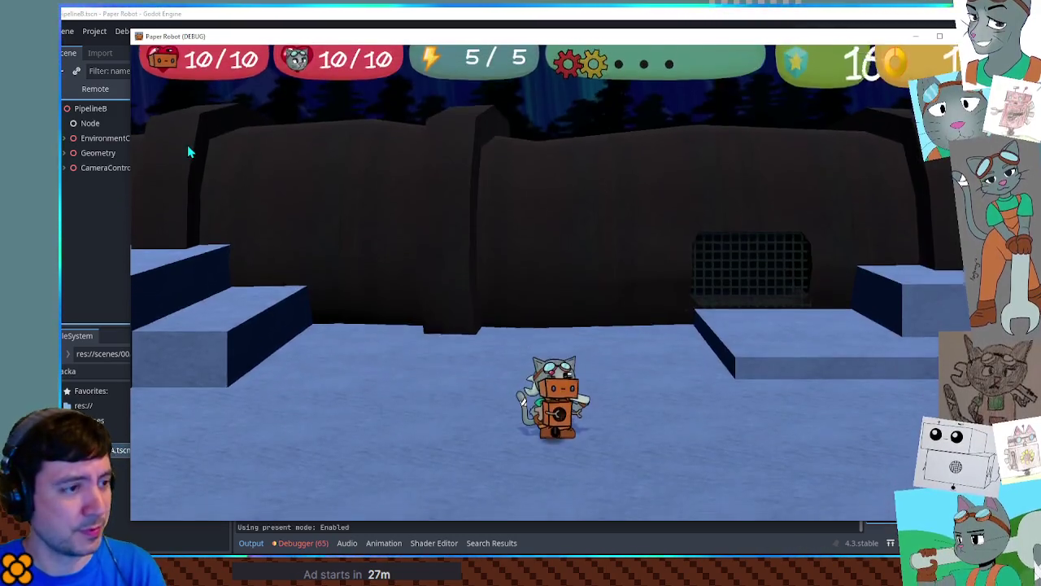
Start a custom battle with HardHatPiggle as Enemy 1, then close the running game.
{"action": "mouse_move", "coordinate": [465, 123]}
{"action": "left_click", "coordinate": [449, 78]}
{"action": "left_click", "coordinate": [387, 127]}
{"action": "left_click", "coordinate": [246, 149]}
{"action": "left_click", "coordinate": [275, 333]}
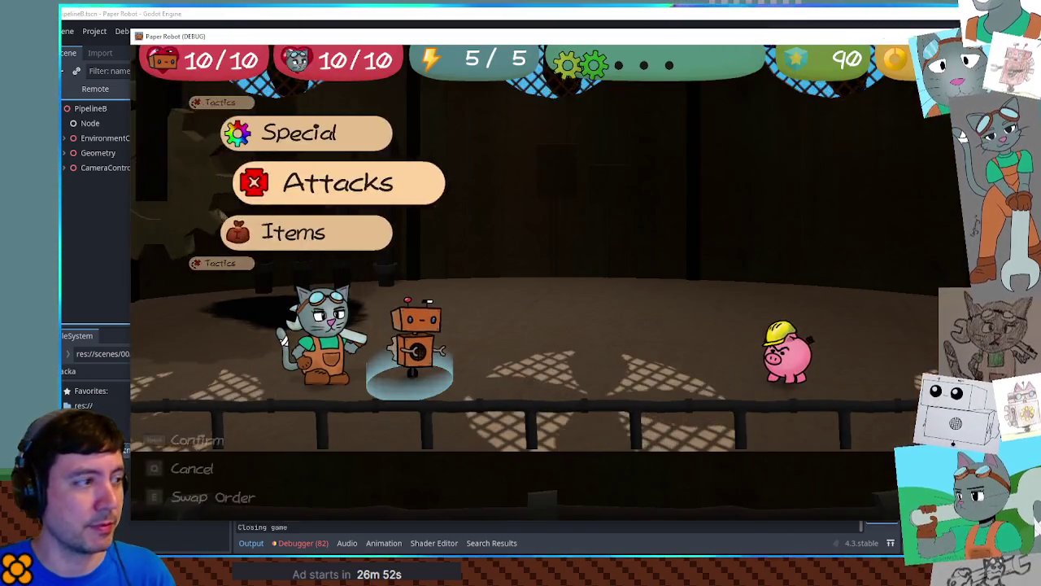
{"action": "key", "text": "F8"}
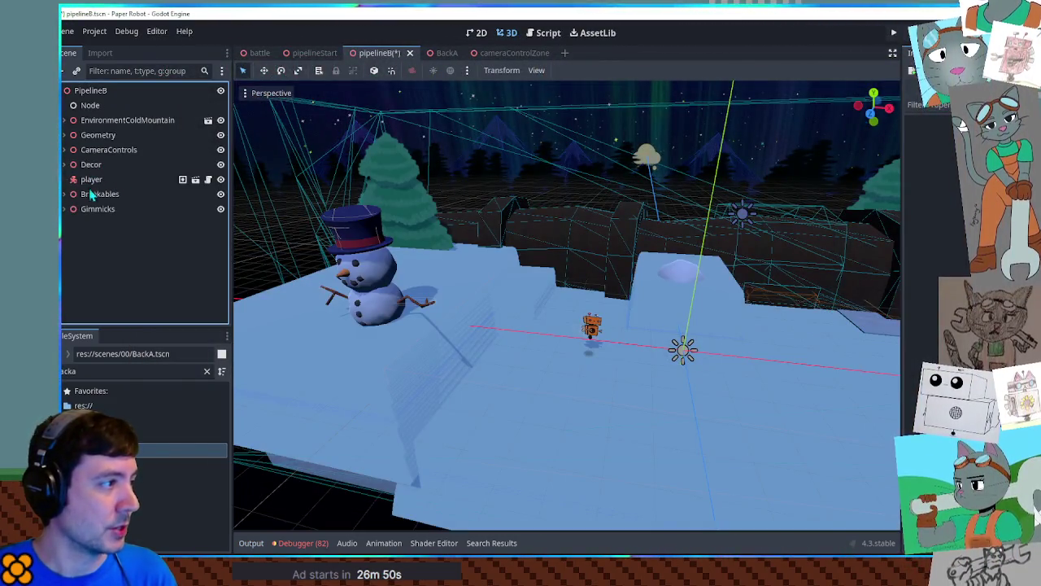
Delete the Breakables and Gimmicks nodes, then stop the game paused at the snowDeformation breakpoint.
{"action": "left_click", "coordinate": [90, 194]}
{"action": "left_click", "coordinate": [98, 209], "text": "shift"}
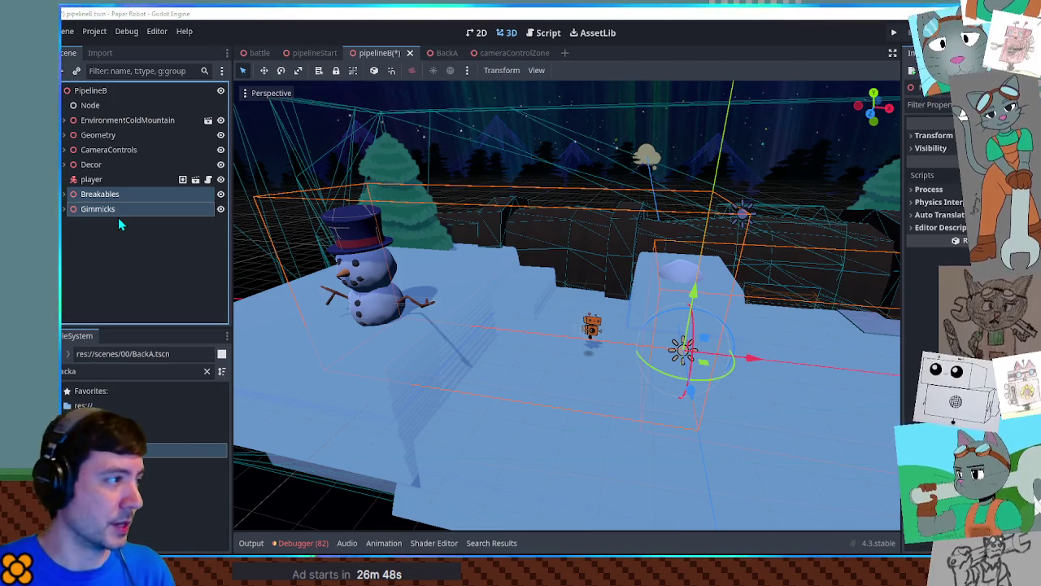
{"action": "key", "text": "ctrl+z"}
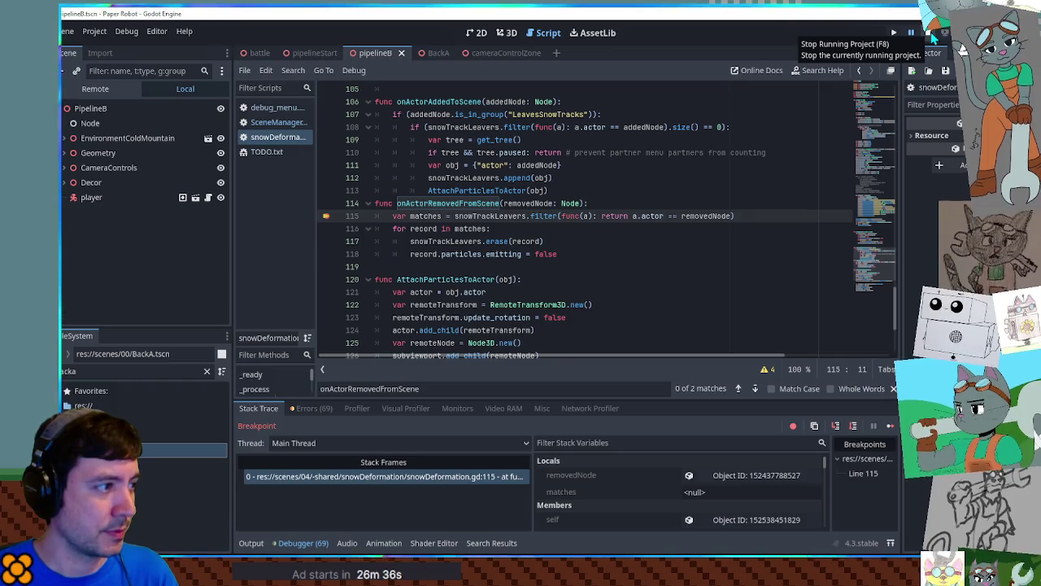
{"action": "left_click", "coordinate": [932, 35]}
Restore the Breakables and Gimmicks nodes and expand both in the Scene dock.
{"action": "left_click", "coordinate": [136, 219]}
{"action": "left_click", "coordinate": [65, 195]}
{"action": "left_click", "coordinate": [63, 224]}
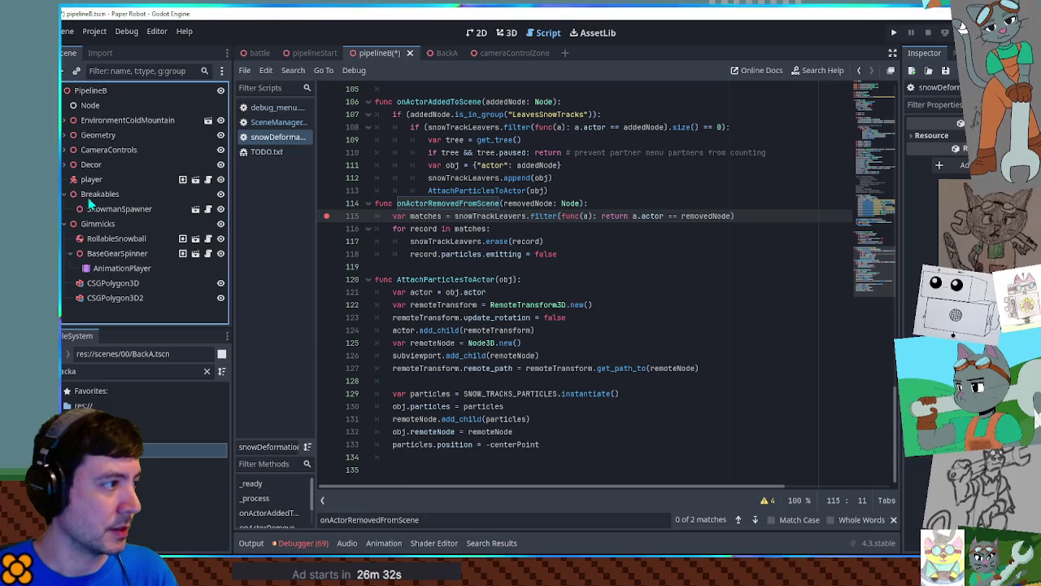
Remove Breakables, run the game, and start a custom battle against Hoggle.
{"action": "left_click", "coordinate": [93, 196]}
{"action": "key", "text": "ctrl+z"}
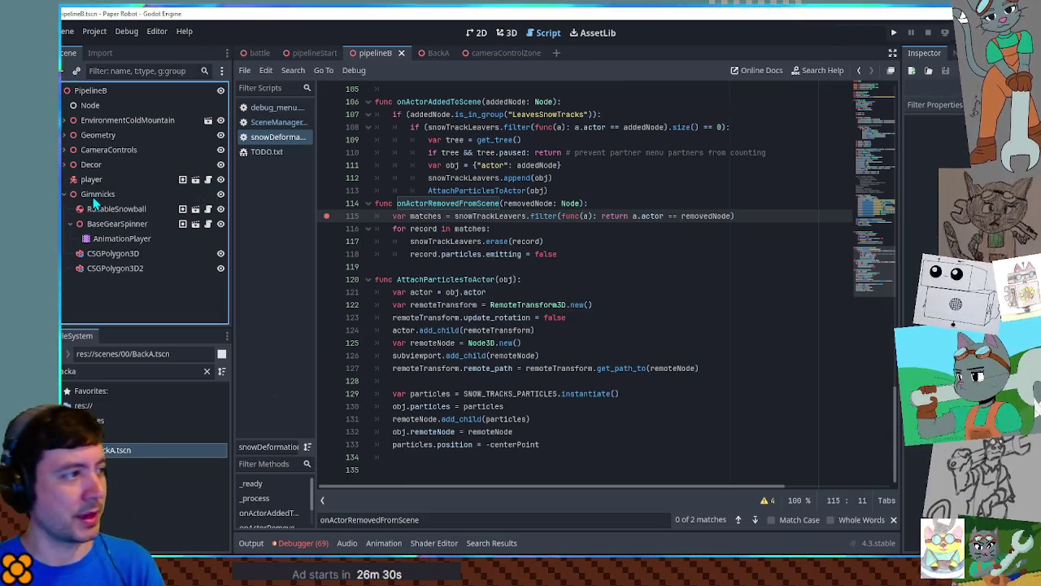
{"action": "key", "text": "F5"}
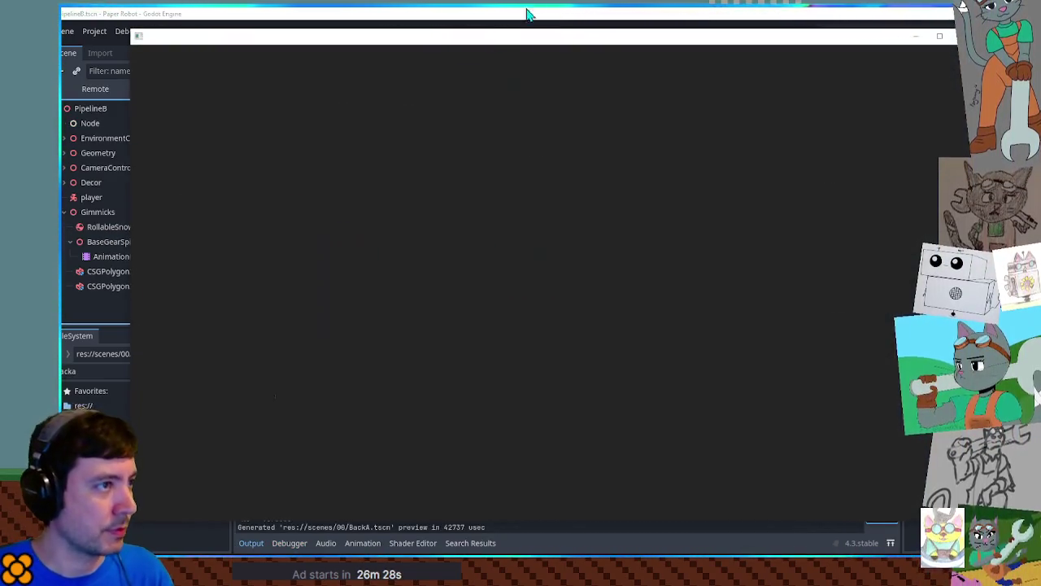
{"action": "left_click_drag", "start_coordinate": [323, 218], "coordinate": [370, 88]}
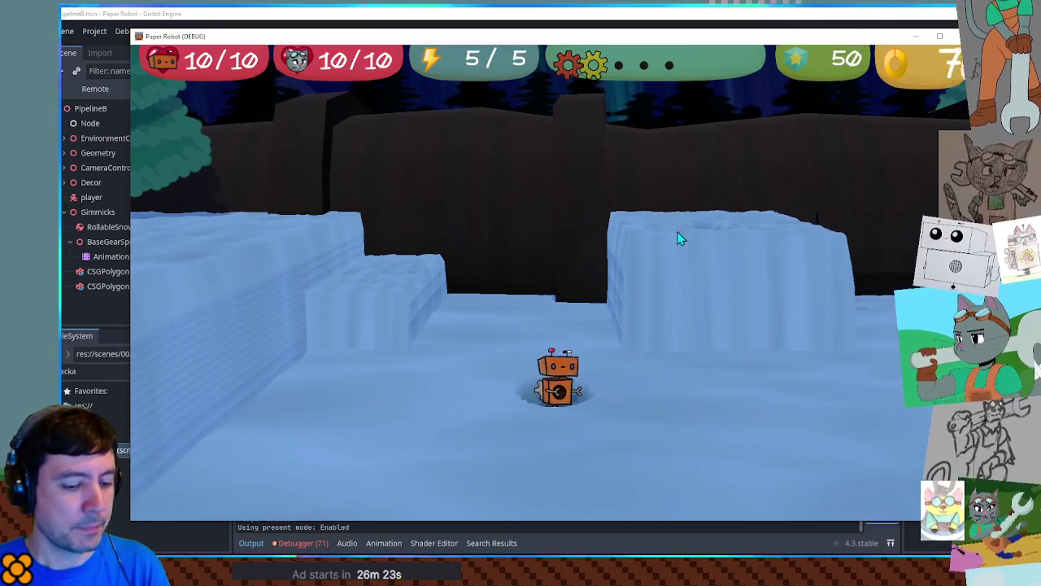
{"action": "key", "text": "grave"}
{"action": "left_click", "coordinate": [449, 78]}
{"action": "left_click", "coordinate": [309, 127]}
{"action": "left_click", "coordinate": [244, 185]}
{"action": "left_click", "coordinate": [294, 332]}
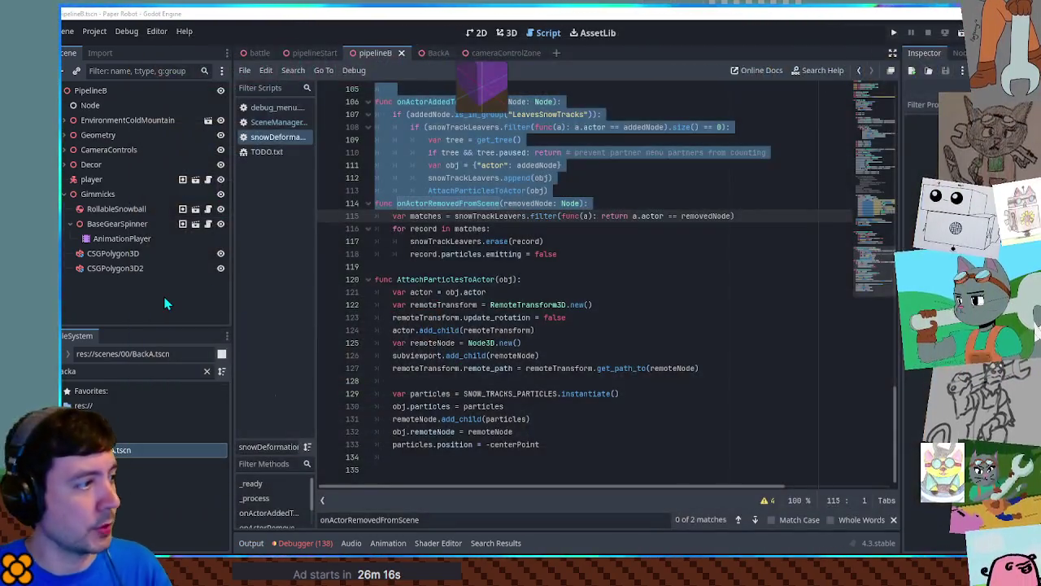
Restore the Breakables node, save pipelineB, and select its SnowmanSpawner child.
{"action": "key", "text": "ctrl+z"}
{"action": "left_click", "coordinate": [83, 193]}
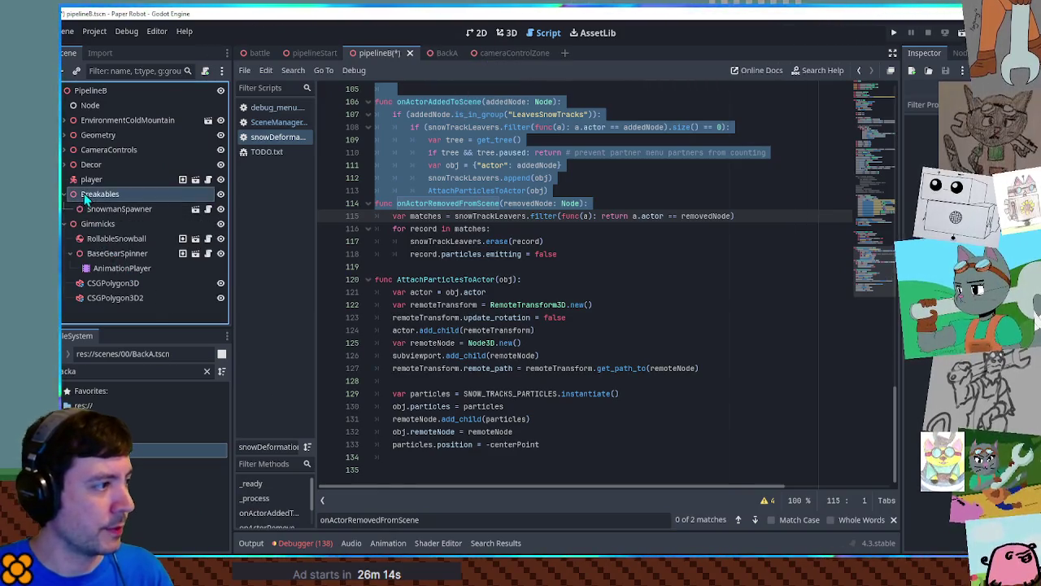
{"action": "key", "text": "ctrl+s"}
{"action": "double_click", "coordinate": [114, 209]}
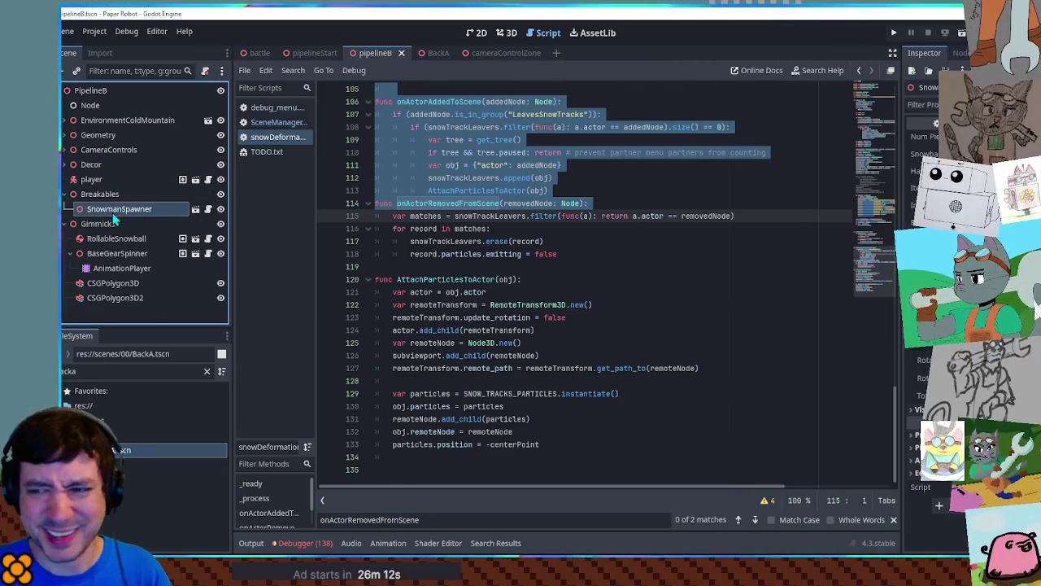
Rerun the game with Breakables restored and start a custom battle against Piggo.
{"action": "key", "text": "F6"}
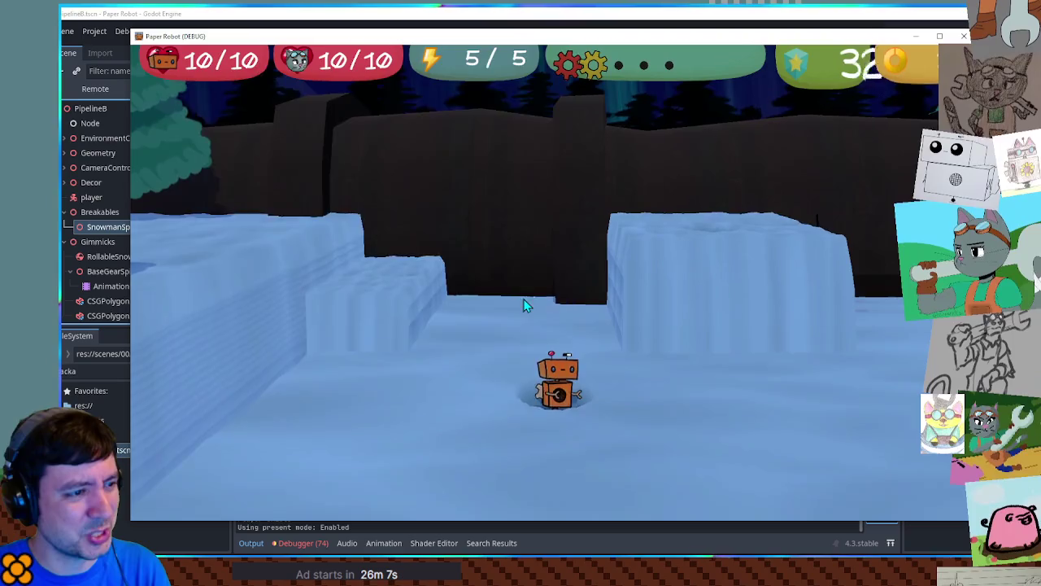
{"action": "key", "text": "F1"}
{"action": "left_click", "coordinate": [449, 79]}
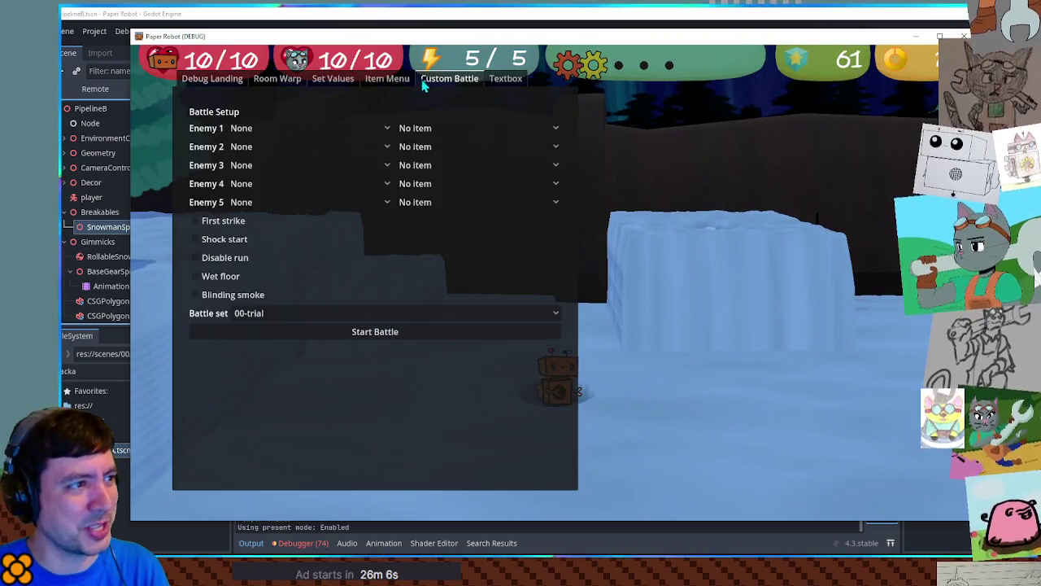
{"action": "left_click", "coordinate": [269, 127]}
{"action": "left_click", "coordinate": [265, 128]}
{"action": "left_click", "coordinate": [320, 331]}
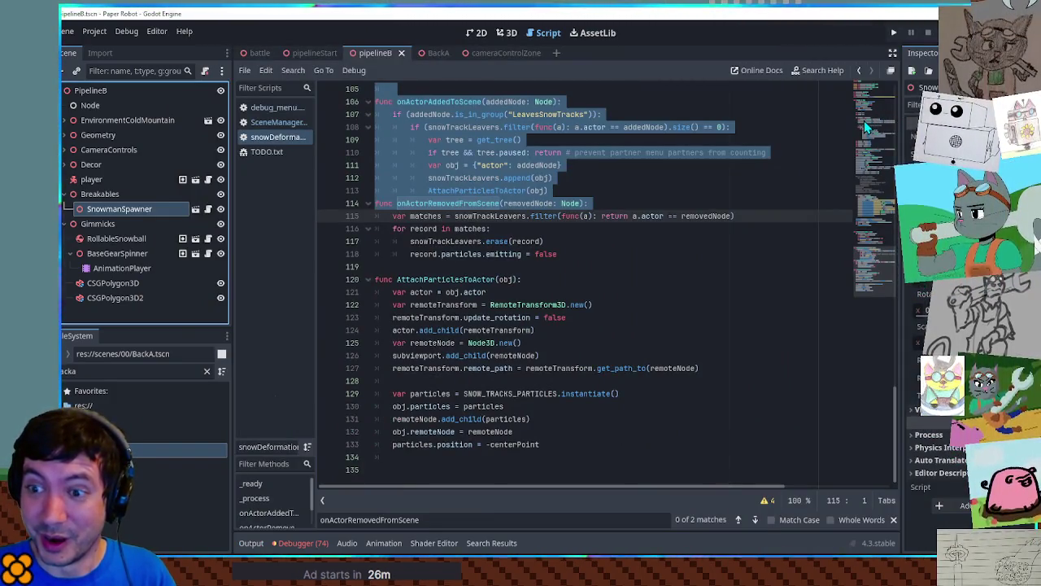
{"action": "left_click_drag", "start_coordinate": [141, 208], "coordinate": [142, 209]}
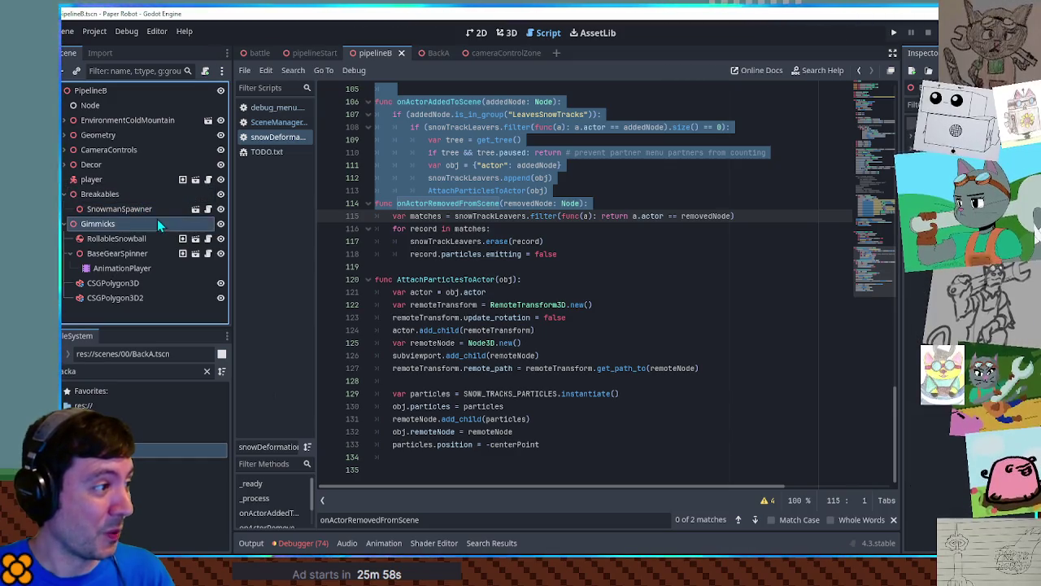
Open the SnowmanSpawner scene, orbit the snowman model in 3D, and open snowman_spawner.gd.
{"action": "left_click", "coordinate": [195, 209]}
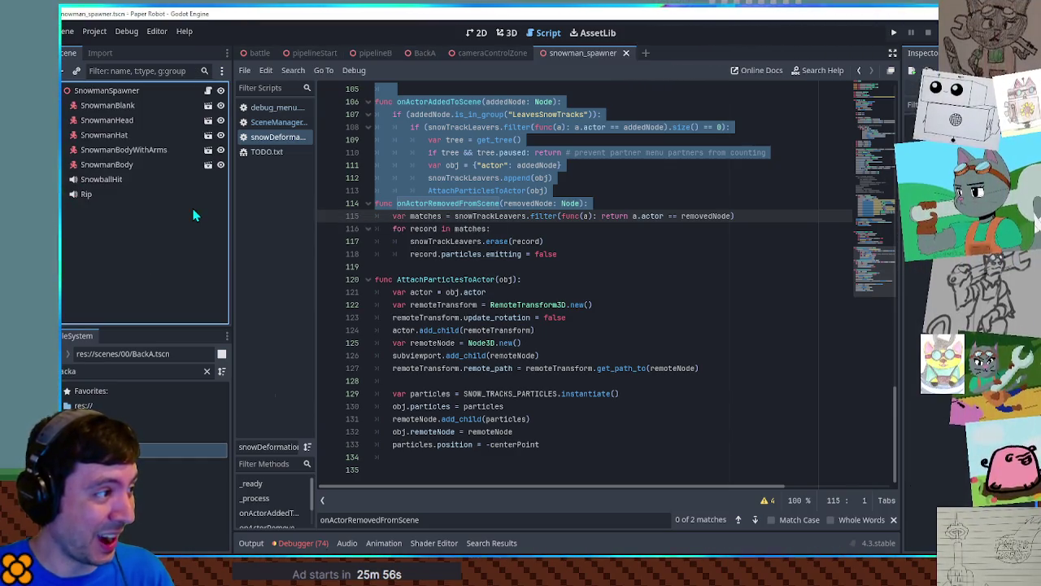
{"action": "left_click", "coordinate": [507, 34]}
{"action": "mouse_move", "coordinate": [632, 291]}
{"action": "left_mouse_down"}
{"action": "mouse_move", "coordinate": [493, 249]}
{"action": "mouse_move", "coordinate": [681, 277]}
{"action": "mouse_move", "coordinate": [607, 279]}
{"action": "left_mouse_up"}
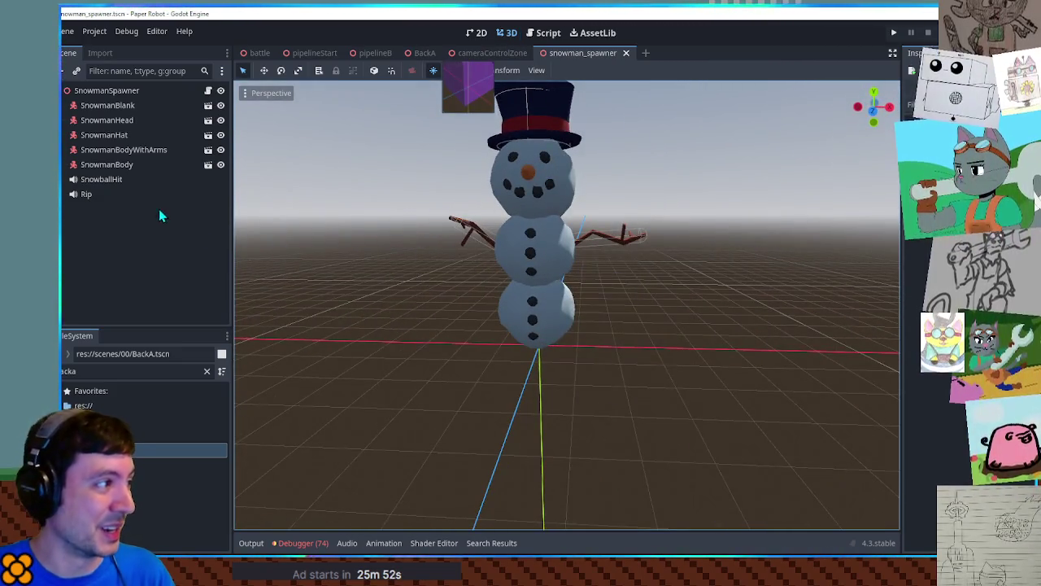
{"action": "left_click", "coordinate": [208, 90]}
{"action": "mouse_move", "coordinate": [874, 243]}
{"action": "left_mouse_down"}
{"action": "mouse_move", "coordinate": [874, 255]}
{"action": "mouse_move", "coordinate": [891, 109]}
{"action": "mouse_move", "coordinate": [886, 185]}
{"action": "left_mouse_up"}
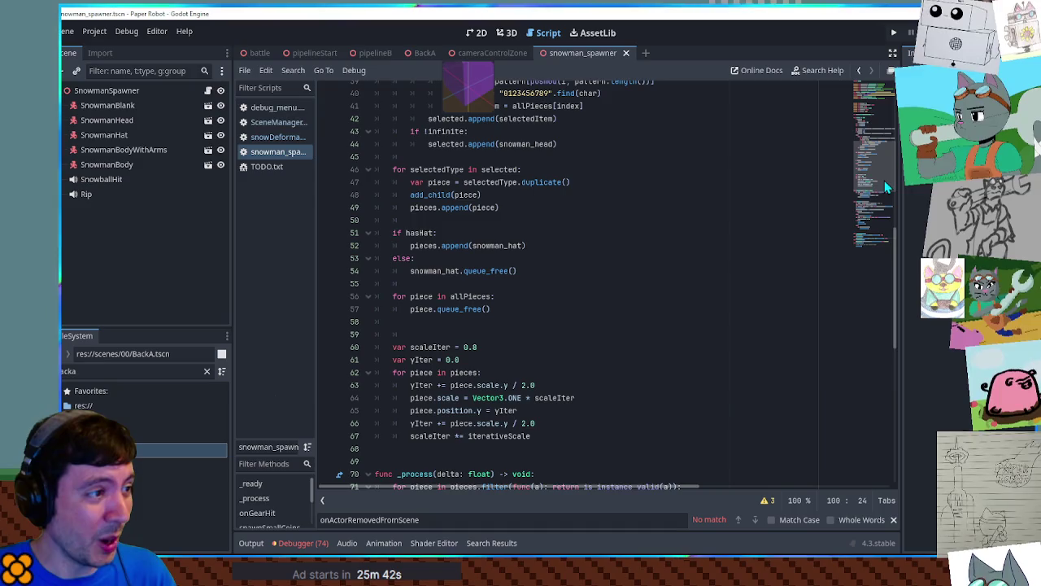
Scroll through snowman_spawner.gd and insert a 'return' line inside _process.
{"action": "left_click_drag", "start_coordinate": [887, 186], "coordinate": [887, 205]}
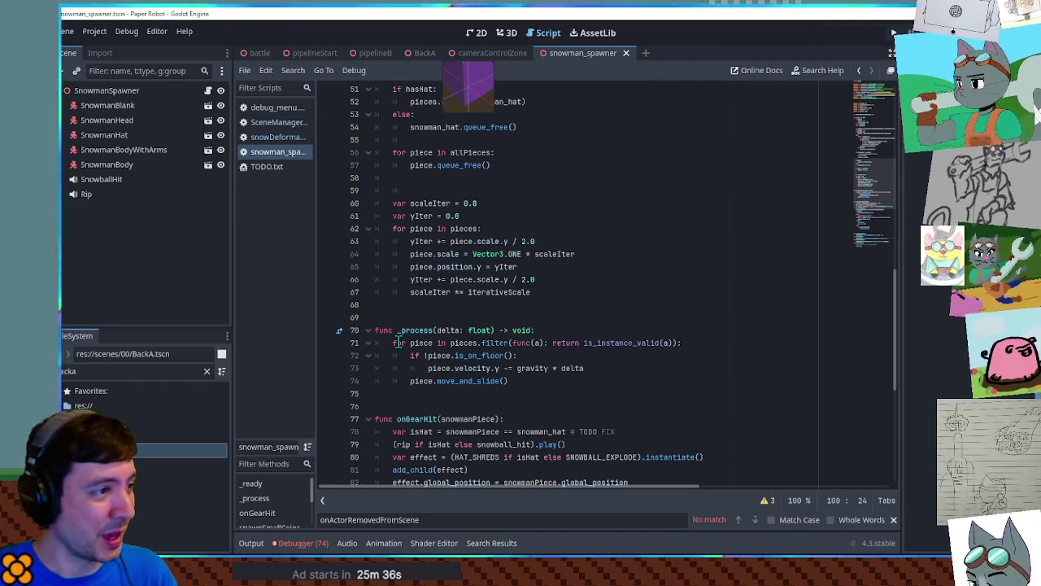
{"action": "scroll", "coordinate": [813, 343], "scroll_direction": "down", "scroll_amount": 8}
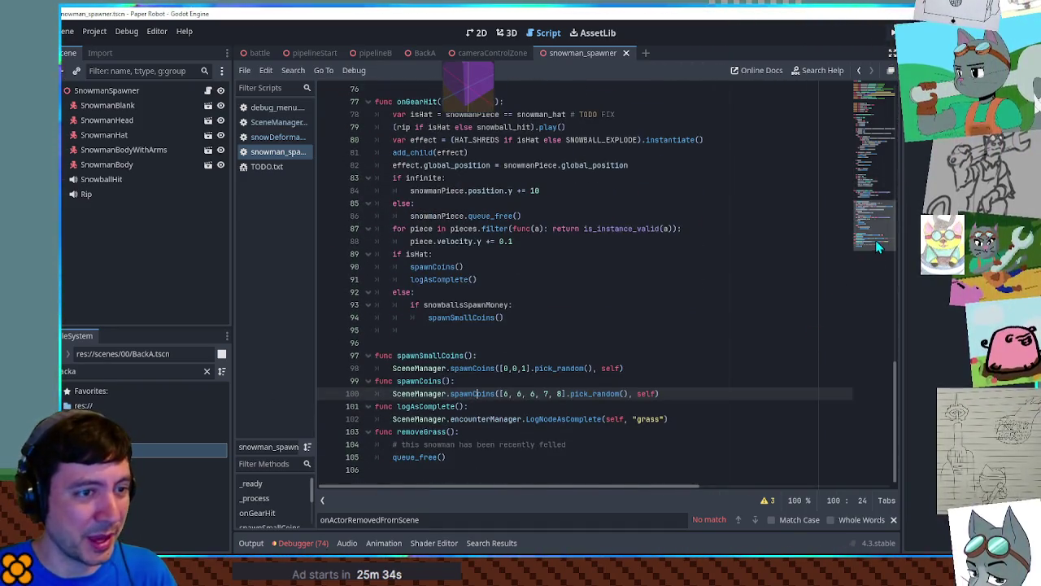
{"action": "left_click", "coordinate": [882, 119]}
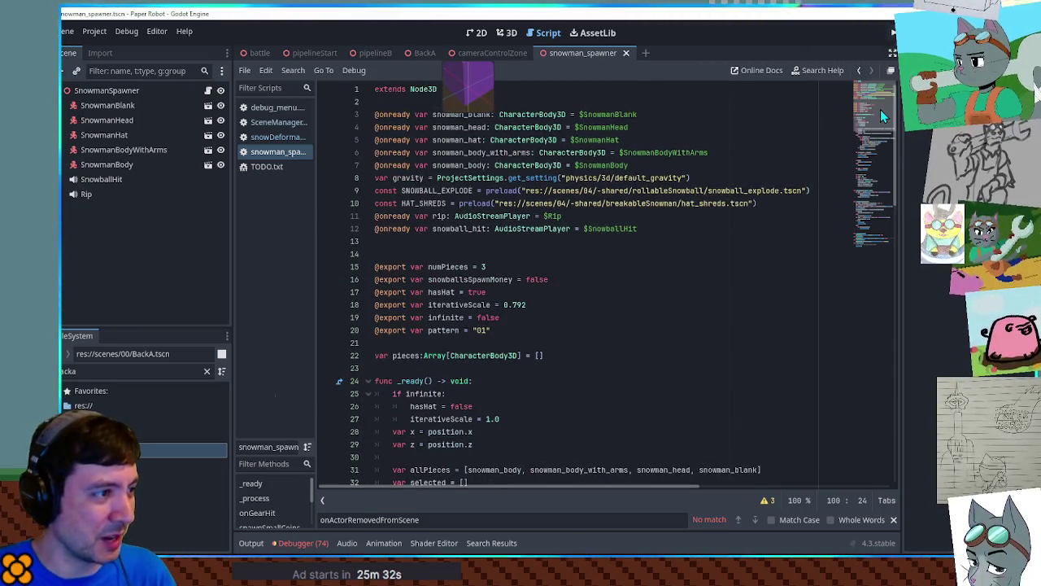
{"action": "left_click_drag", "start_coordinate": [880, 115], "coordinate": [889, 149]}
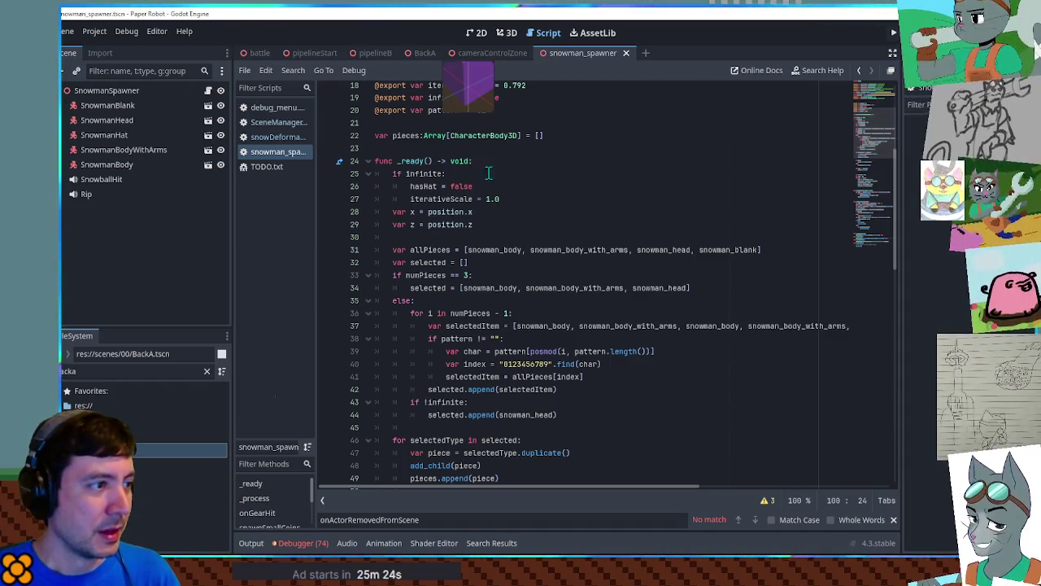
{"action": "scroll", "coordinate": [400, 189], "scroll_direction": "down", "scroll_amount": 10}
{"action": "scroll", "coordinate": [400, 189], "scroll_direction": "down", "scroll_amount": 1}
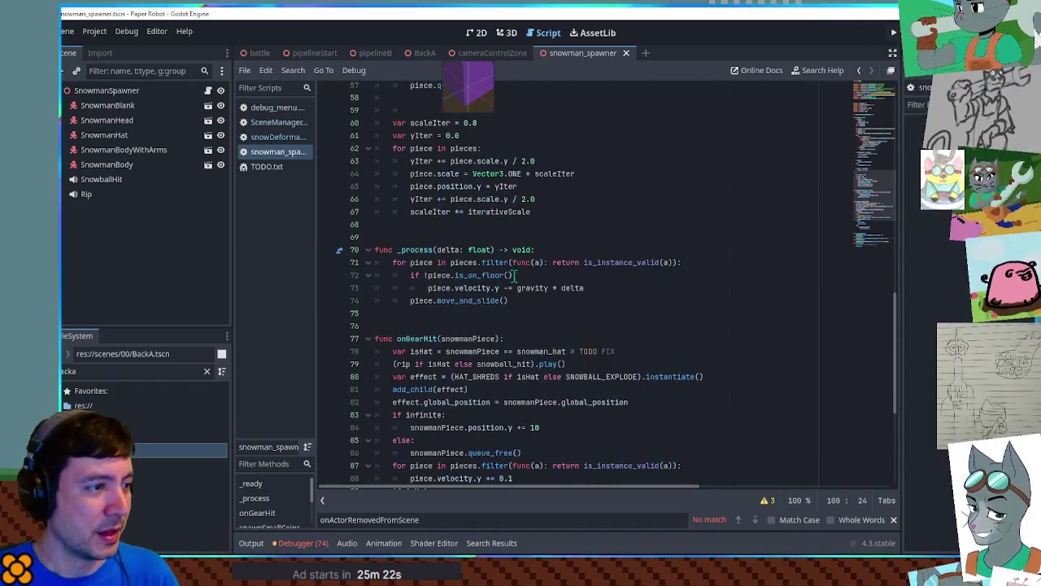
{"action": "left_click", "coordinate": [564, 250]}
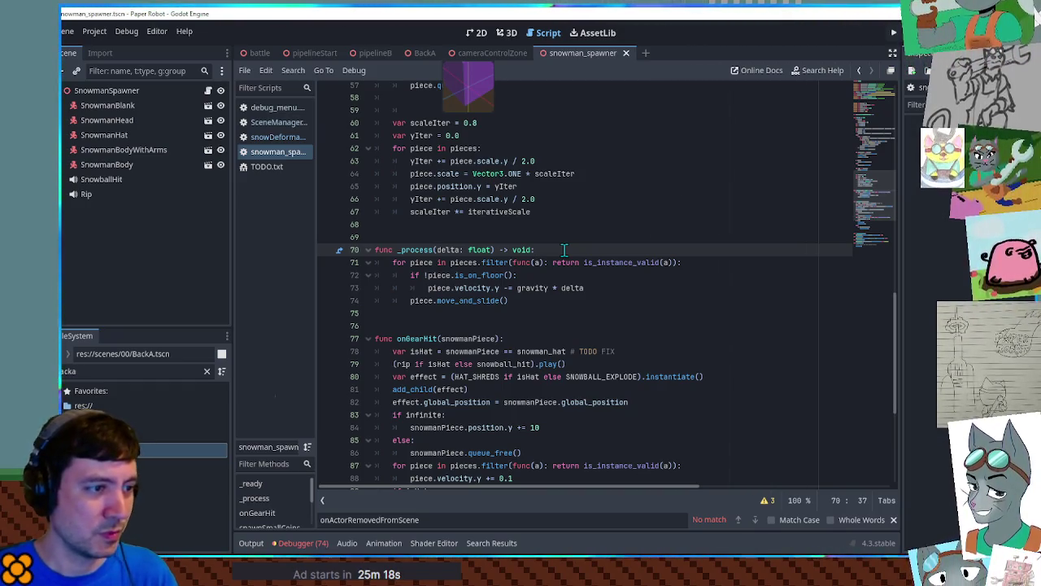
{"action": "key", "text": "Return"}
{"action": "type", "text": "return"}
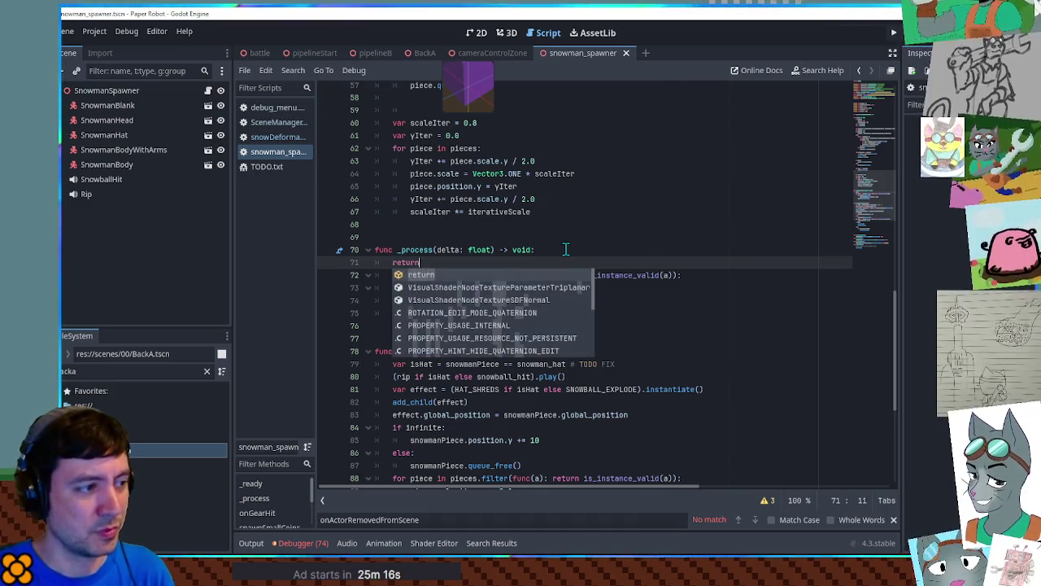
{"action": "scroll", "coordinate": [768, 257], "scroll_direction": "up", "scroll_amount": 10}
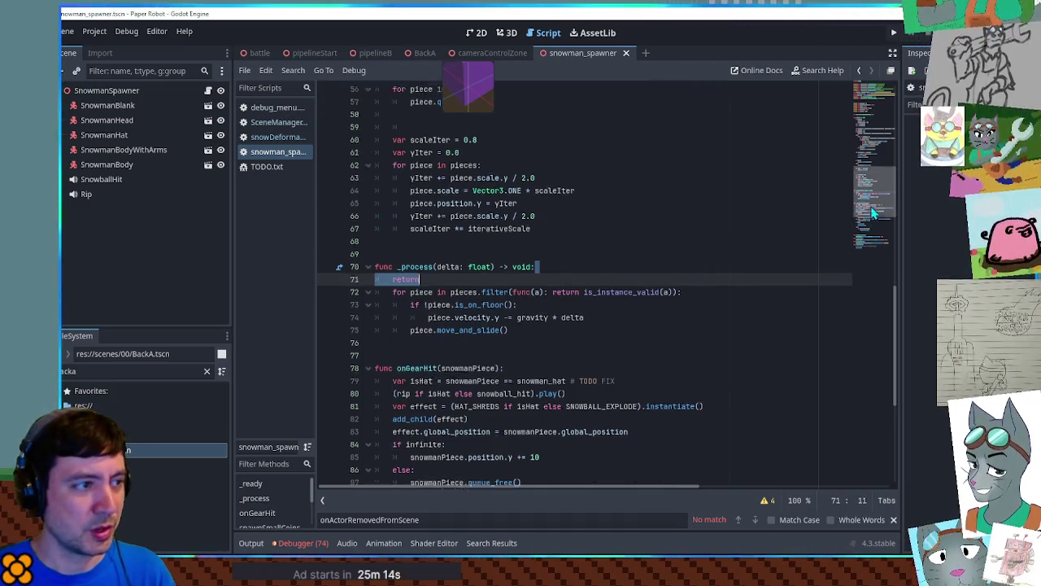
Add an early 'return' to _ready, run the game, close cameraControlZone, and return to pipelineB.
{"action": "left_click", "coordinate": [472, 169]}
{"action": "key", "text": "Return"}
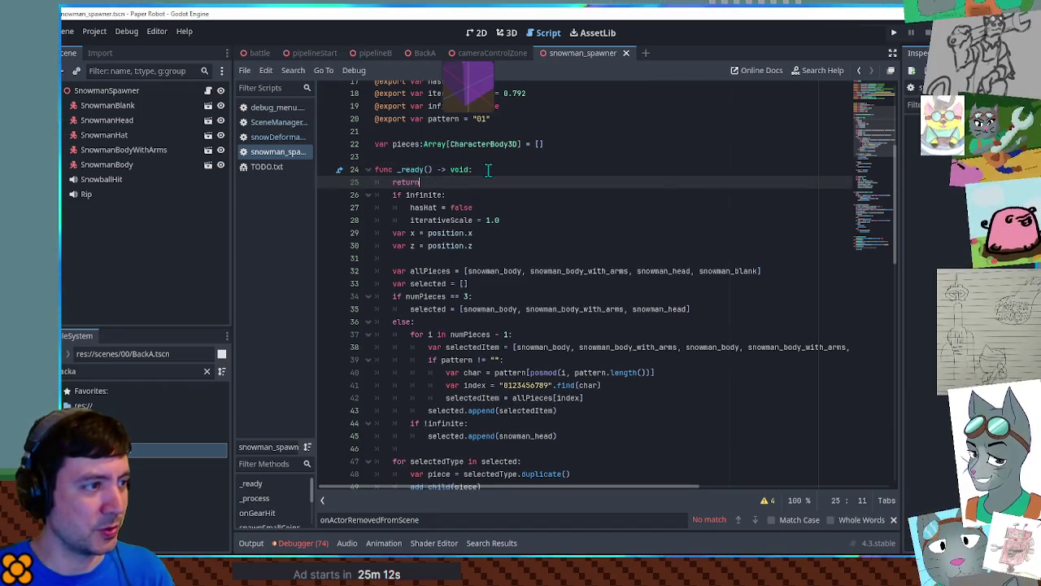
{"action": "type", "text": "return"}
{"action": "key", "text": "F5"}
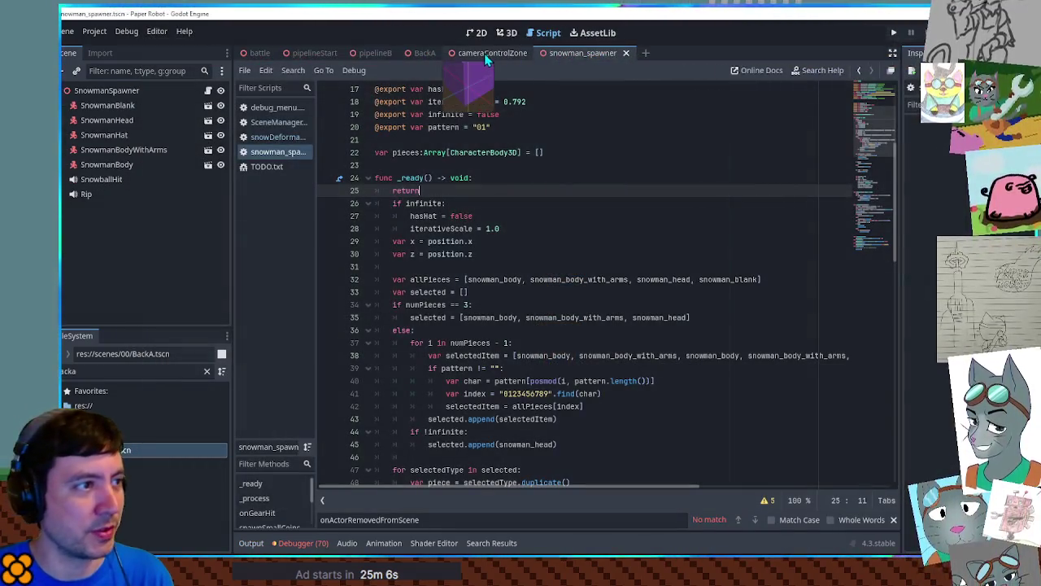
{"action": "middle_click", "coordinate": [449, 53]}
{"action": "left_click", "coordinate": [368, 53]}
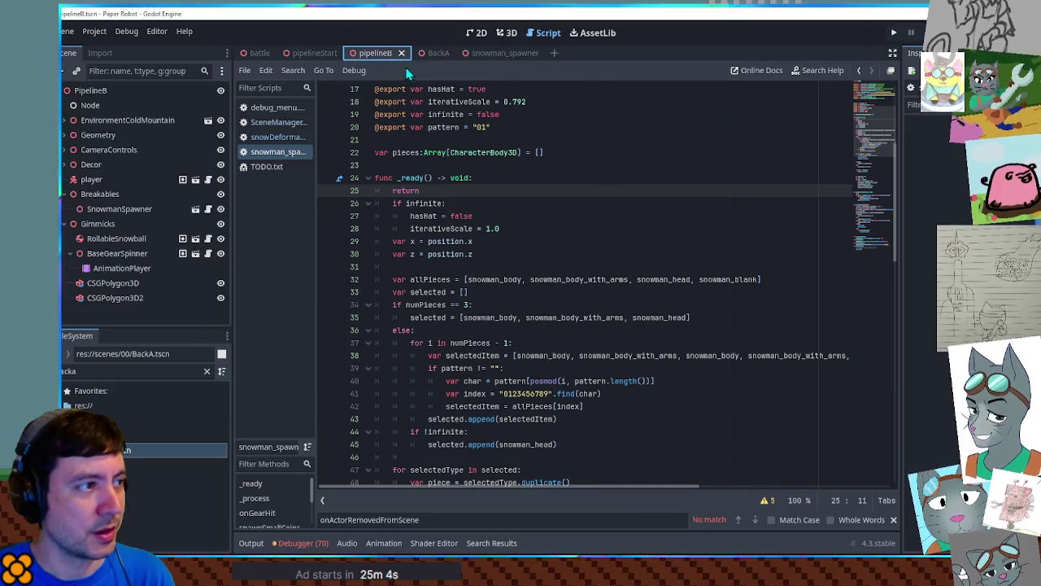
Rerun the game, launch a Piggle custom battle on the 00-trial set, then leave the game.
{"action": "key", "text": "F6"}
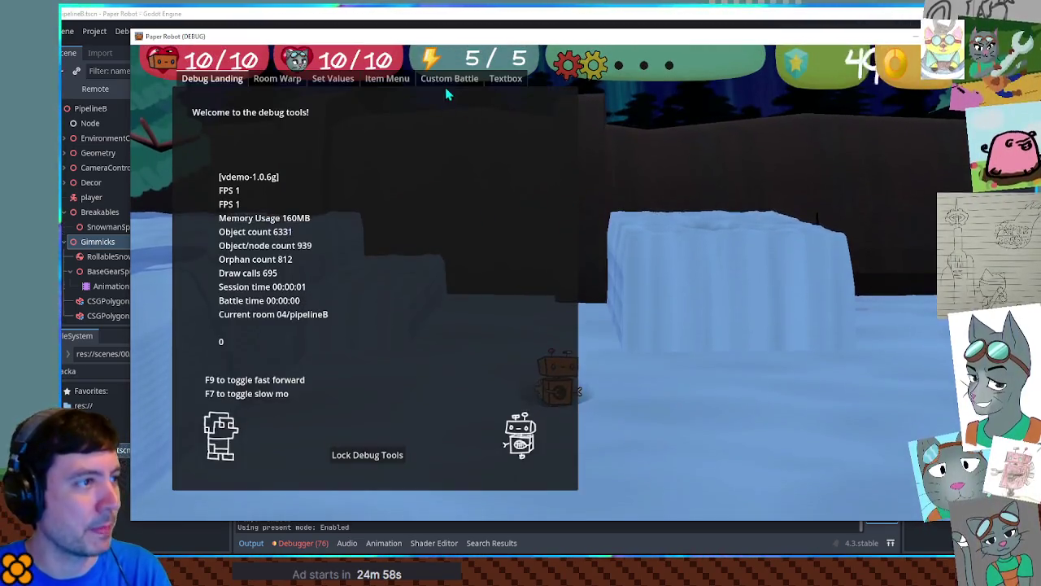
{"action": "left_click", "coordinate": [449, 78]}
{"action": "left_click", "coordinate": [268, 127]}
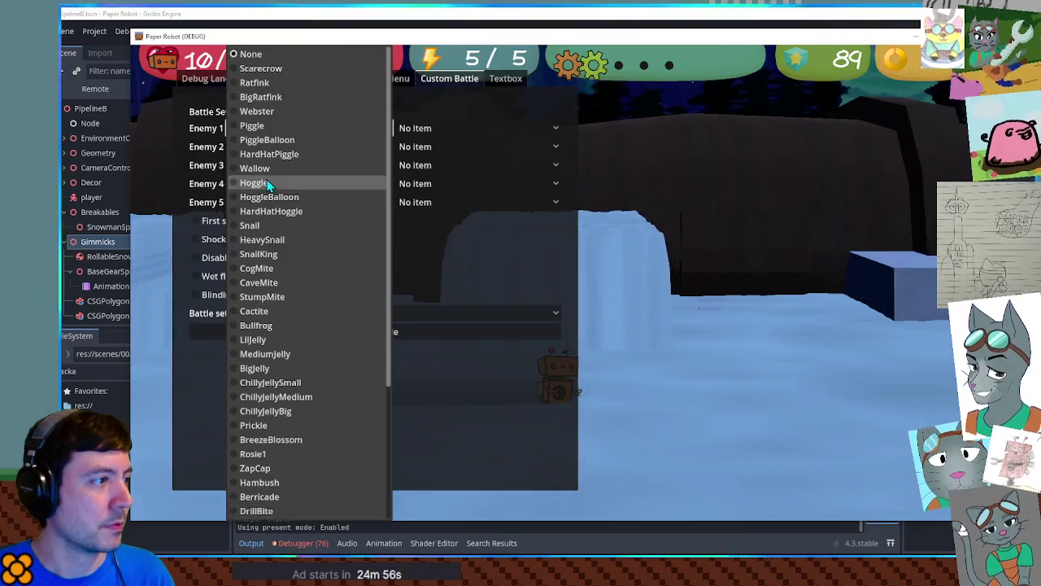
{"action": "left_click", "coordinate": [257, 126]}
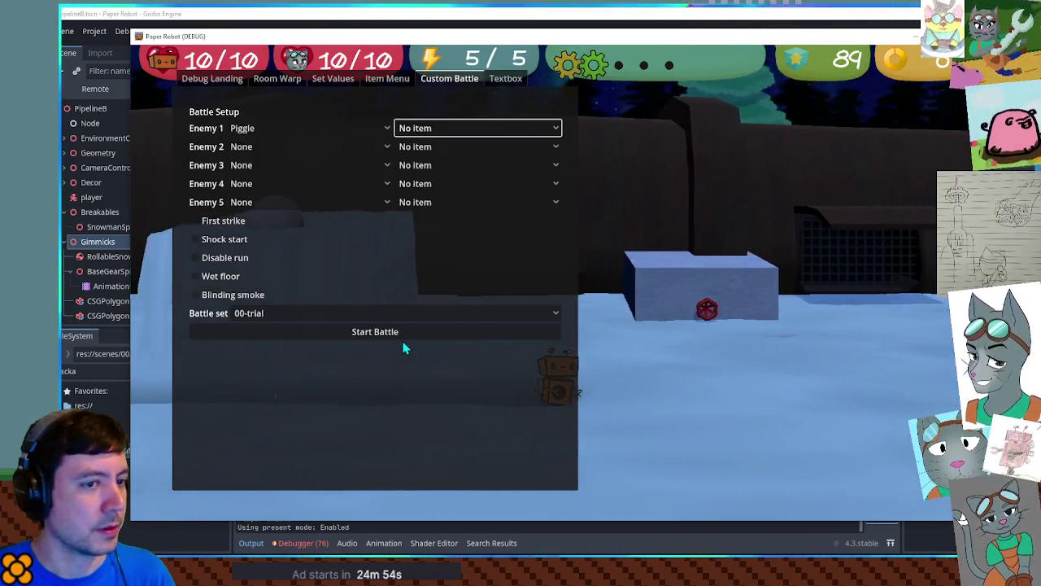
{"action": "left_click", "coordinate": [401, 333]}
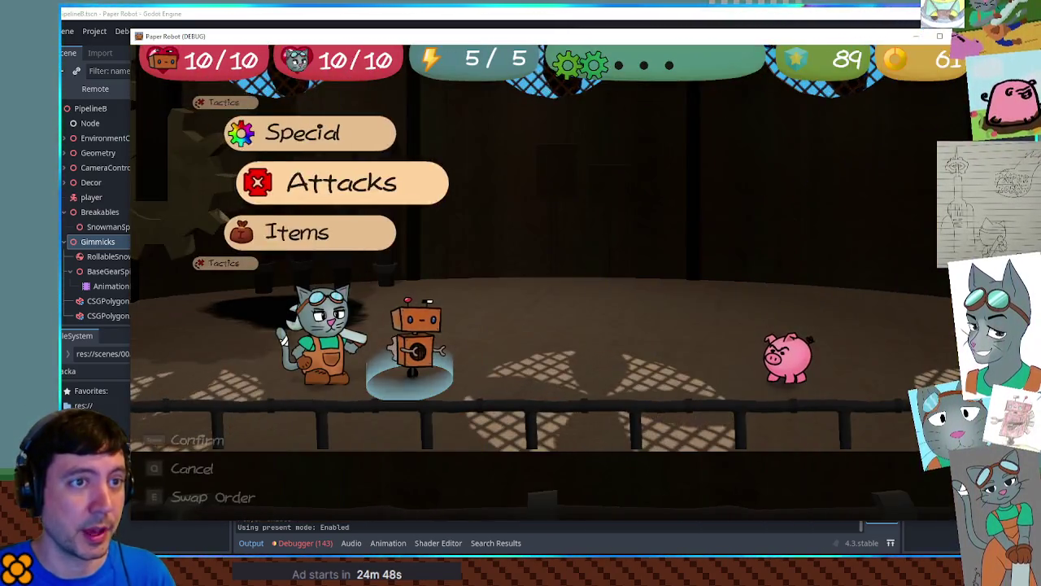
{"action": "key", "text": "alt+Tab"}
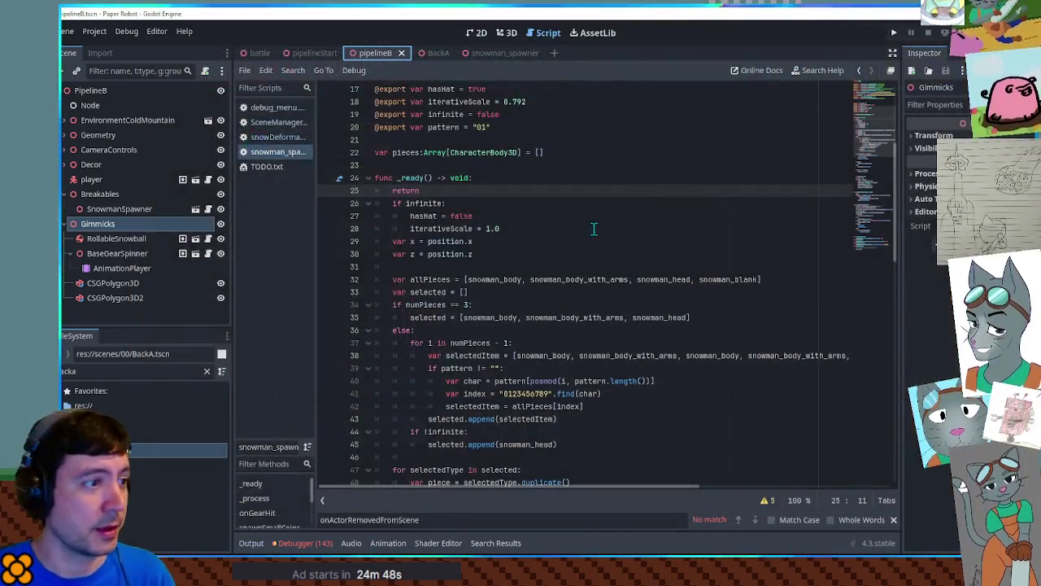
Cut the early return from _ready, save the script, and rerun the game.
{"action": "key", "text": "ctrl+x"}
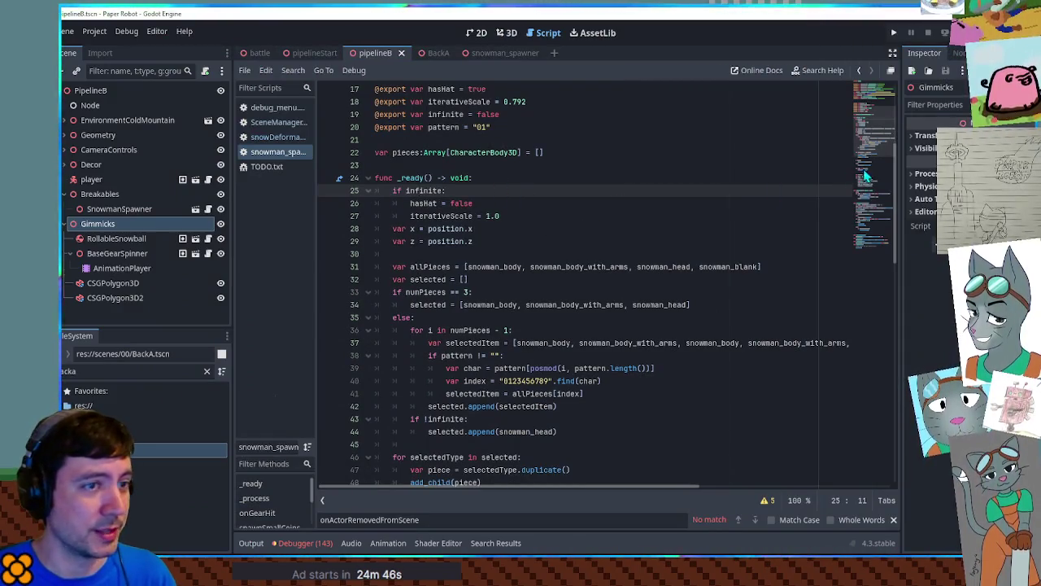
{"action": "scroll", "coordinate": [875, 199], "scroll_direction": "down", "scroll_amount": 10}
{"action": "scroll", "coordinate": [860, 195], "scroll_direction": "up", "scroll_amount": 4}
{"action": "left_click", "coordinate": [785, 192]}
{"action": "key", "text": "ctrl+s"}
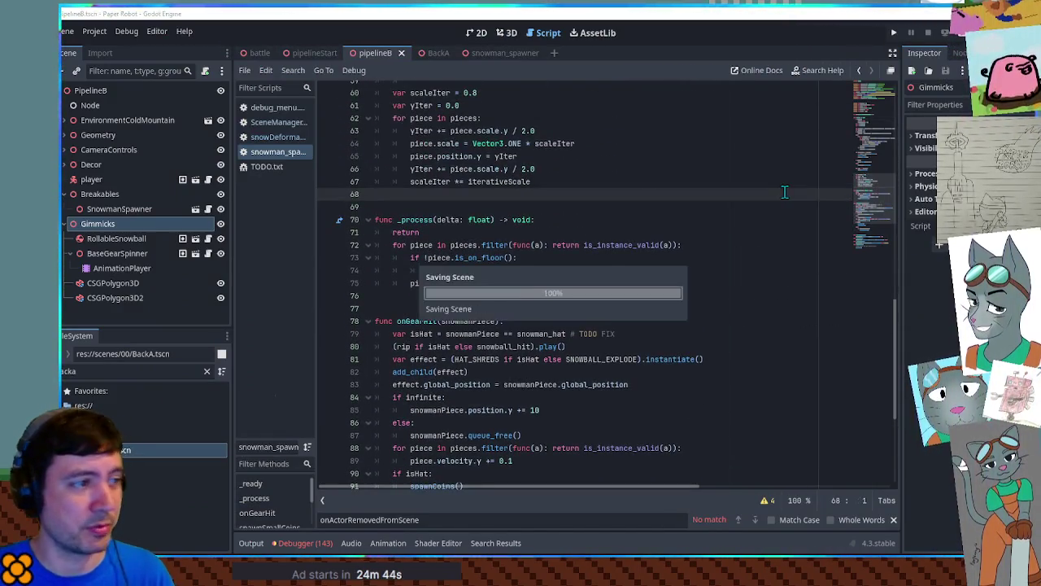
{"action": "key", "text": "F6"}
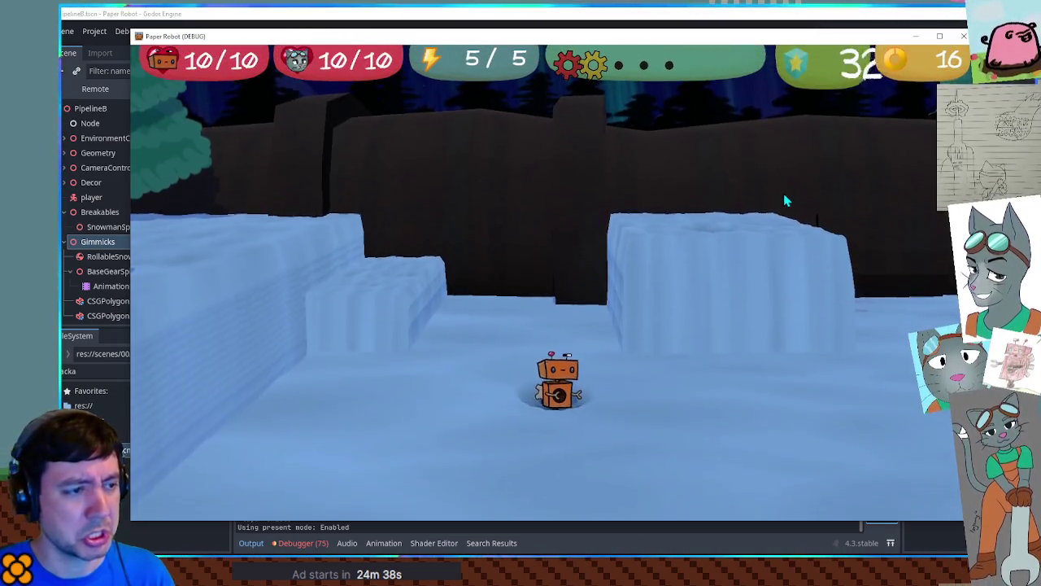
Start a custom battle against HardHatPiggle, then review the _ready function in the script.
{"action": "left_click", "coordinate": [449, 78]}
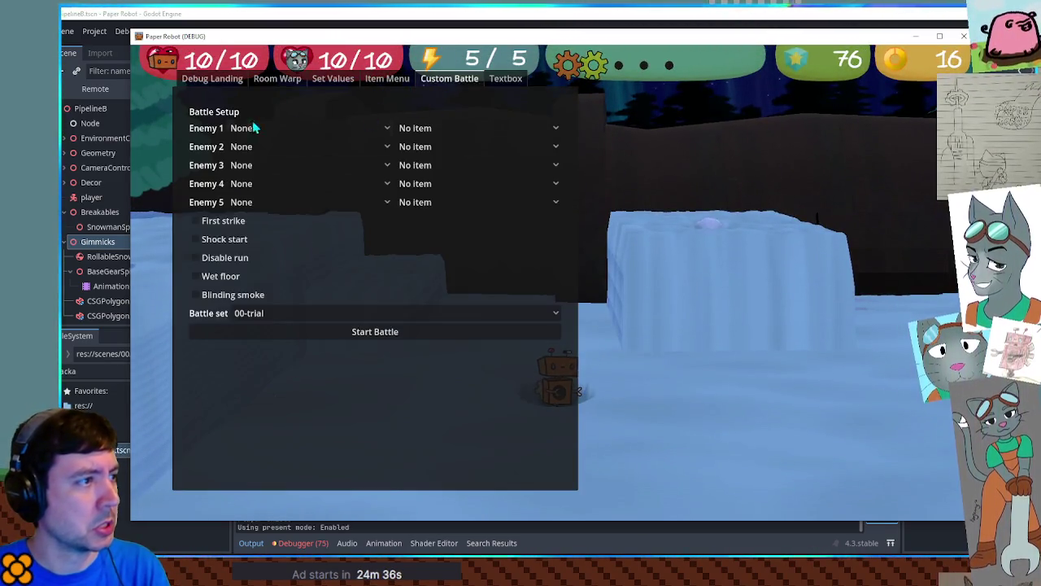
{"action": "left_click", "coordinate": [258, 128]}
{"action": "left_click", "coordinate": [276, 153]}
{"action": "left_click", "coordinate": [305, 328]}
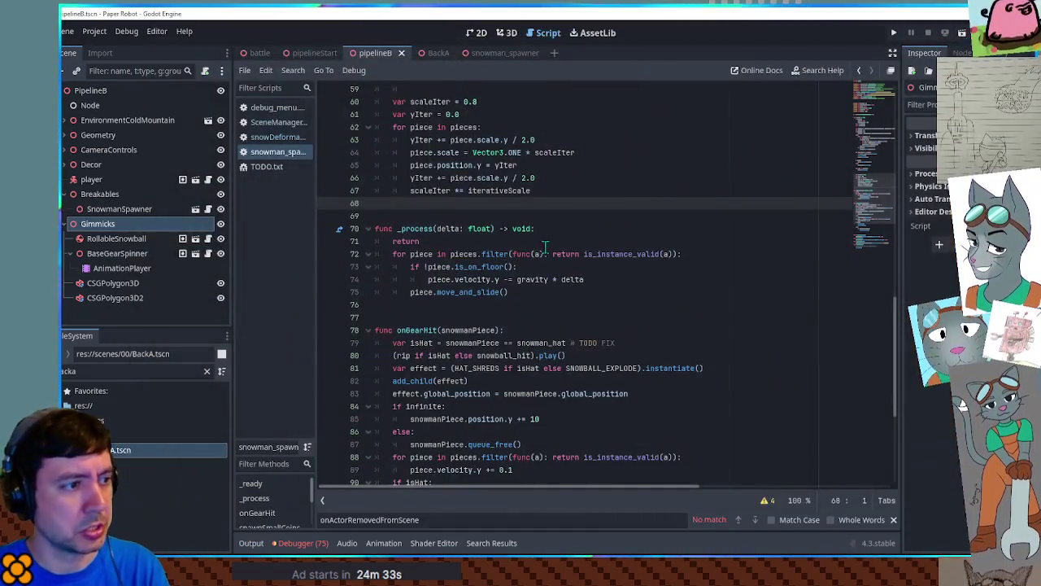
{"action": "left_click", "coordinate": [545, 244]}
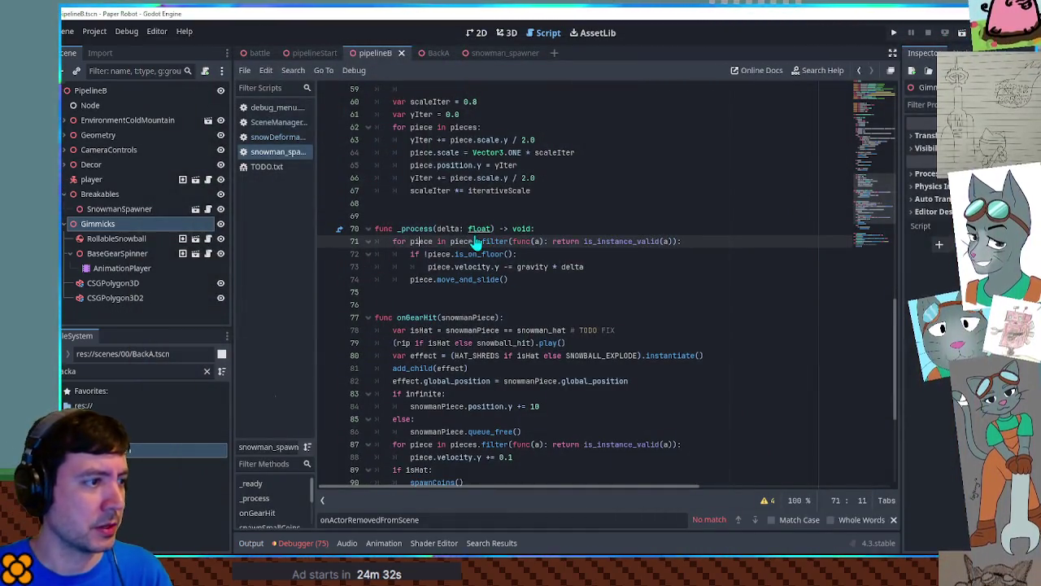
{"action": "scroll", "coordinate": [480, 239], "scroll_direction": "up", "scroll_amount": 10}
{"action": "scroll", "coordinate": [492, 236], "scroll_direction": "up", "scroll_amount": 4}
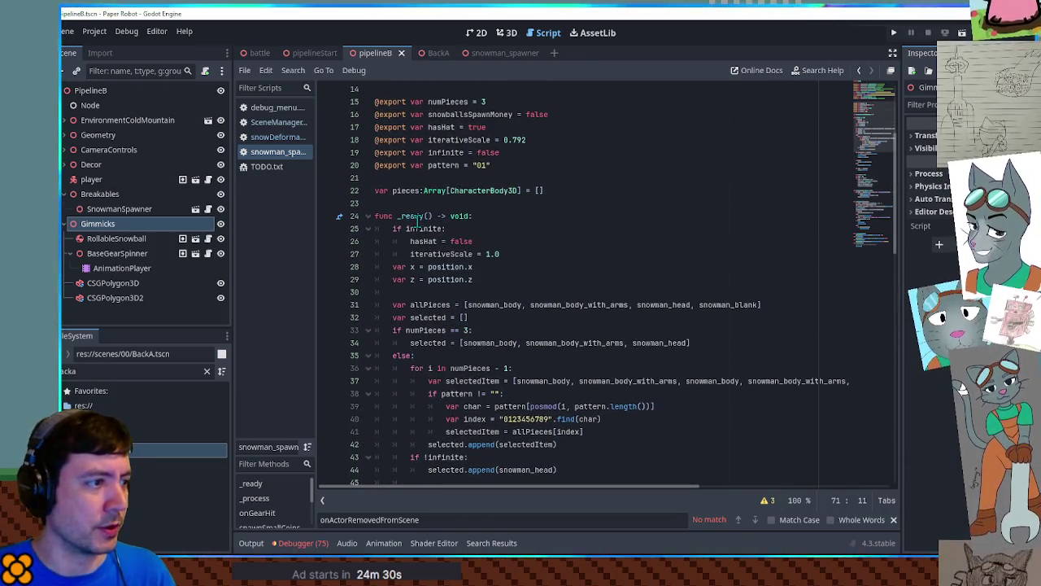
{"action": "left_click", "coordinate": [488, 216]}
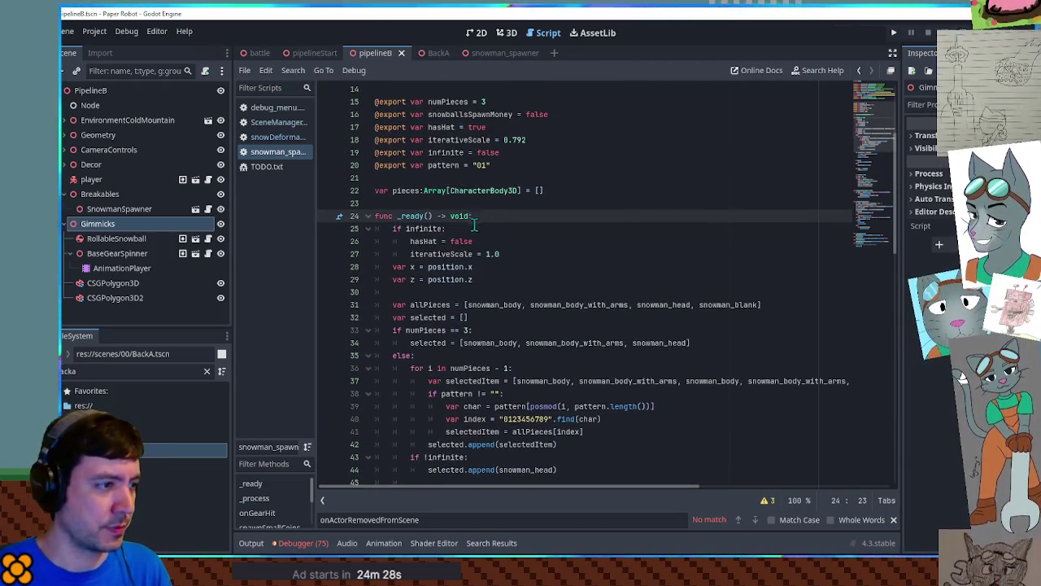
{"action": "scroll", "coordinate": [464, 240], "scroll_direction": "down", "scroll_amount": 5}
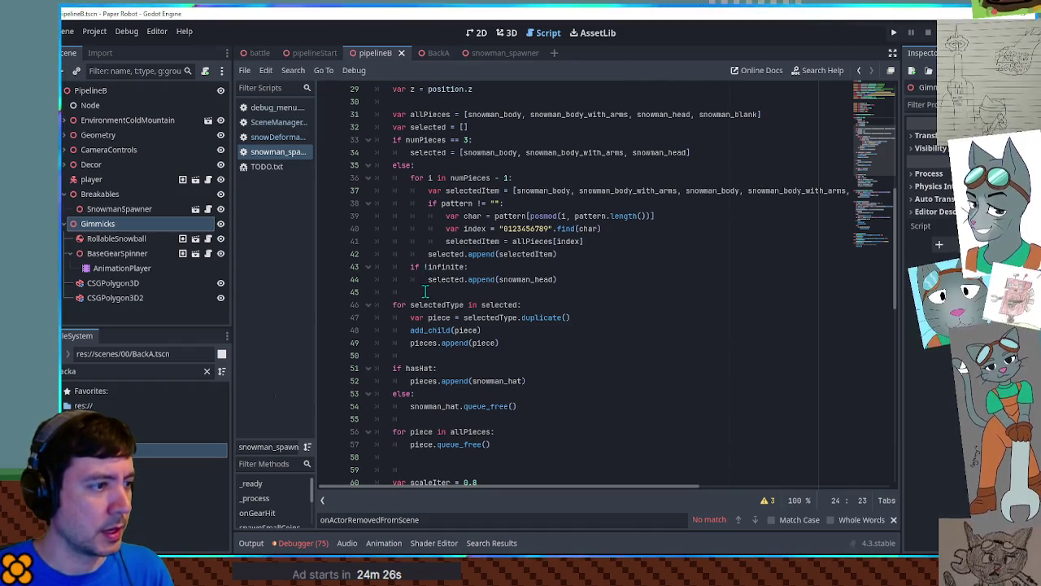
Review the piece-spawning loop in _ready and add an early return on empty line 45.
{"action": "scroll", "coordinate": [425, 293], "scroll_direction": "down", "scroll_amount": 3}
{"action": "double_click", "coordinate": [436, 216]}
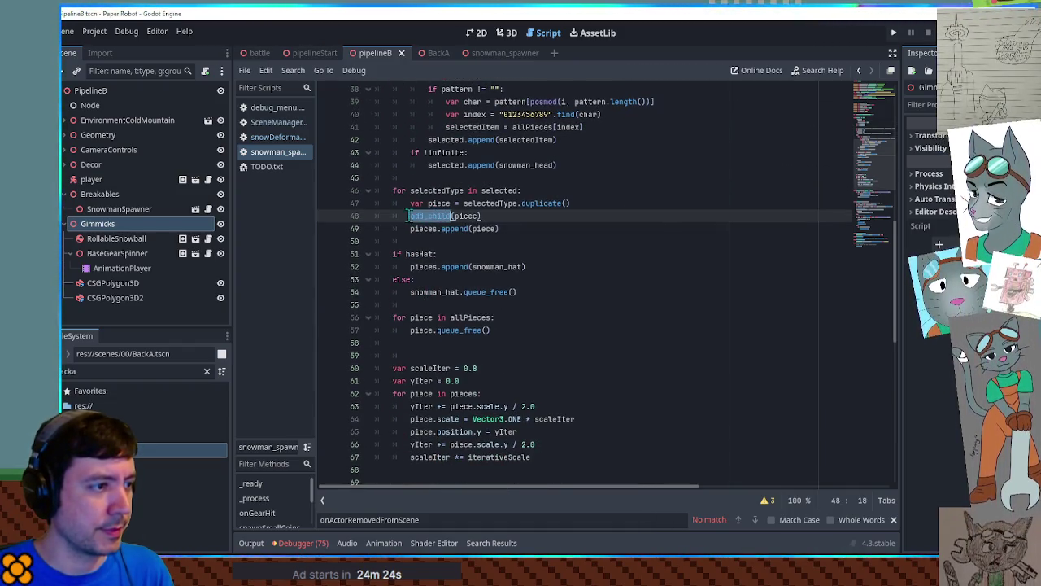
{"action": "left_click", "coordinate": [491, 292]}
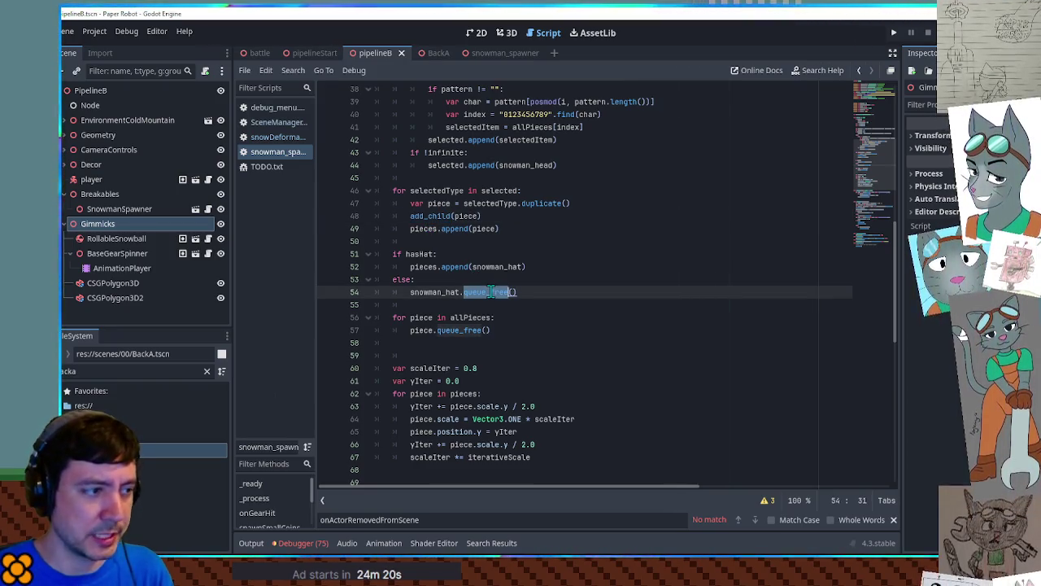
{"action": "scroll", "coordinate": [490, 292], "scroll_direction": "down", "scroll_amount": 3}
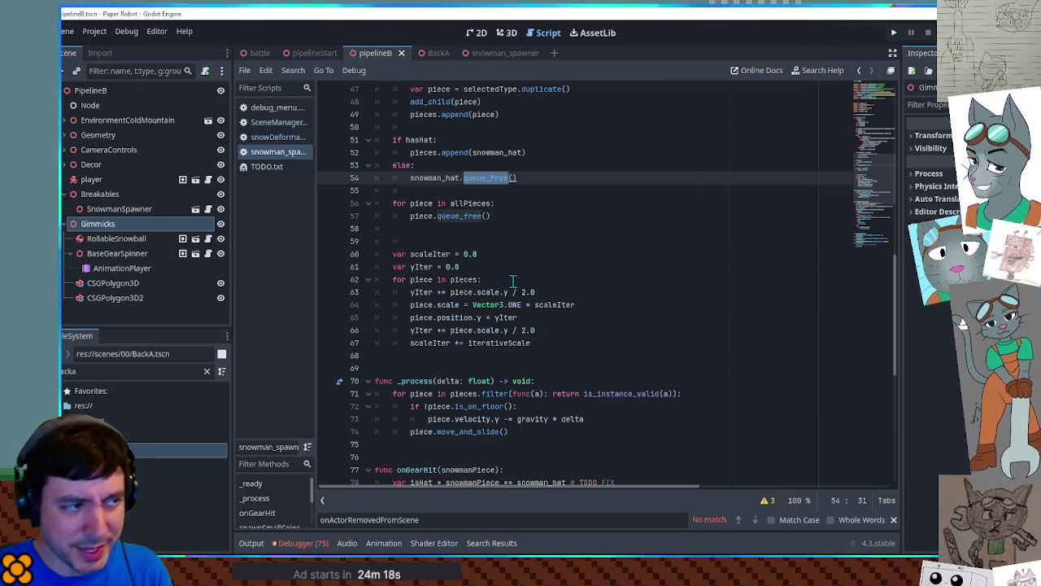
{"action": "scroll", "coordinate": [512, 277], "scroll_direction": "up", "scroll_amount": 6}
{"action": "left_click", "coordinate": [447, 292]}
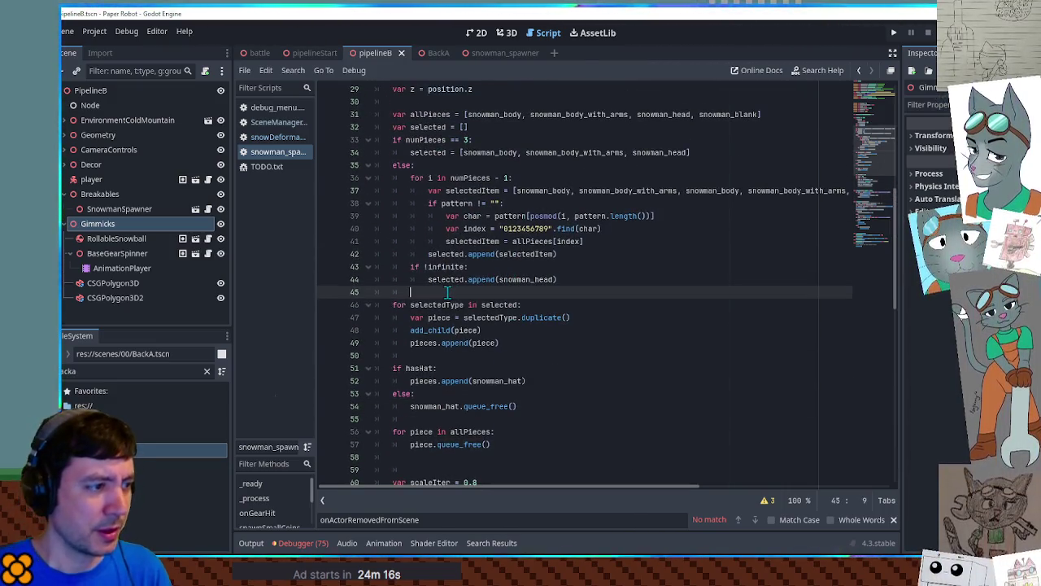
{"action": "type", "text": "return"}
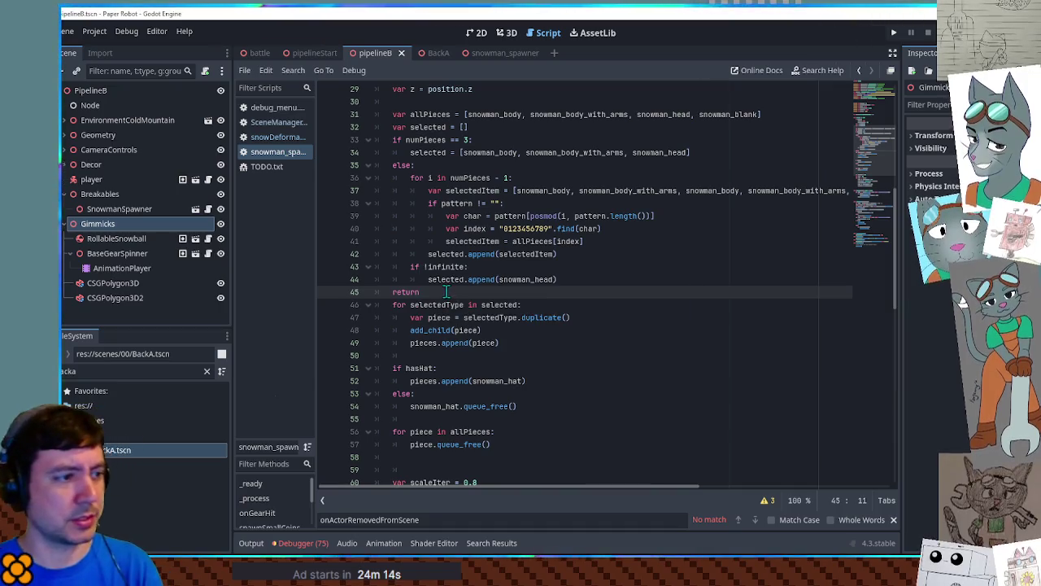
Run the game, start a custom battle against Wallow, then select the return on line 45.
{"action": "key", "text": "F5"}
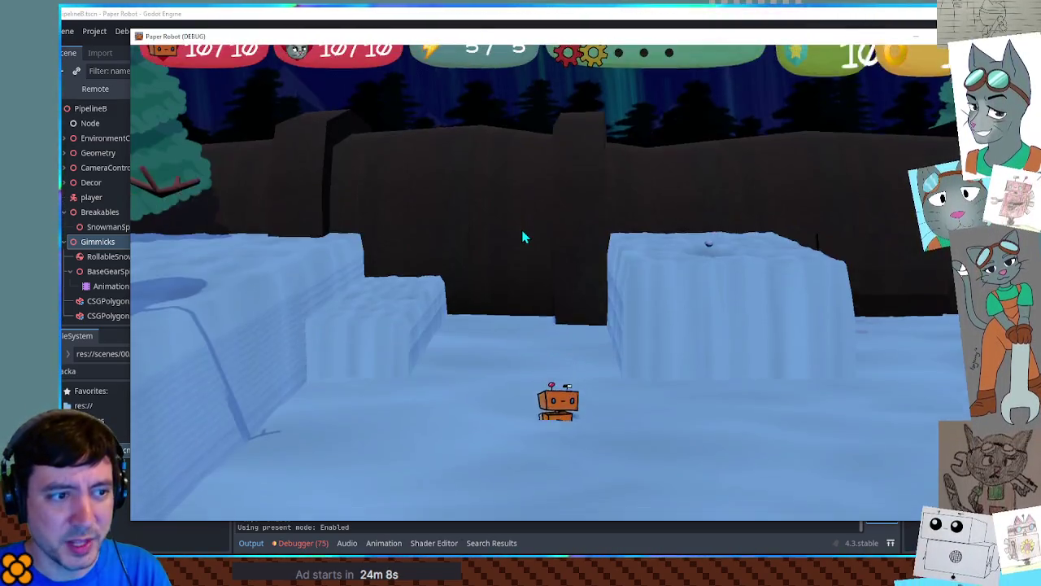
{"action": "left_click", "coordinate": [450, 80]}
{"action": "left_click", "coordinate": [277, 128]}
{"action": "left_click", "coordinate": [252, 164]}
{"action": "left_click", "coordinate": [366, 337]}
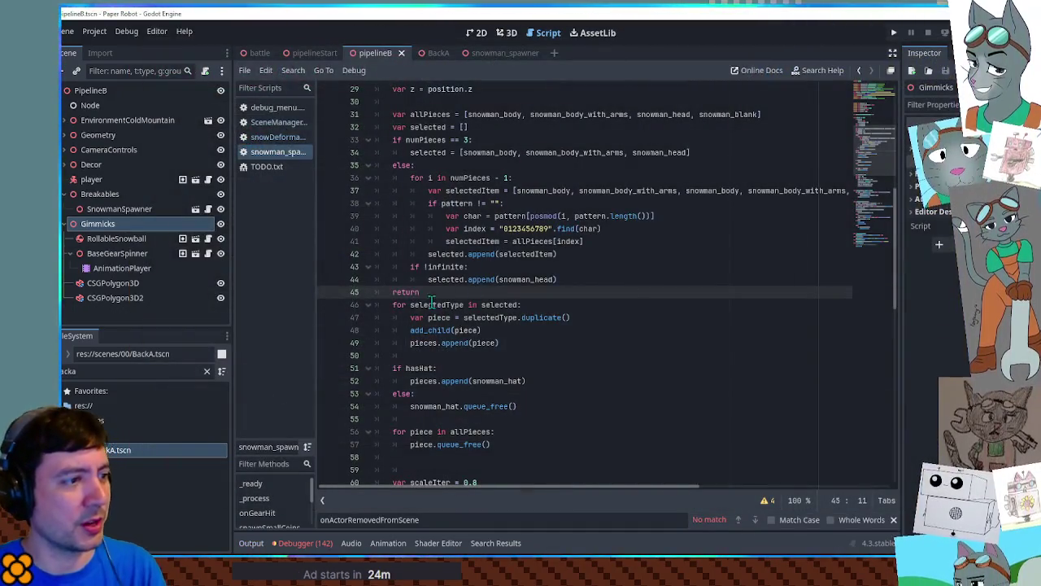
{"action": "left_click_drag", "start_coordinate": [420, 291], "coordinate": [579, 280]}
Move the early 'return' from line 45 to a new line just after pieces.append(piece).
{"action": "key", "text": "BackSpace"}
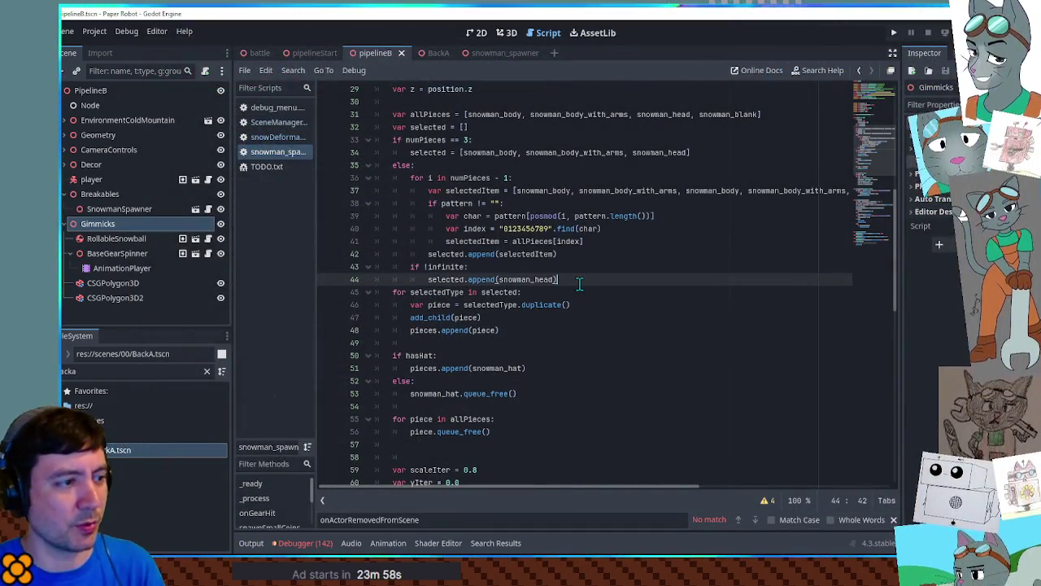
{"action": "key", "text": "Return"}
{"action": "left_click", "coordinate": [502, 343]}
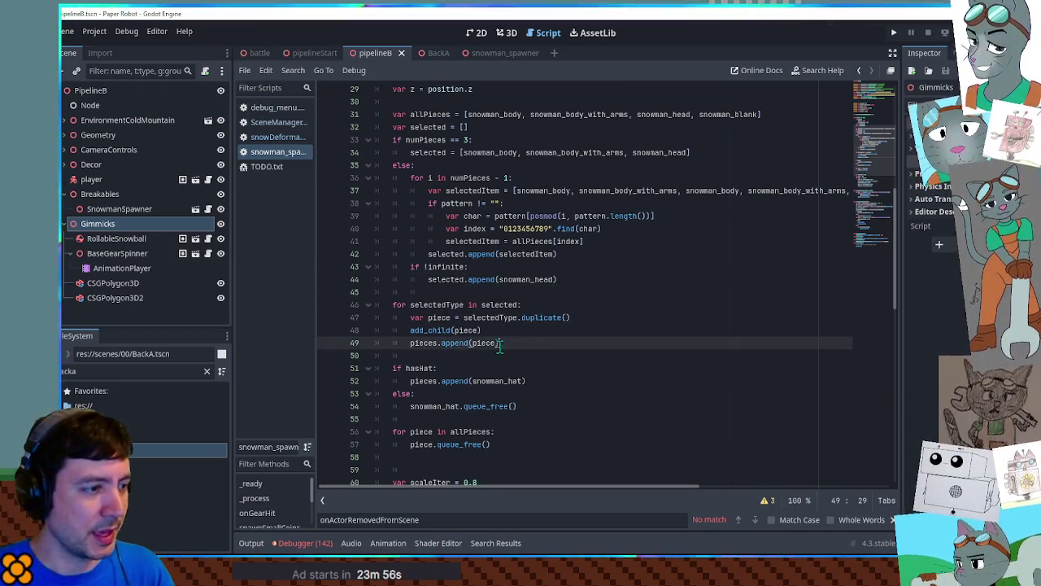
{"action": "key", "text": "Return"}
{"action": "key", "text": "BackSpace"}
{"action": "type", "text": "return"}
{"action": "left_click_drag", "start_coordinate": [383, 292], "coordinate": [446, 354]}
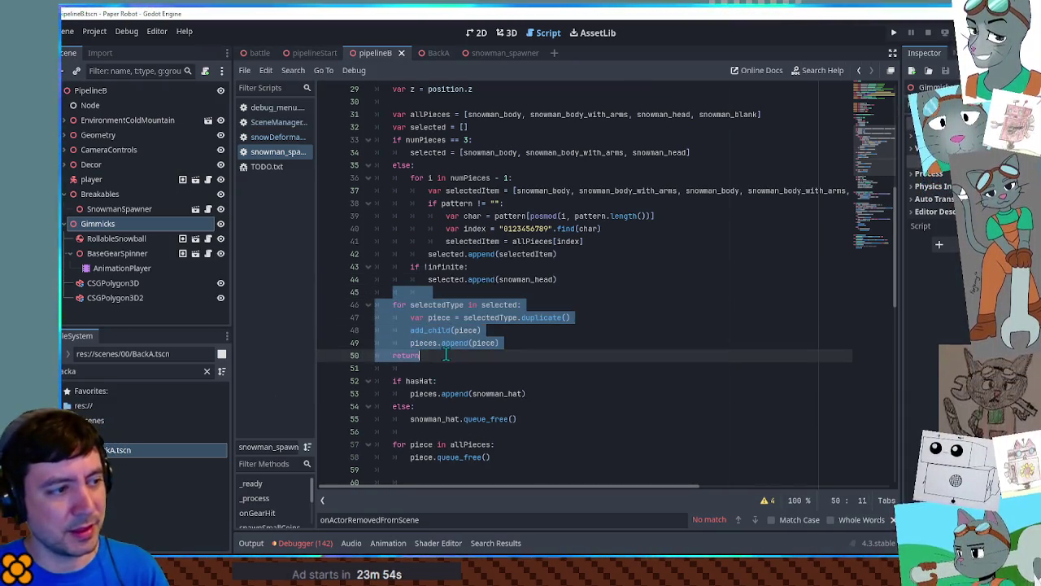
{"action": "left_click", "coordinate": [540, 318]}
{"action": "double_click", "coordinate": [539, 317]}
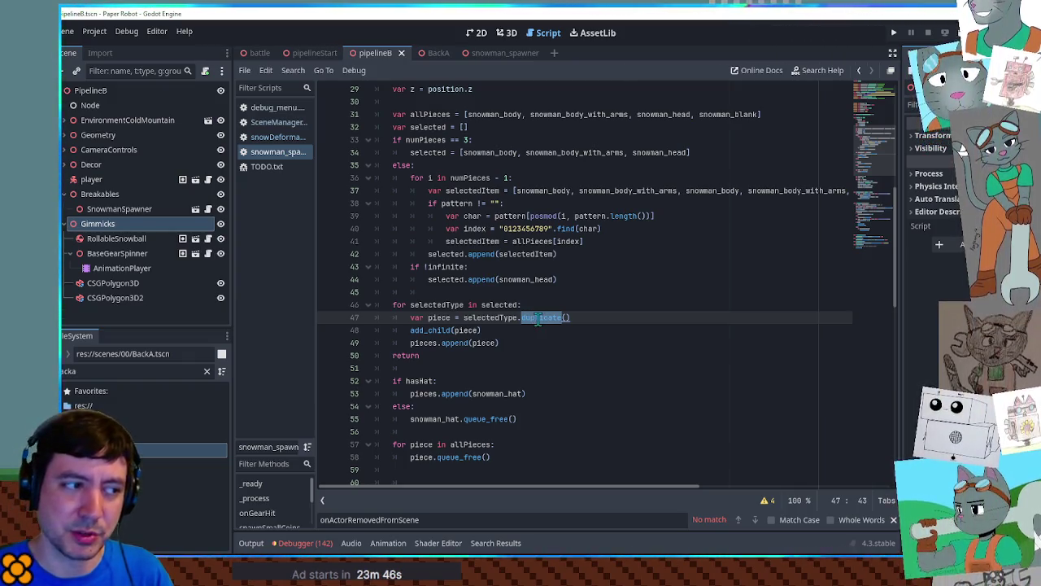
{"action": "left_click", "coordinate": [654, 309]}
Run the game, start a Custom Battle against Piggle, then select the return on line 50.
{"action": "key", "text": "F5"}
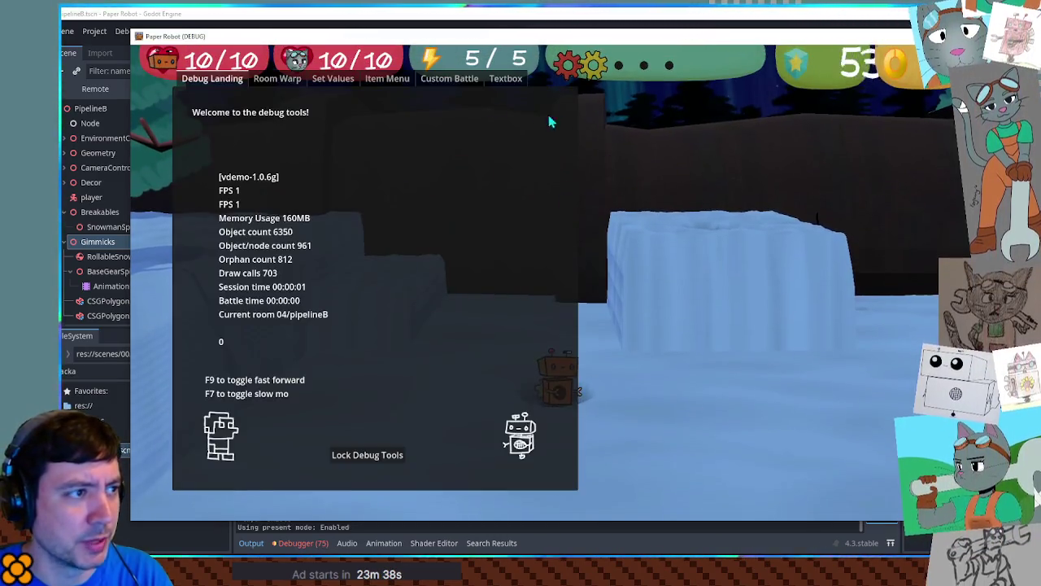
{"action": "left_click", "coordinate": [443, 77]}
{"action": "left_click", "coordinate": [279, 130]}
{"action": "left_click", "coordinate": [281, 125]}
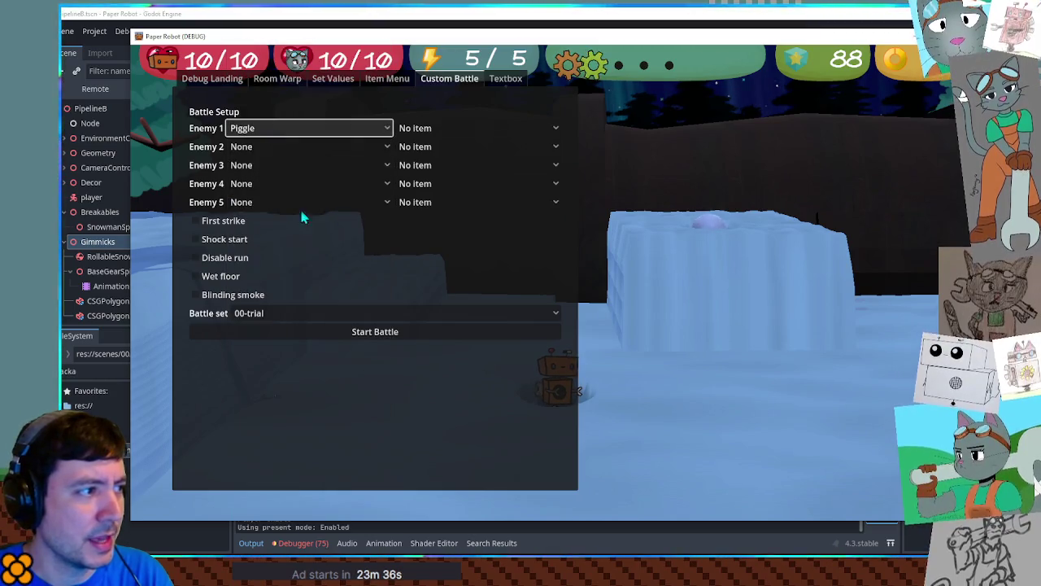
{"action": "left_click", "coordinate": [338, 338]}
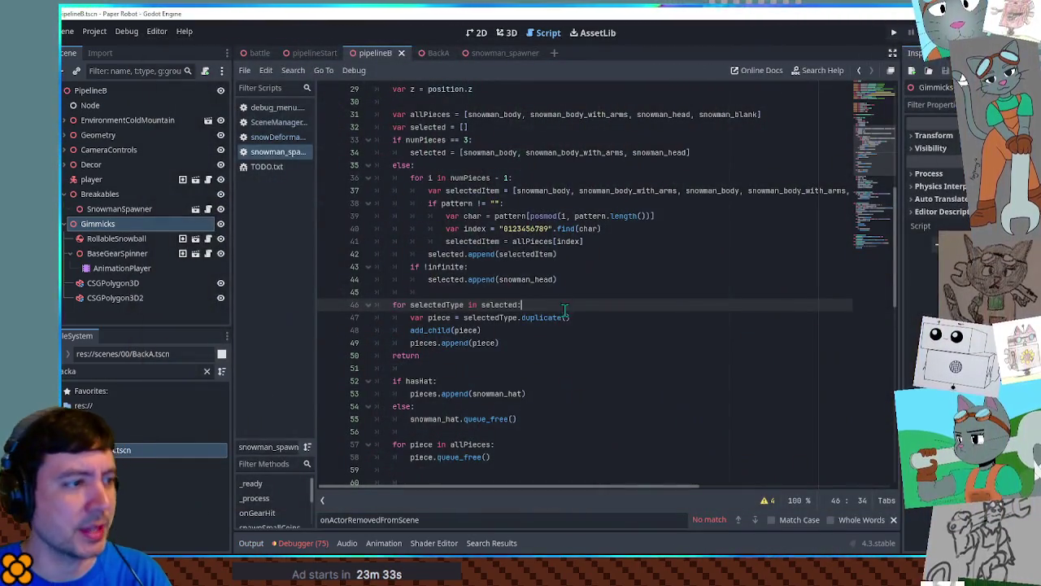
{"action": "left_click", "coordinate": [528, 355]}
{"action": "key", "text": "shift+Home"}
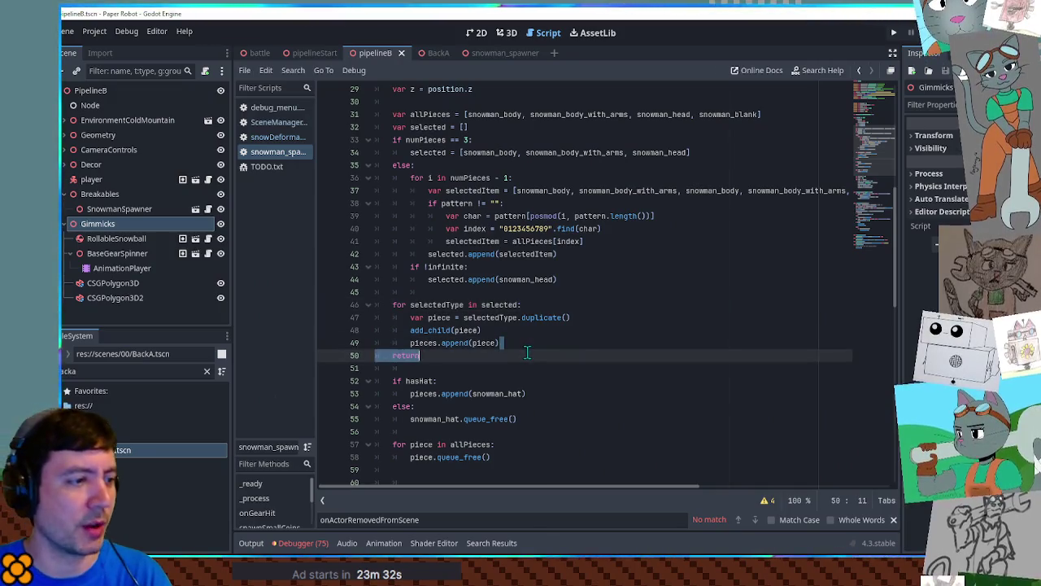
Finish deleting the return line and inspect selectedType on line 47, cancelling a project-wide search.
{"action": "key", "text": "BackSpace"}
{"action": "key", "text": "BackSpace"}
{"action": "key", "text": "BackSpace"}
{"action": "left_click", "coordinate": [504, 317]}
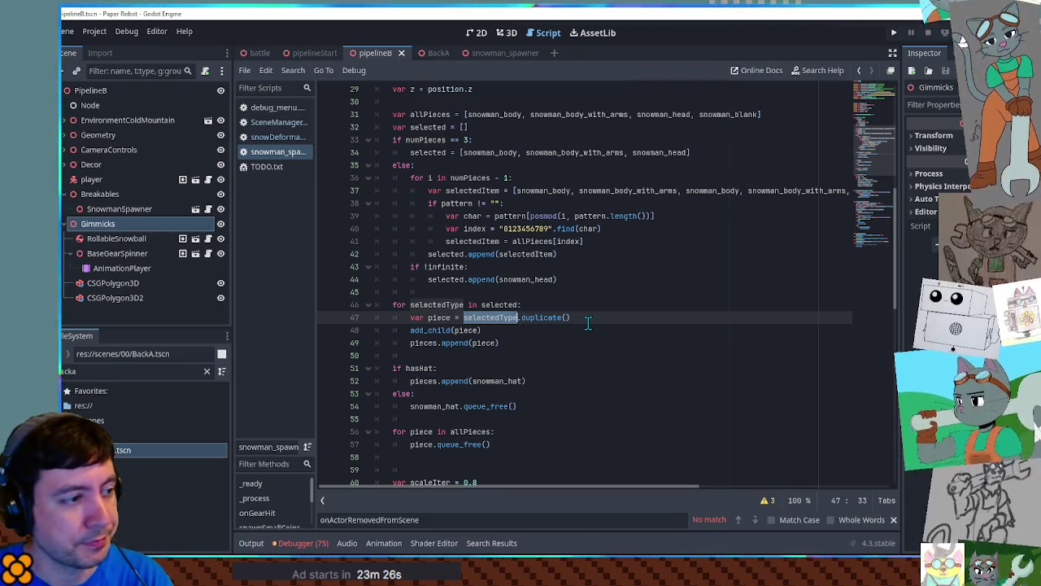
{"action": "left_click", "coordinate": [573, 317]}
{"action": "double_click", "coordinate": [483, 318]}
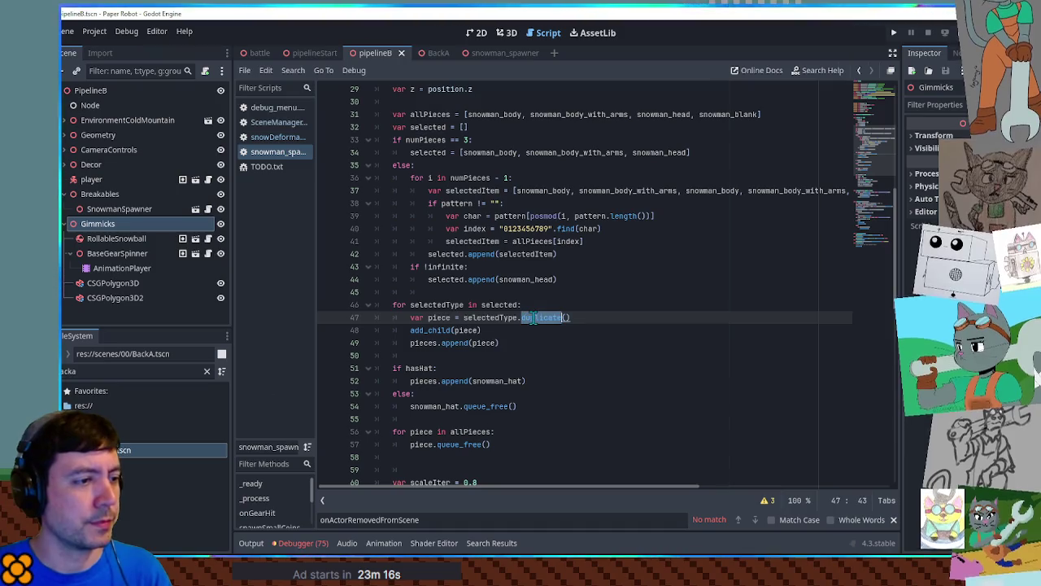
{"action": "key", "text": "ctrl+shift+f"}
{"action": "left_click", "coordinate": [632, 329]}
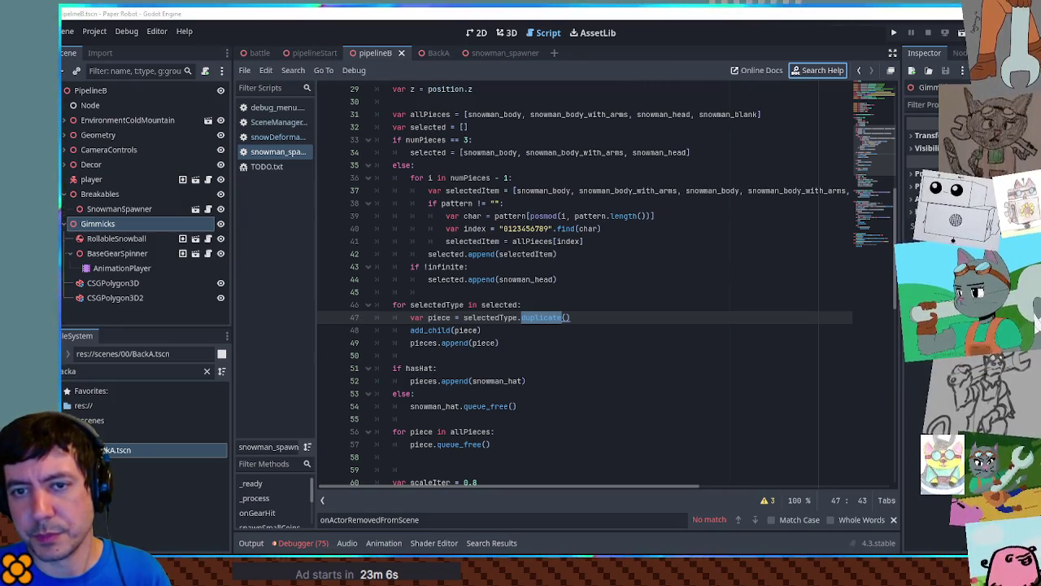
Read the Node.duplicate docs for the DUPLICATE_USE_INSTANTIATION flag, then go back to snowman_spawner.
{"action": "left_click", "coordinate": [541, 317], "text": "ctrl"}
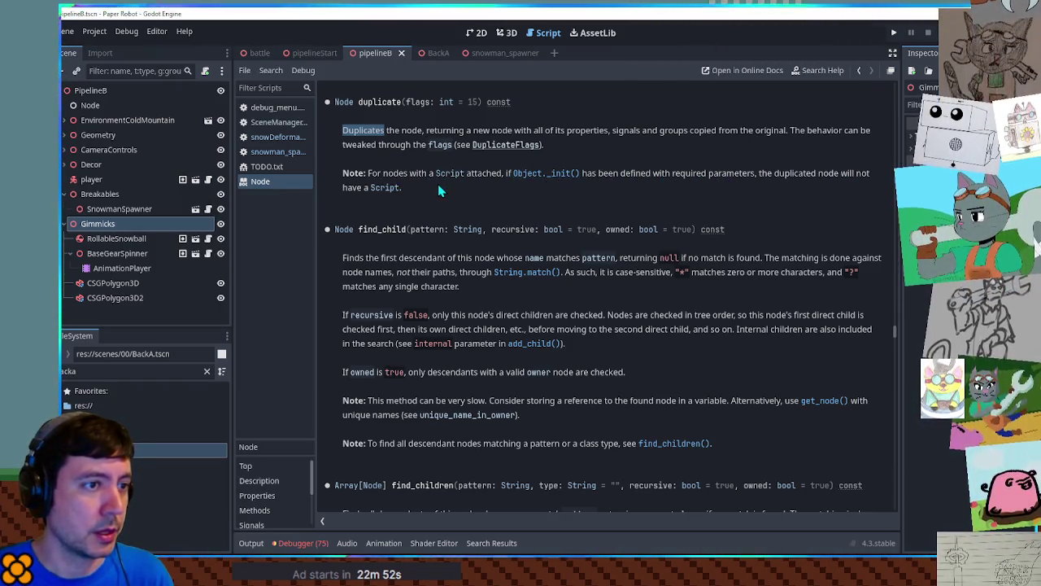
{"action": "left_click", "coordinate": [494, 147]}
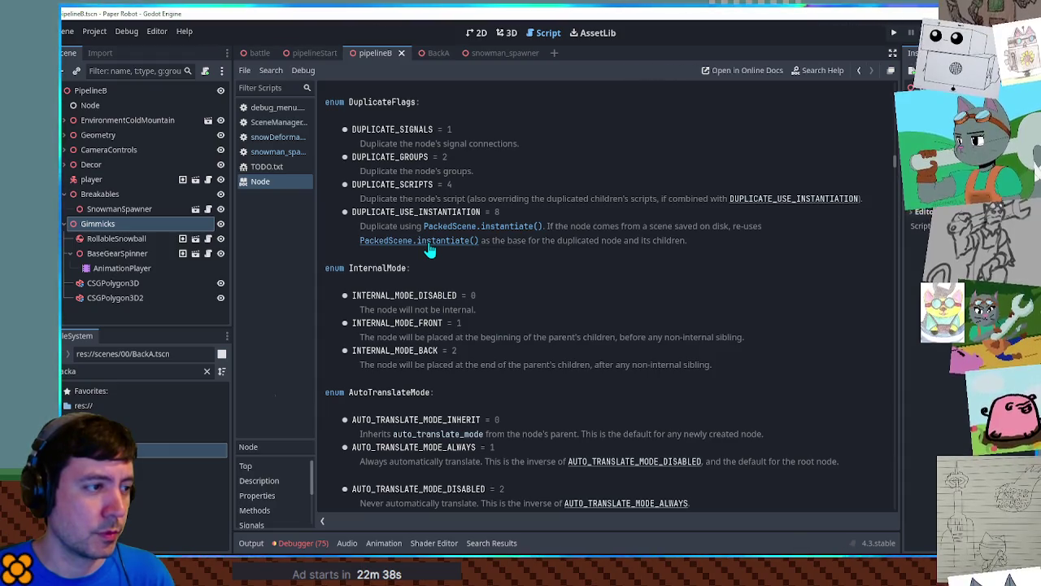
{"action": "double_click", "coordinate": [445, 214]}
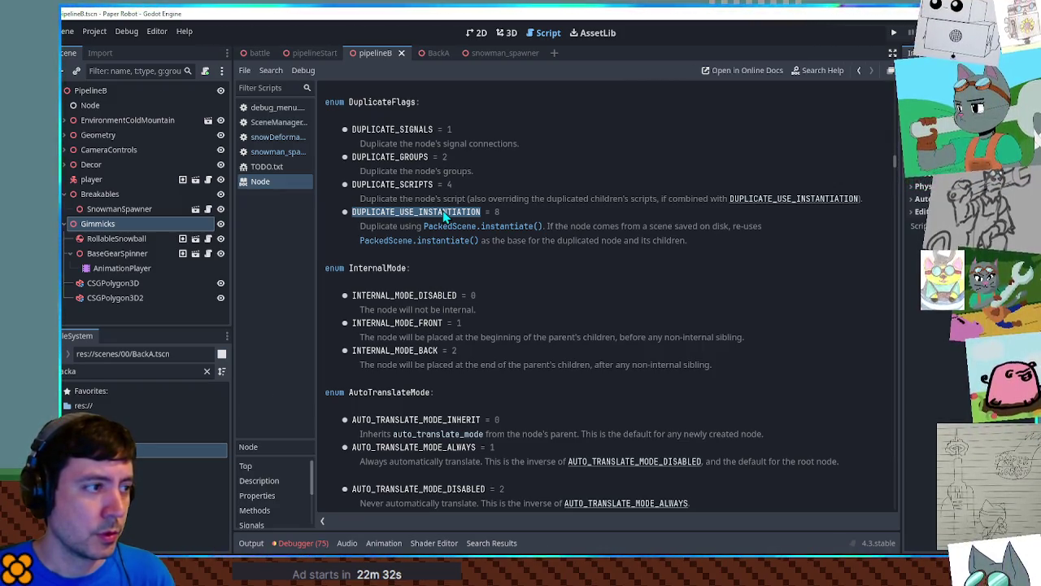
{"action": "left_click", "coordinate": [269, 153]}
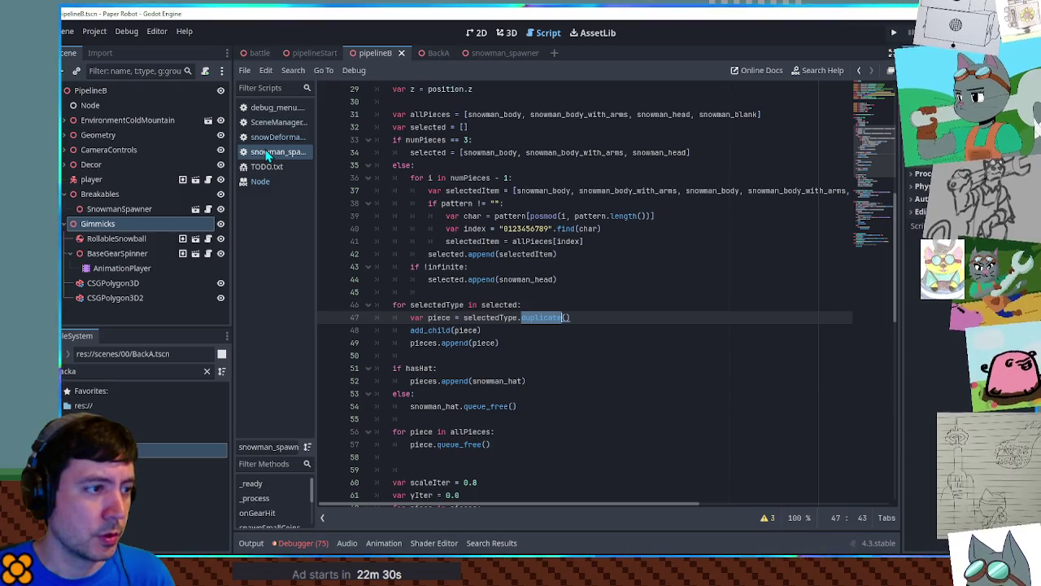
{"action": "double_click", "coordinate": [485, 317]}
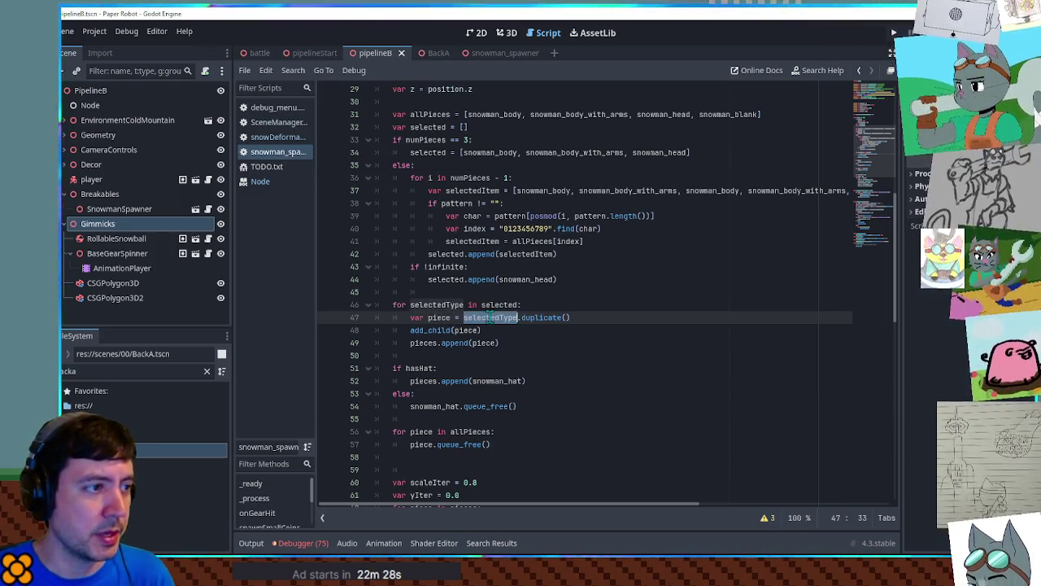
{"action": "scroll", "coordinate": [489, 319], "scroll_direction": "up", "scroll_amount": 2}
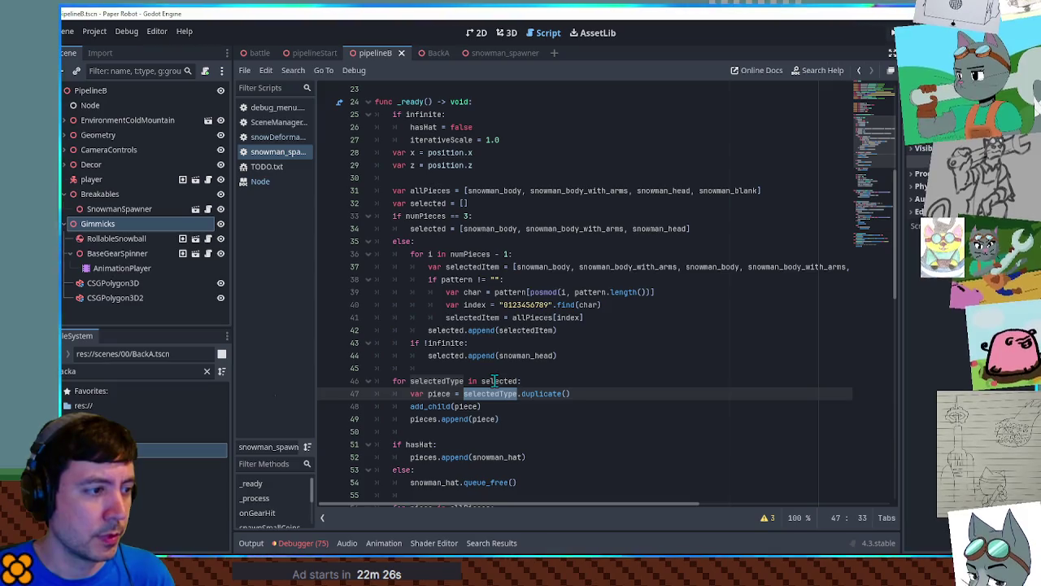
{"action": "double_click", "coordinate": [494, 380]}
{"action": "double_click", "coordinate": [487, 229]}
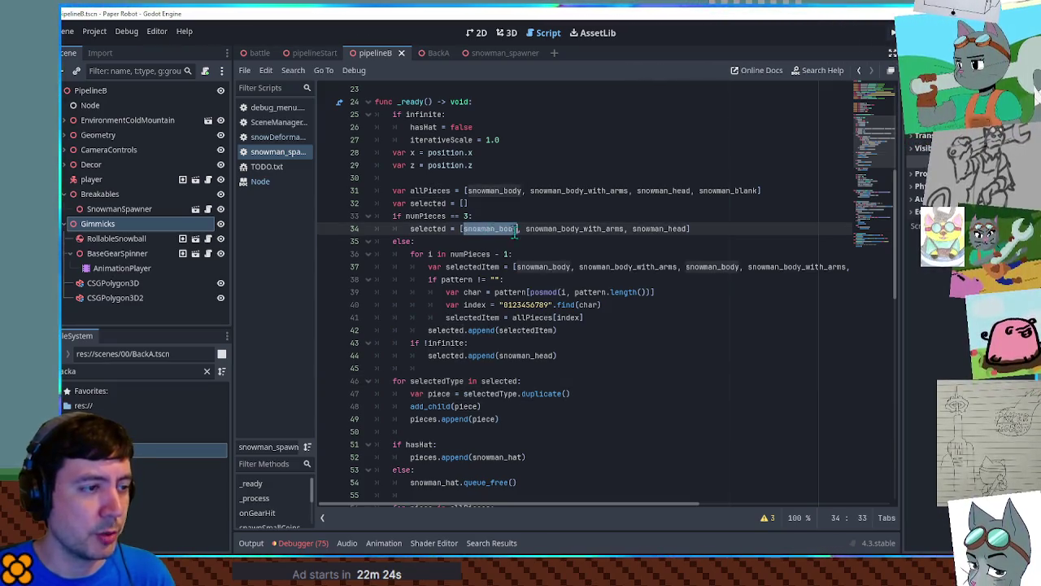
{"action": "double_click", "coordinate": [575, 229]}
{"action": "double_click", "coordinate": [659, 229]}
{"action": "scroll", "coordinate": [586, 235], "scroll_direction": "up", "scroll_amount": 6}
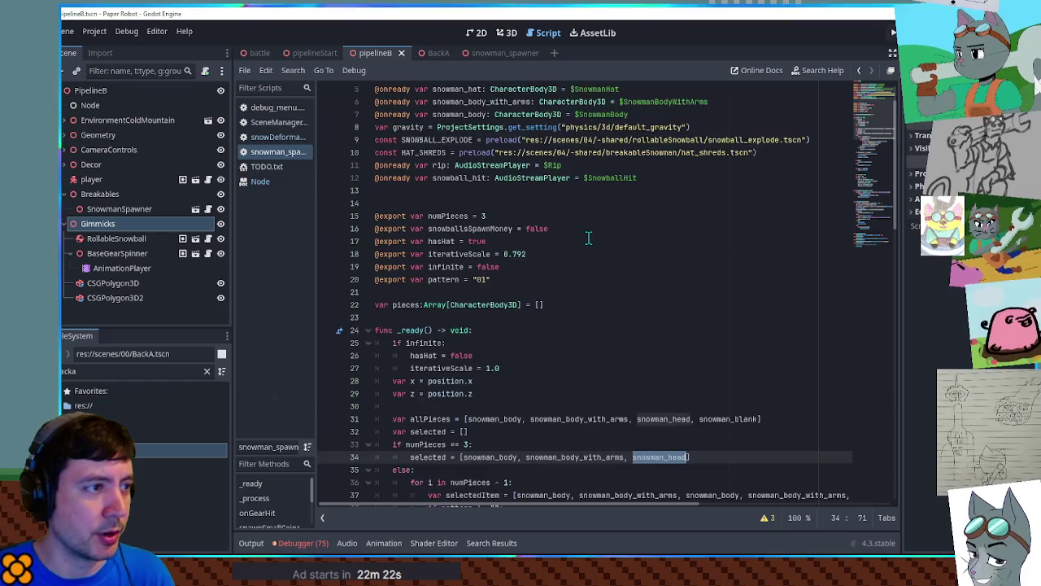
{"action": "scroll", "coordinate": [581, 235], "scroll_direction": "down", "scroll_amount": 2}
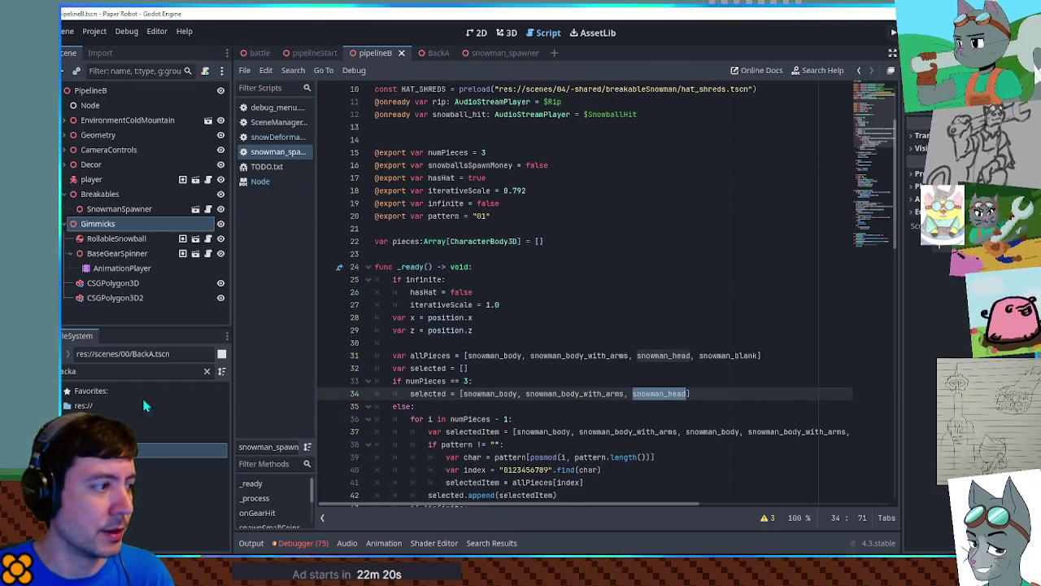
{"action": "scroll", "coordinate": [616, 373], "scroll_direction": "up", "scroll_amount": 2}
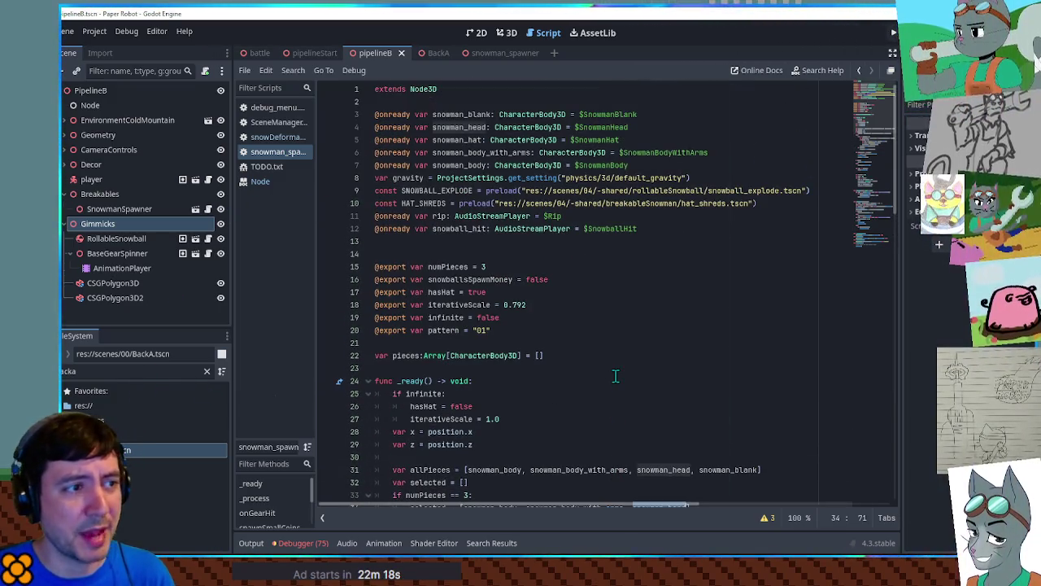
{"action": "scroll", "coordinate": [616, 374], "scroll_direction": "down", "scroll_amount": 2}
{"action": "scroll", "coordinate": [616, 375], "scroll_direction": "up", "scroll_amount": 3}
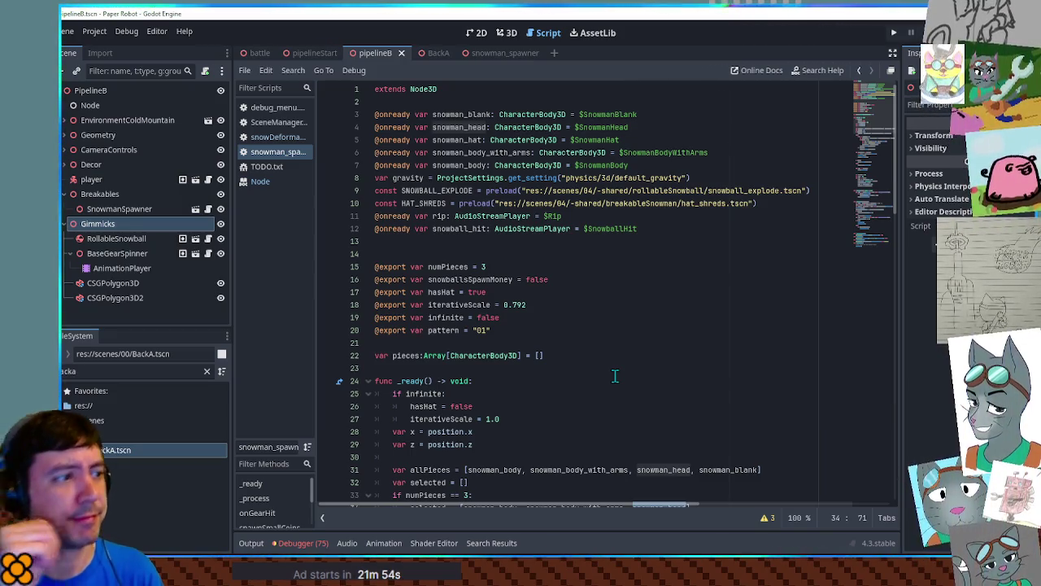
Insert blank lines after the node variable declarations around line 8.
{"action": "left_click", "coordinate": [674, 166]}
{"action": "key", "text": "Return"}
{"action": "key", "text": "Return"}
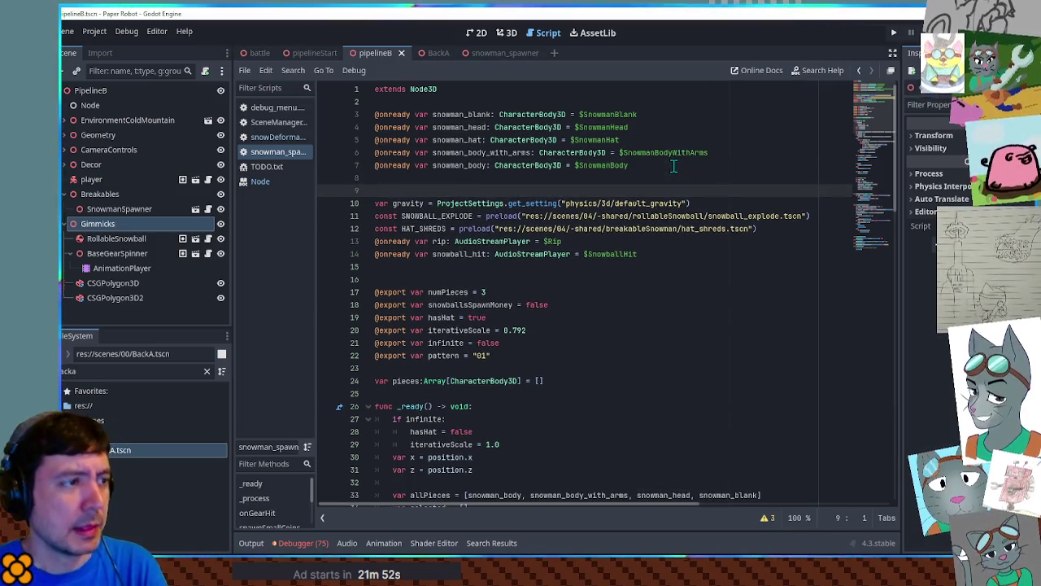
{"action": "key", "text": "Up"}
{"action": "scroll", "coordinate": [529, 183], "scroll_direction": "down", "scroll_amount": 6}
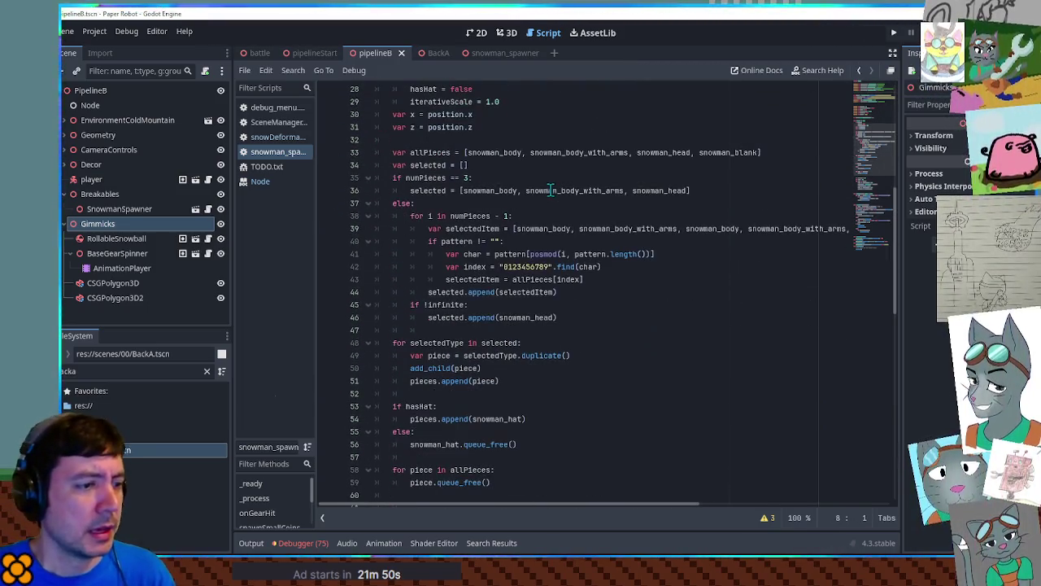
Type the loop variable on line 48 as Node.
{"action": "left_click", "coordinate": [575, 356]}
{"action": "double_click", "coordinate": [469, 355]}
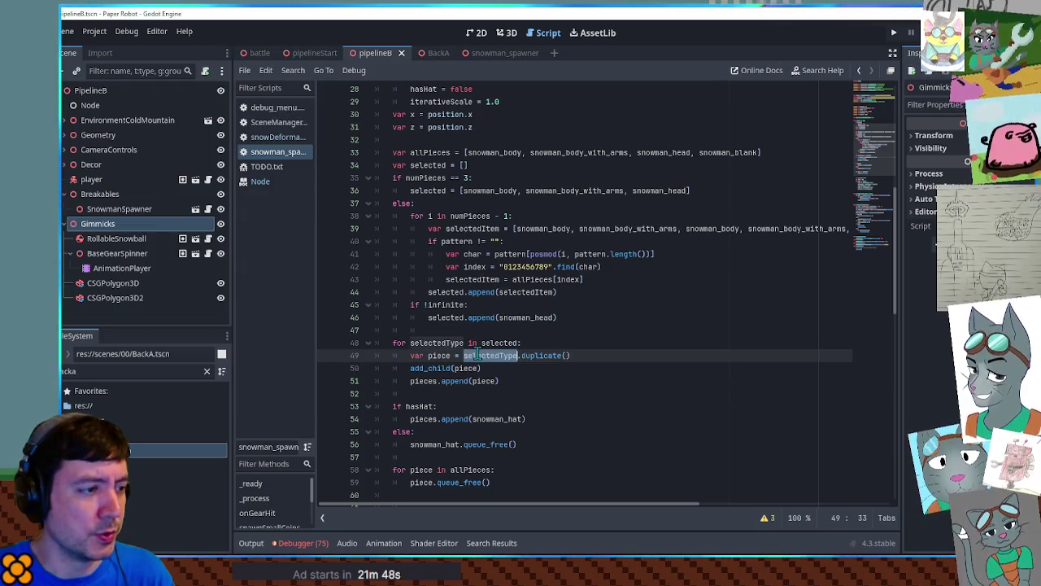
{"action": "left_click", "coordinate": [468, 342]}
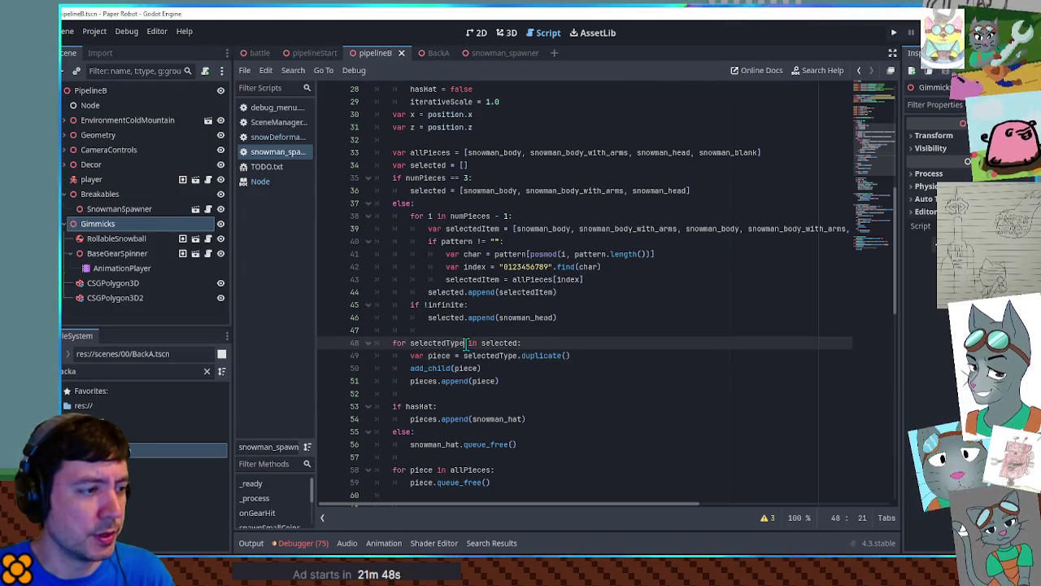
{"action": "type", "text": "ode"}
{"action": "key", "text": "Escape"}
Change duplicate() on line 49 to duplicate(DUPLICATE_USE_INSTANTIATION).
{"action": "left_click", "coordinate": [584, 356]}
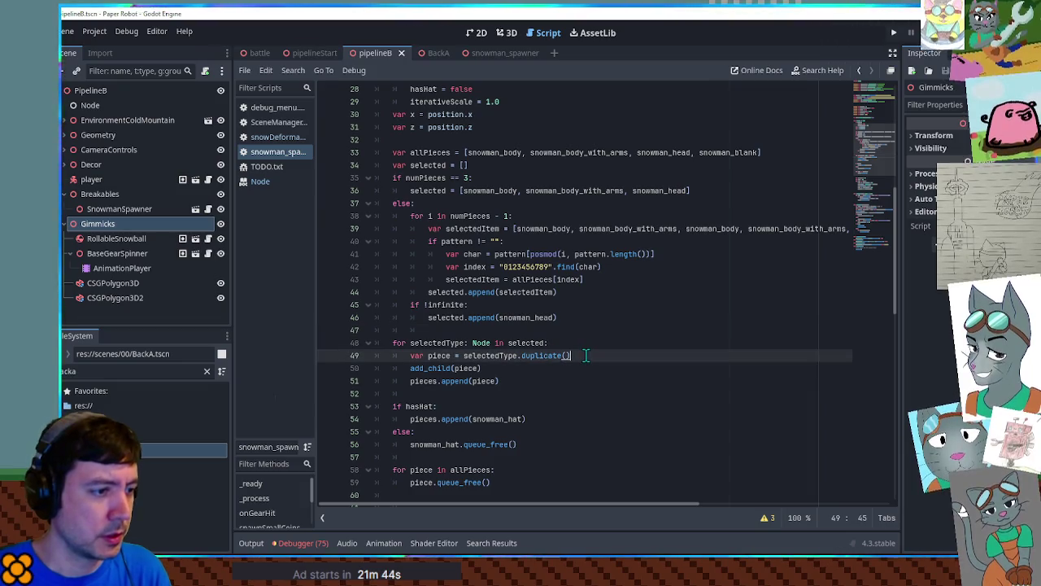
{"action": "key", "text": "BackSpace"}
{"action": "key", "text": "BackSpace"}
{"action": "key", "text": "Return"}
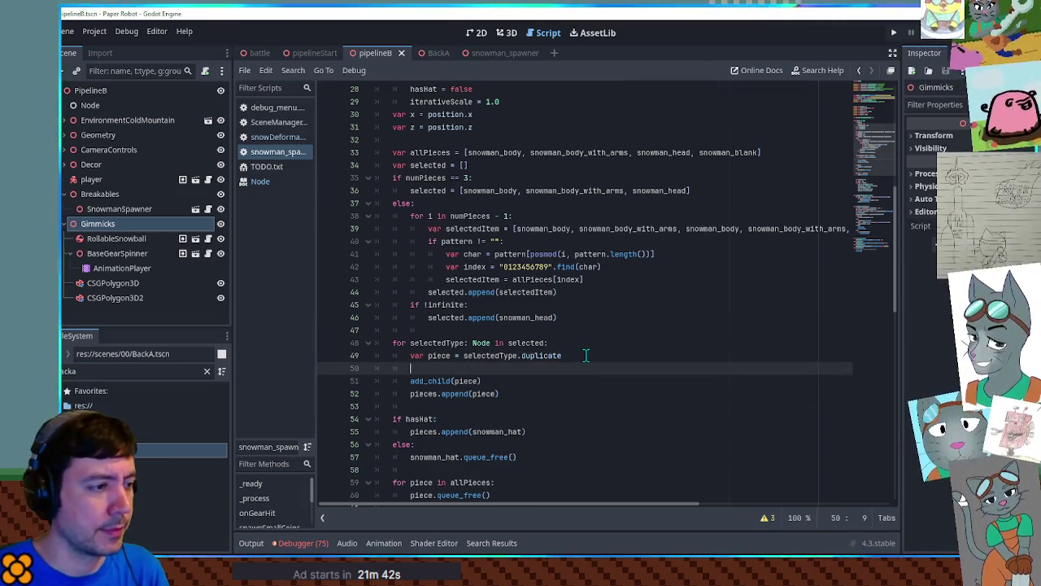
{"action": "key", "text": "BackSpace"}
{"action": "key", "text": "BackSpace"}
{"action": "type", "text": "("}
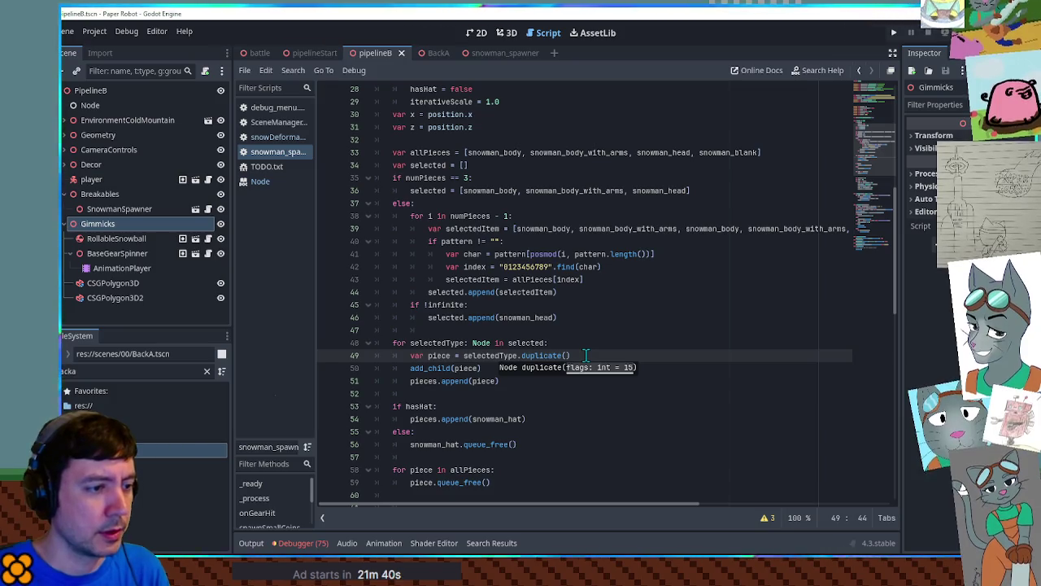
{"action": "type", "text": "DUPLICATE_USE_INSTANTIATION"}
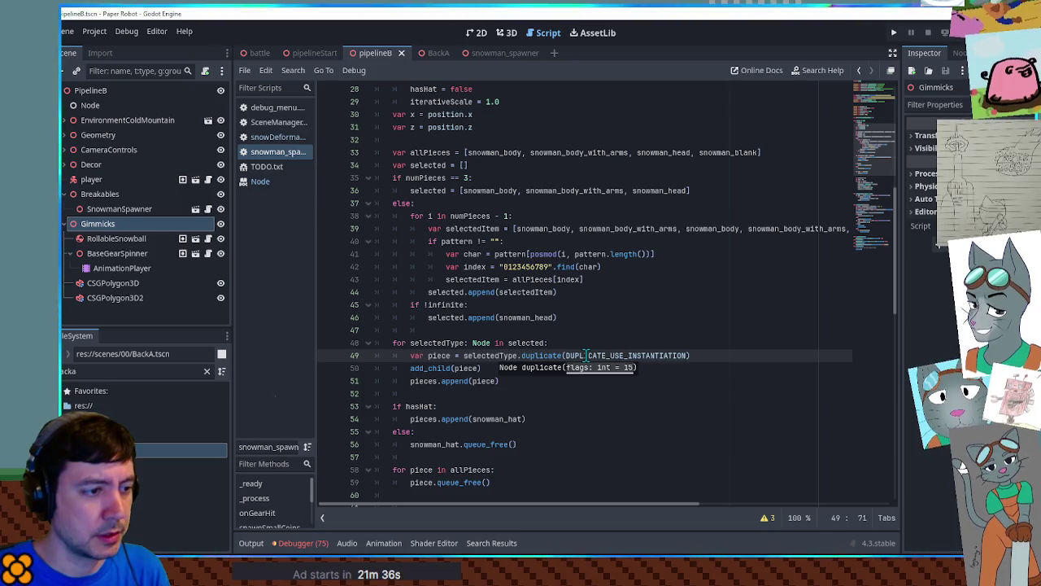
{"action": "left_click", "coordinate": [597, 334]}
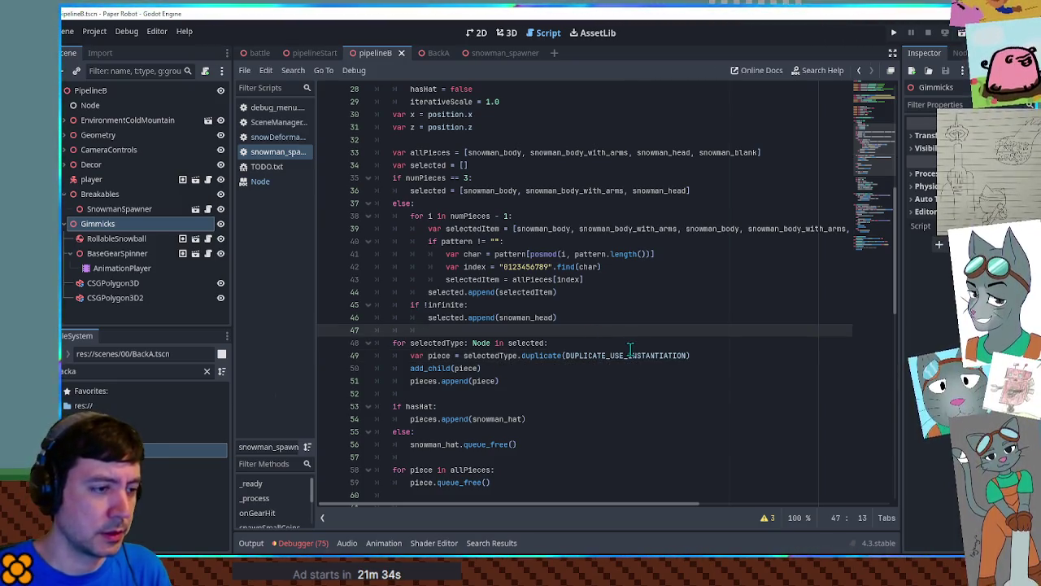
{"action": "left_click", "coordinate": [642, 340]}
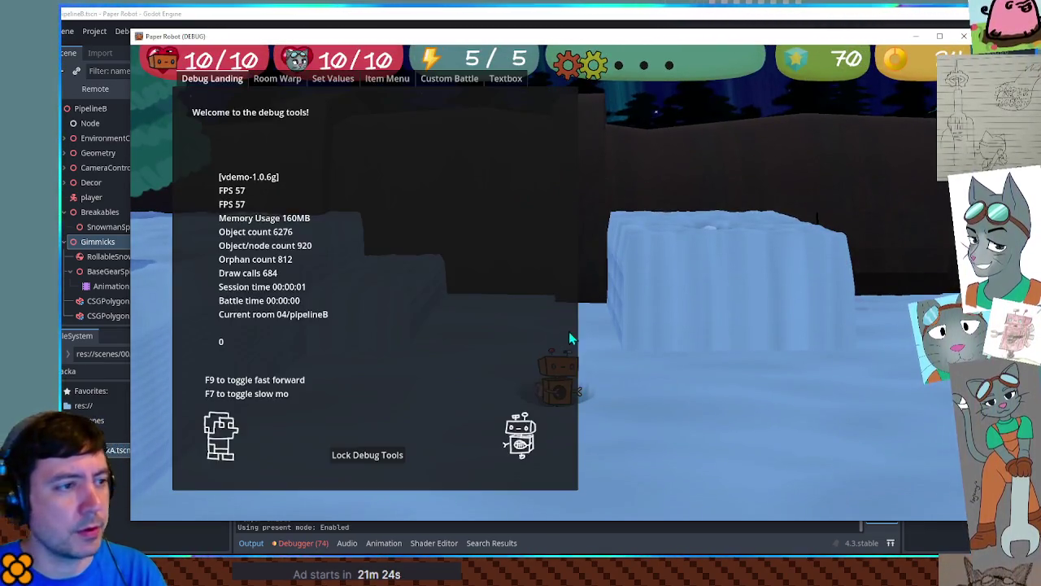
Start a Custom Battle with Piggle as Enemy 1 on the 01-route battle set.
{"action": "left_click", "coordinate": [449, 78]}
{"action": "left_click", "coordinate": [273, 128]}
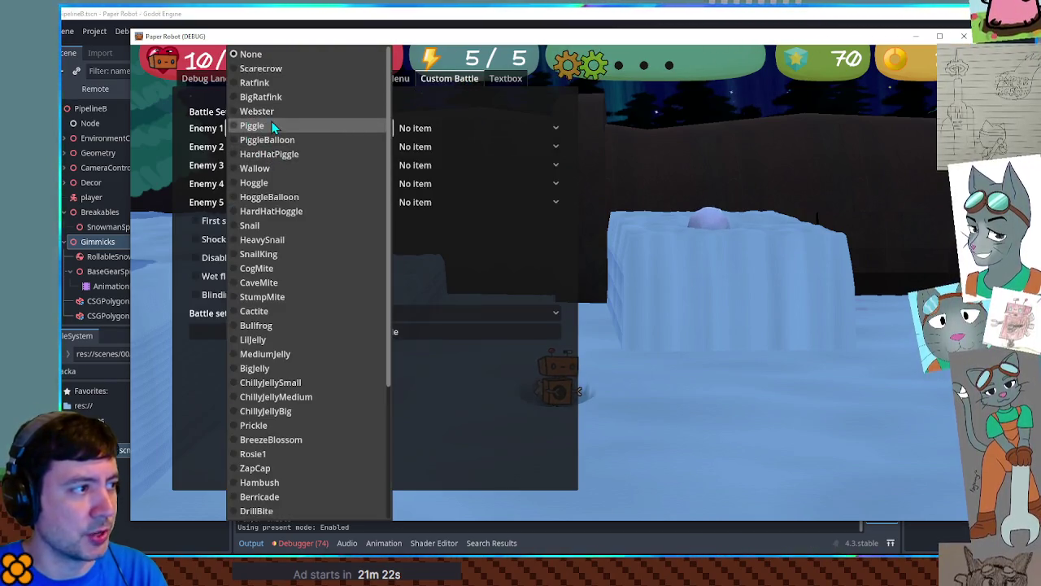
{"action": "left_click", "coordinate": [274, 126]}
{"action": "left_click", "coordinate": [316, 317]}
{"action": "left_click", "coordinate": [313, 318]}
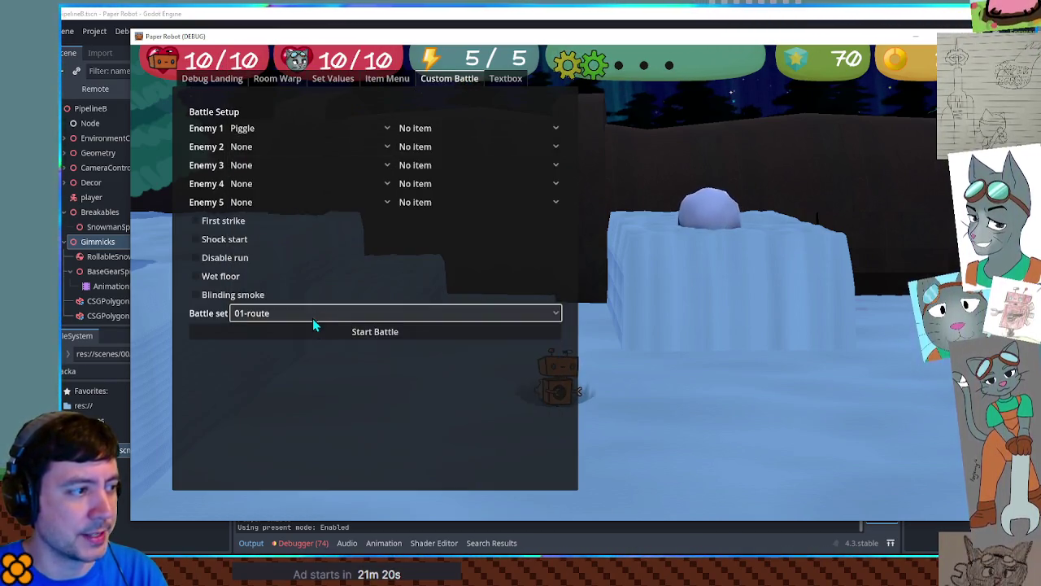
{"action": "left_click", "coordinate": [319, 332]}
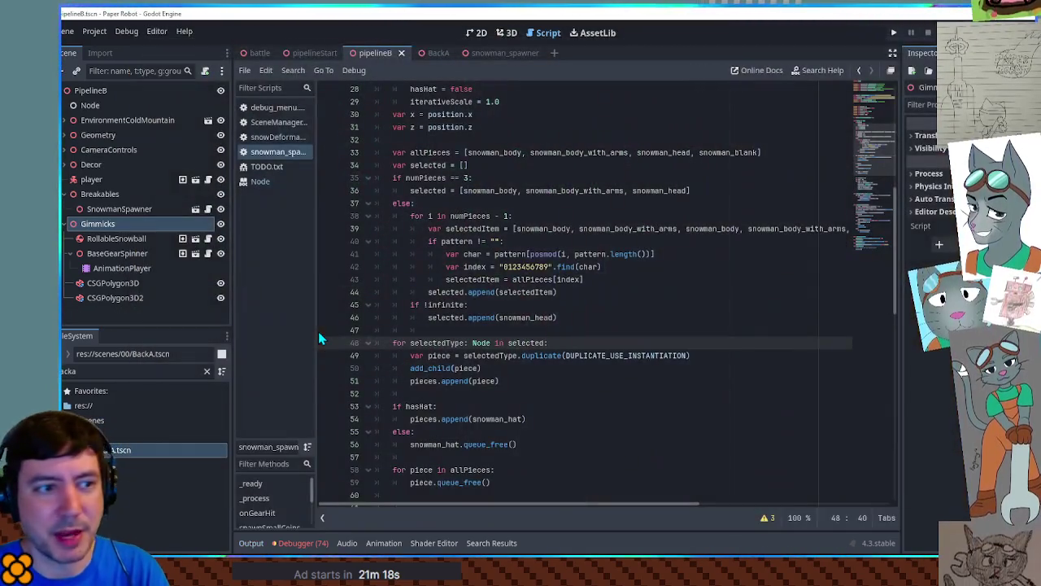
Show the snowman_spawner scene in the 3D workspace and select its SnowmanSpawner root node.
{"action": "double_click", "coordinate": [591, 355]}
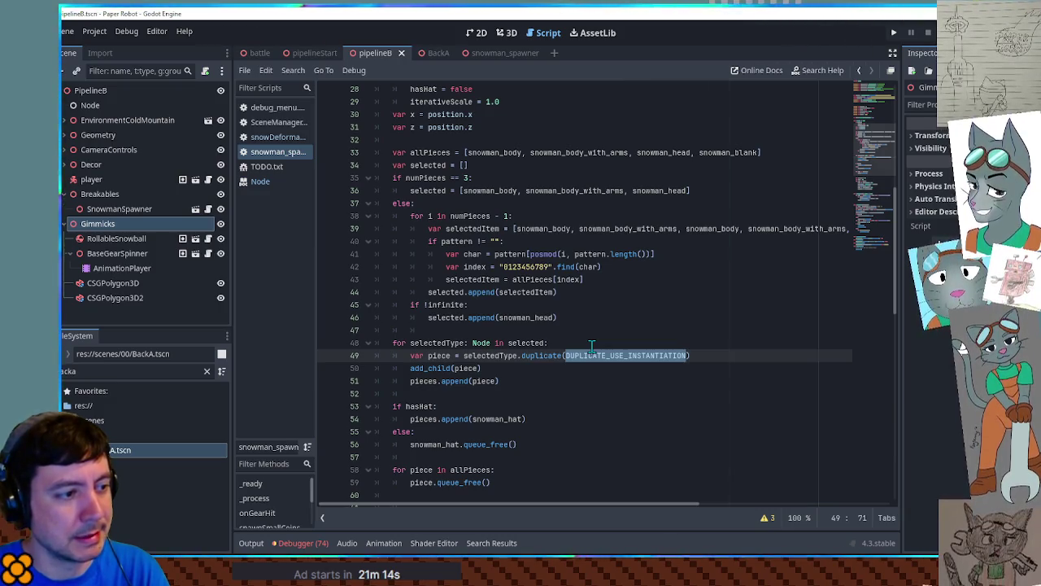
{"action": "scroll", "coordinate": [591, 343], "scroll_direction": "up", "scroll_amount": 9}
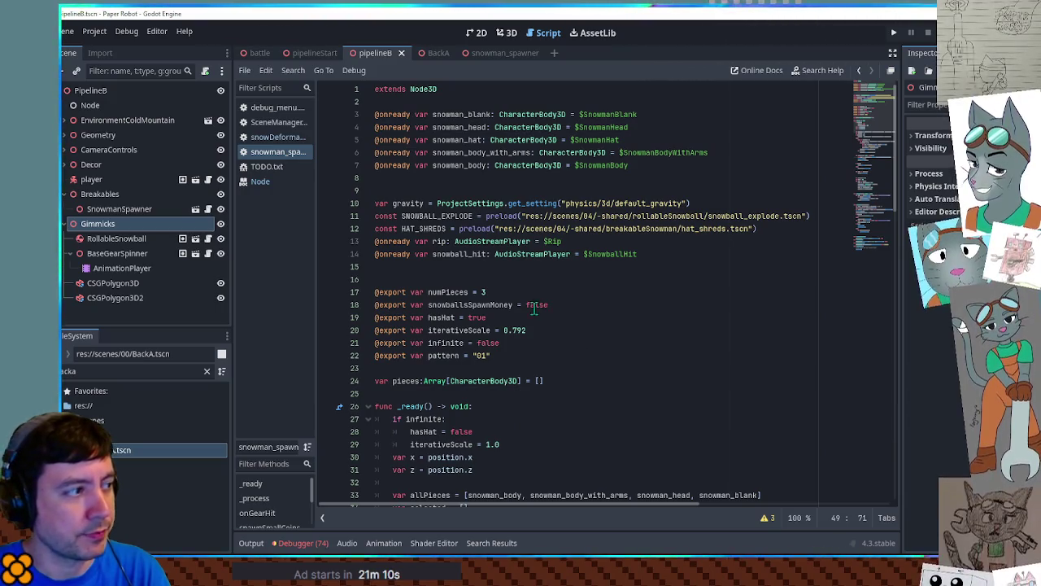
{"action": "left_click", "coordinate": [495, 54]}
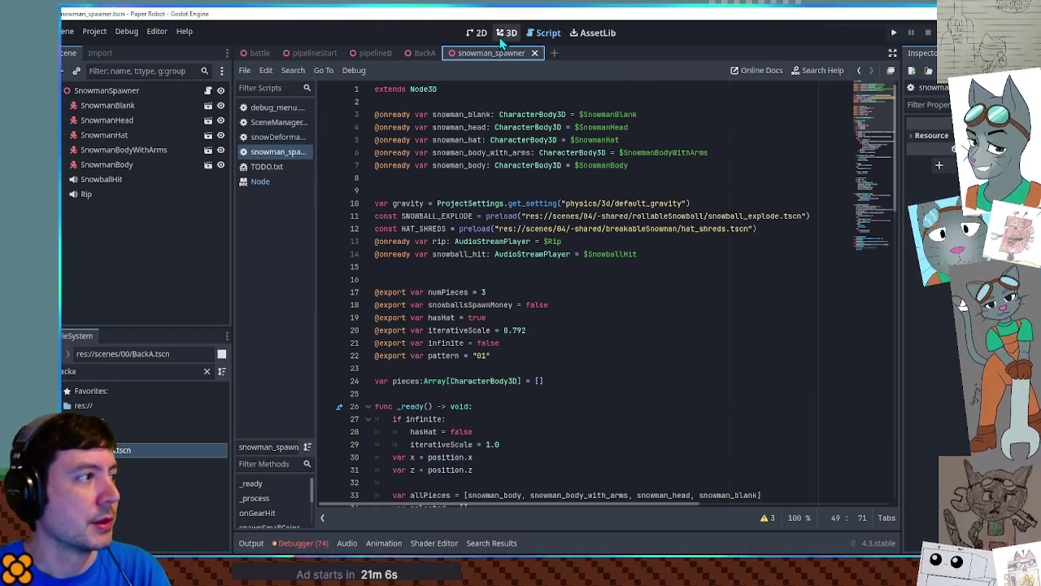
{"action": "left_click", "coordinate": [502, 41]}
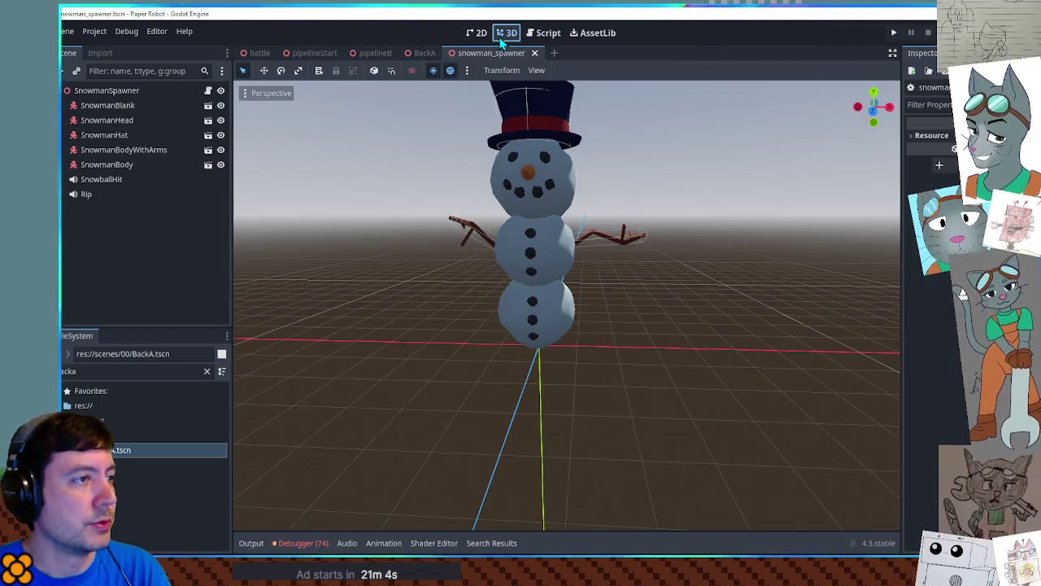
{"action": "left_click", "coordinate": [127, 88]}
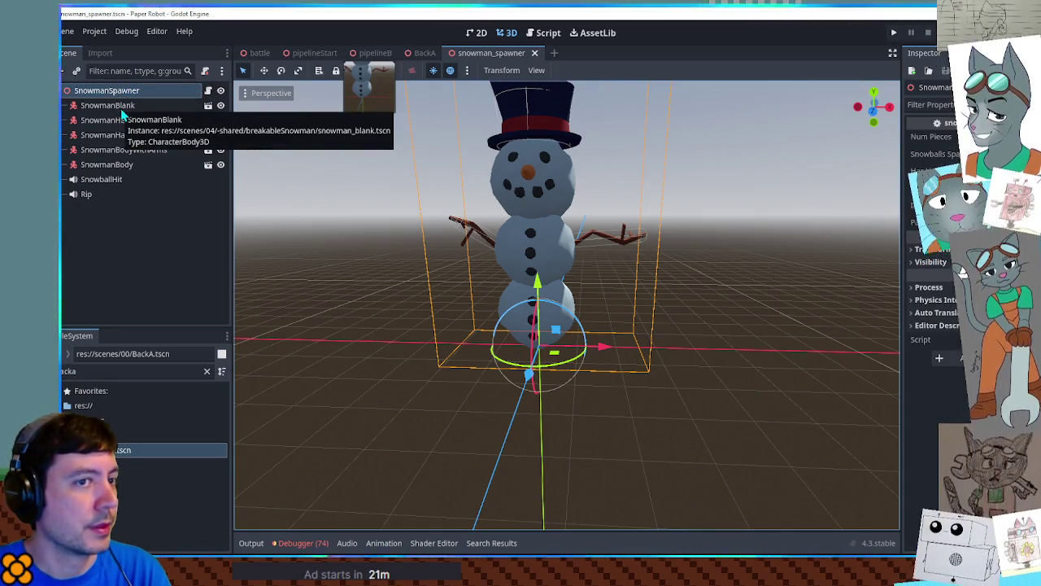
{"action": "left_click", "coordinate": [209, 90]}
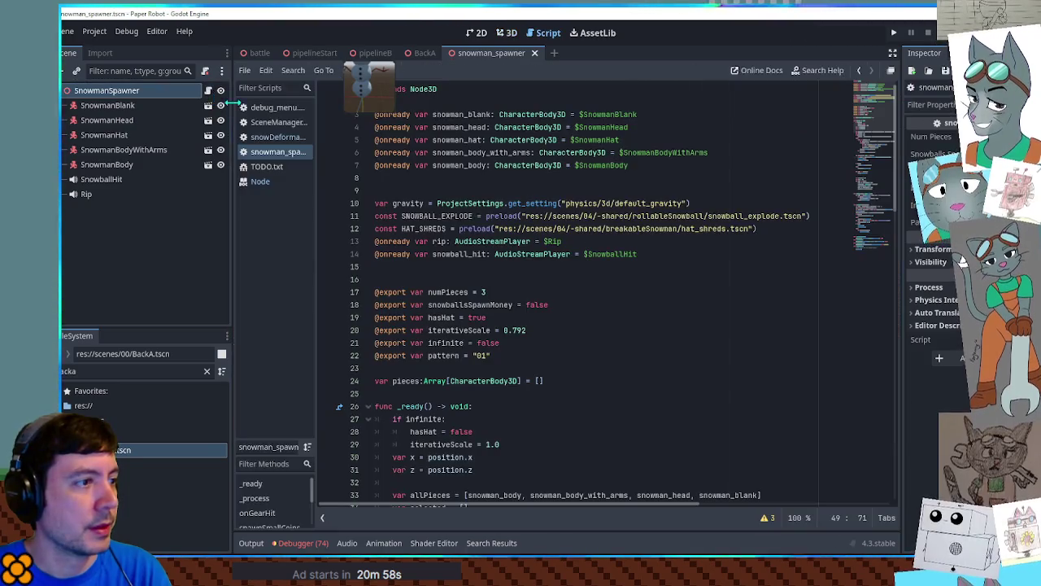
{"action": "left_click", "coordinate": [618, 183]}
{"action": "key", "text": "Return"}
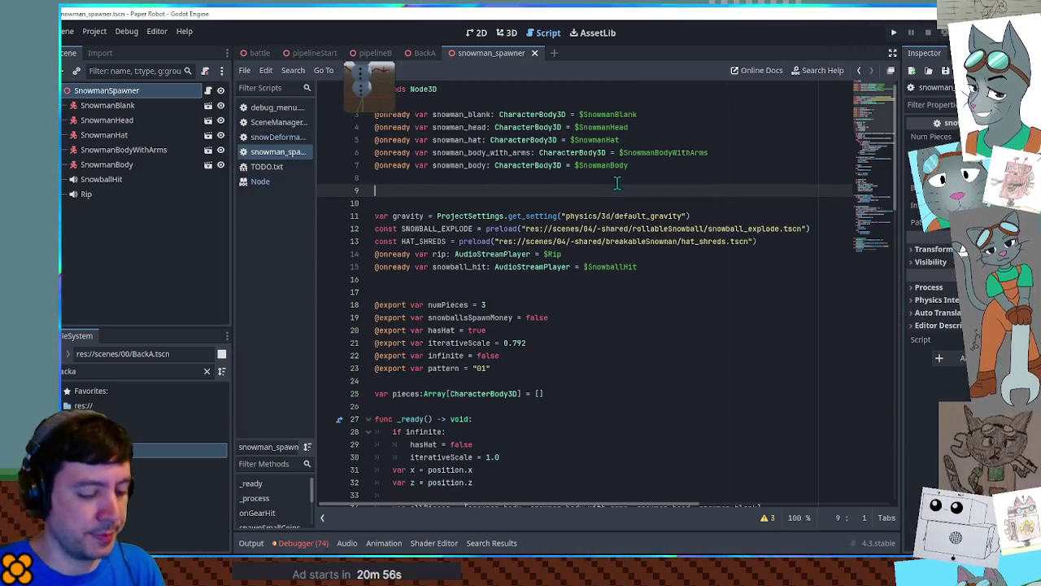
{"action": "type", "text": "@export"}
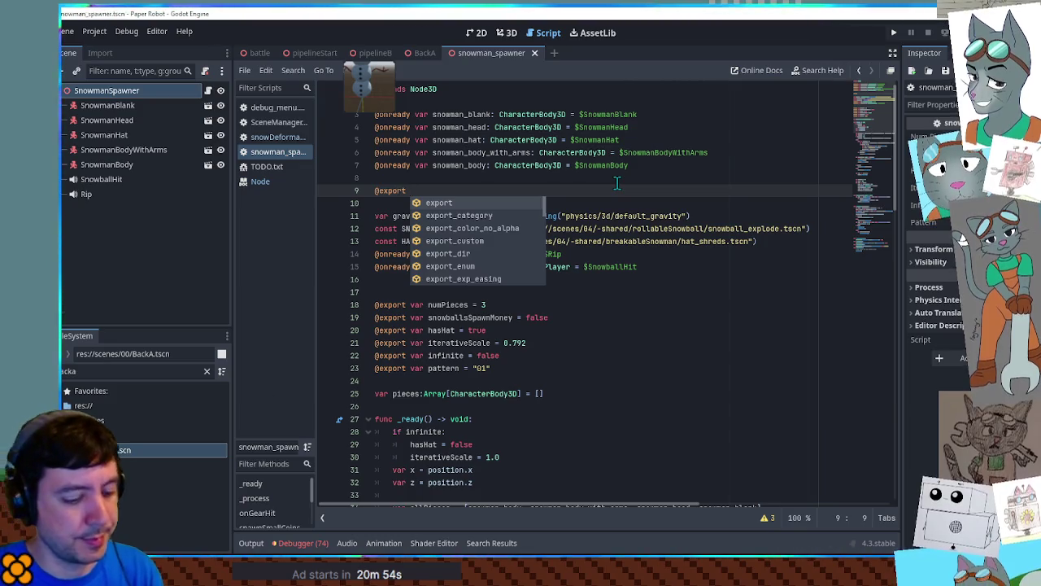
{"action": "type", "text": " var "}
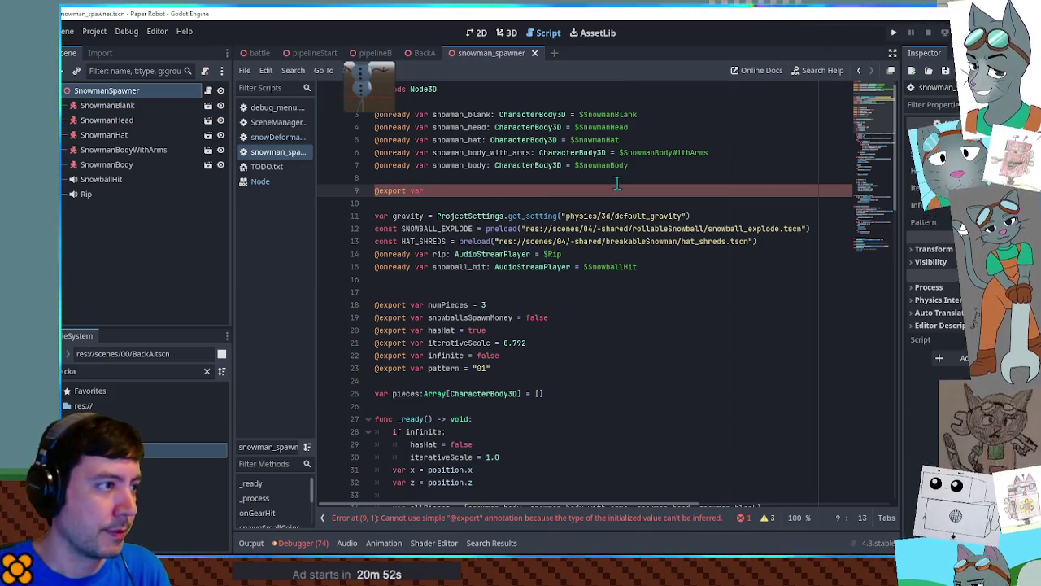
{"action": "type", "text": "snowman_blank"}
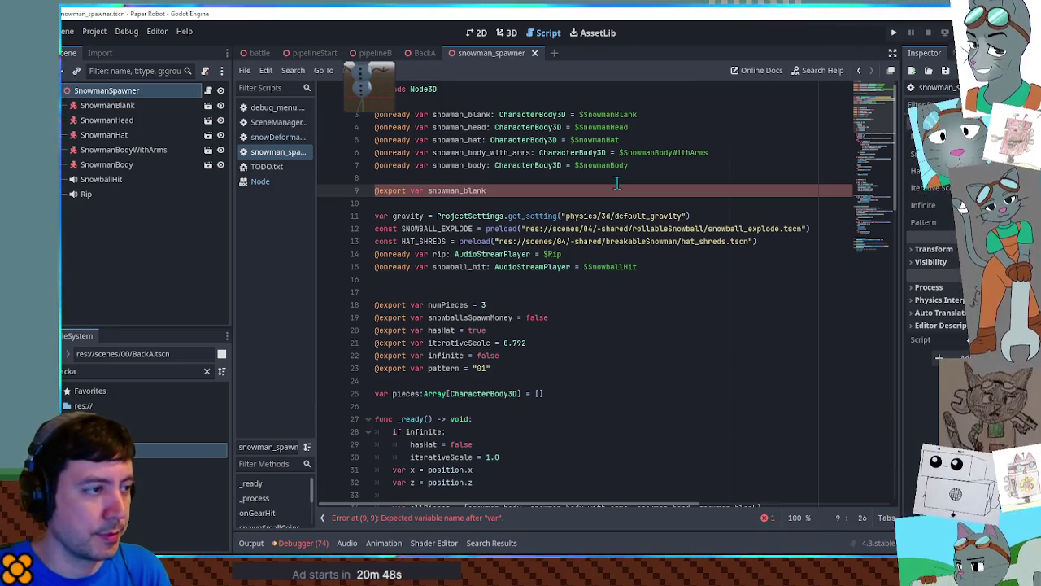
{"action": "type", "text": ": Packe"}
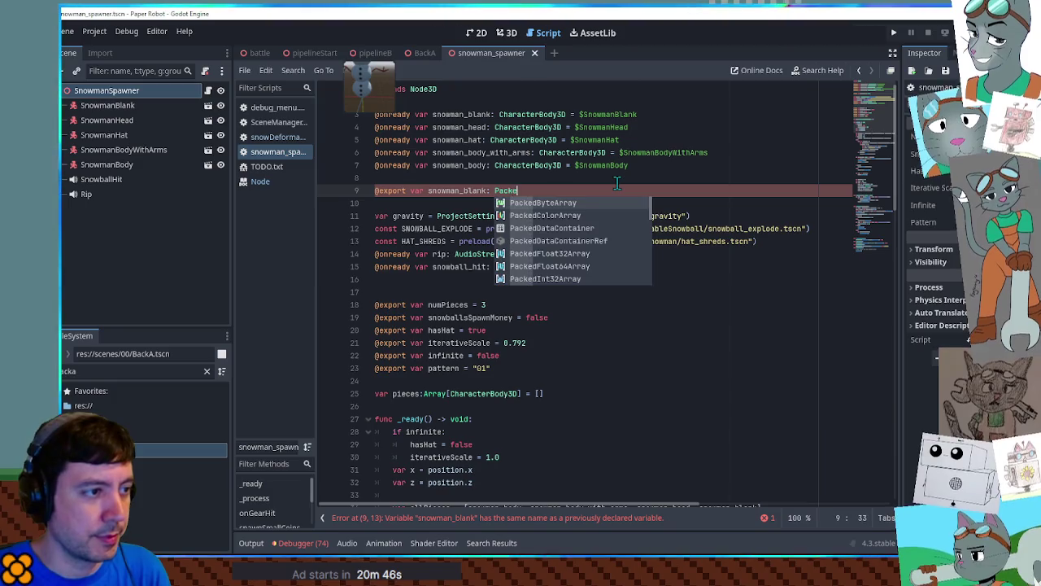
{"action": "type", "text": "dScene"}
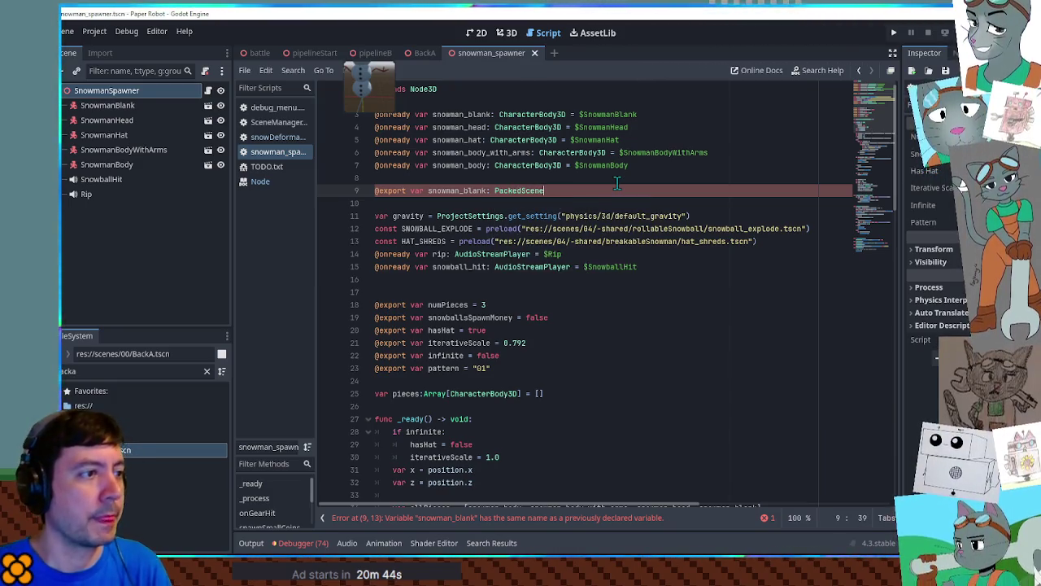
{"action": "key", "text": "ctrl+shift+d"}
{"action": "key", "text": "ctrl+shift+d"}
{"action": "key", "text": "ctrl+shift+d"}
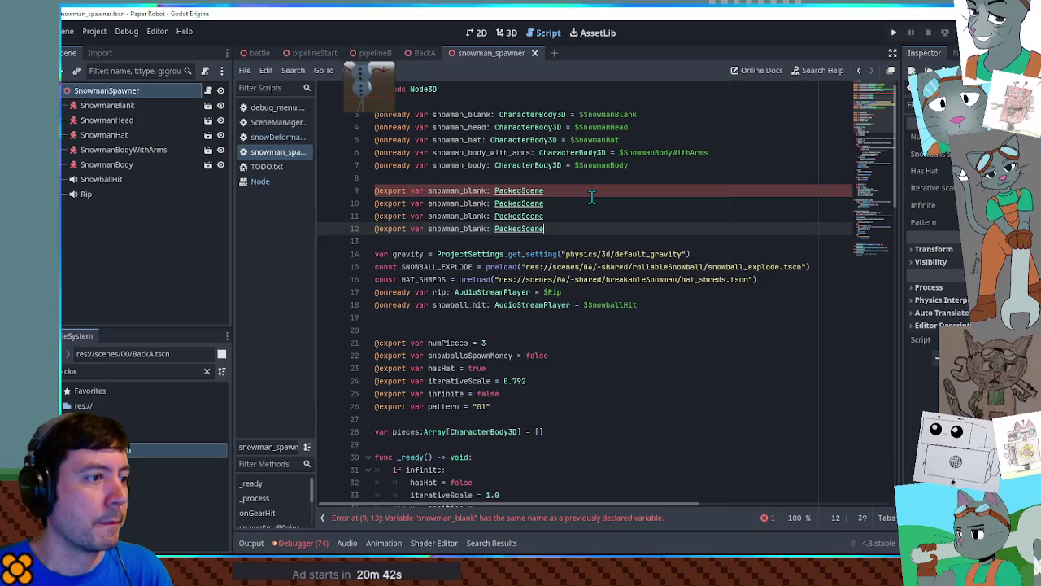
Rename the copies to snowman_head, snowman_hat, snowman_body_with_arms and snowman_body.
{"action": "double_click", "coordinate": [446, 128]}
{"action": "key", "text": "ctrl+c"}
{"action": "double_click", "coordinate": [448, 203]}
{"action": "key", "text": "ctrl+v"}
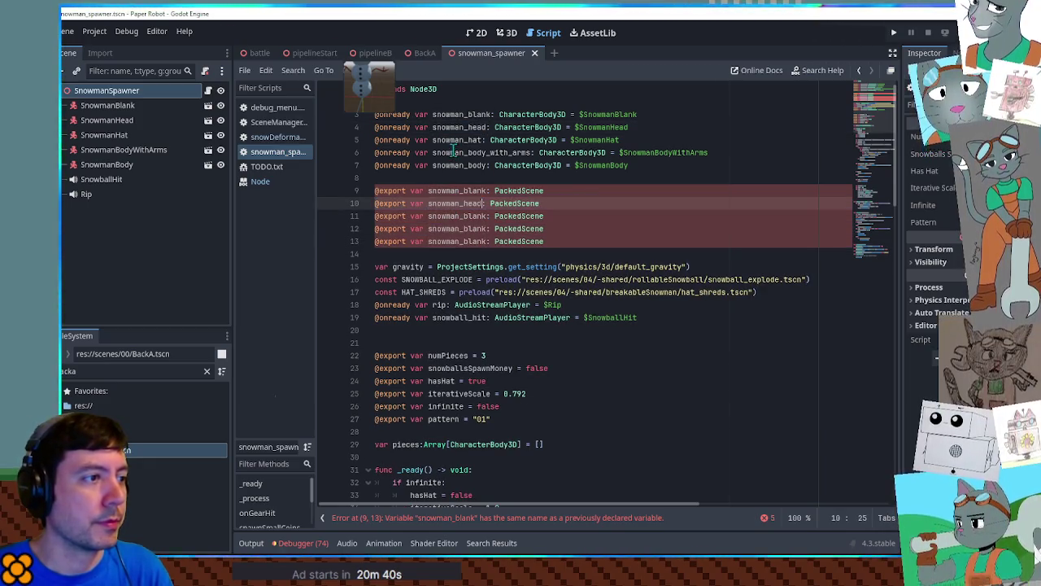
{"action": "double_click", "coordinate": [453, 139]}
{"action": "key", "text": "ctrl+c"}
{"action": "double_click", "coordinate": [453, 217]}
{"action": "key", "text": "ctrl+v"}
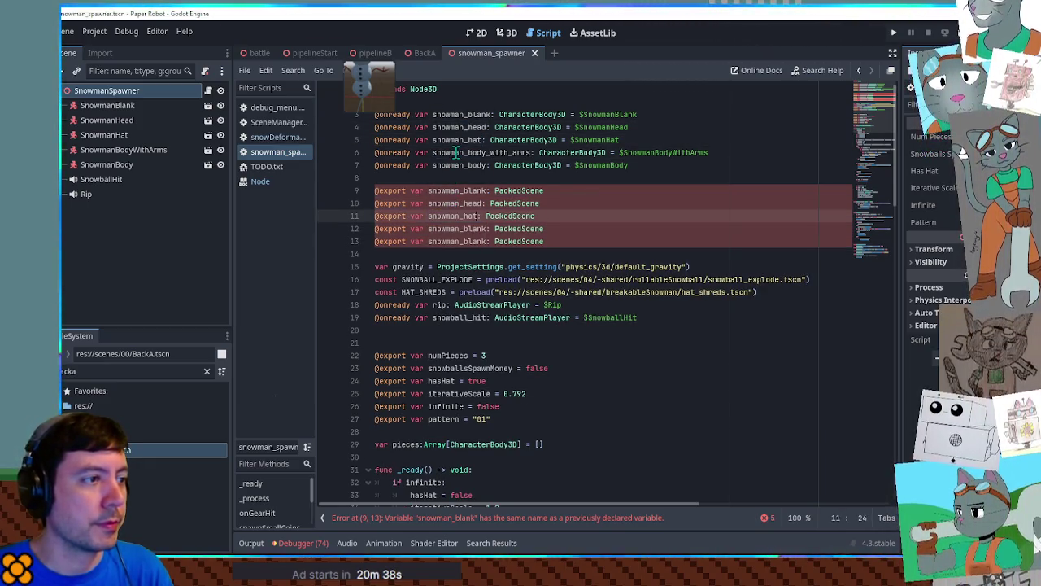
{"action": "double_click", "coordinate": [464, 152]}
{"action": "left_click", "coordinate": [450, 229]}
{"action": "double_click", "coordinate": [450, 229]}
{"action": "key", "text": "ctrl+v"}
{"action": "double_click", "coordinate": [456, 166]}
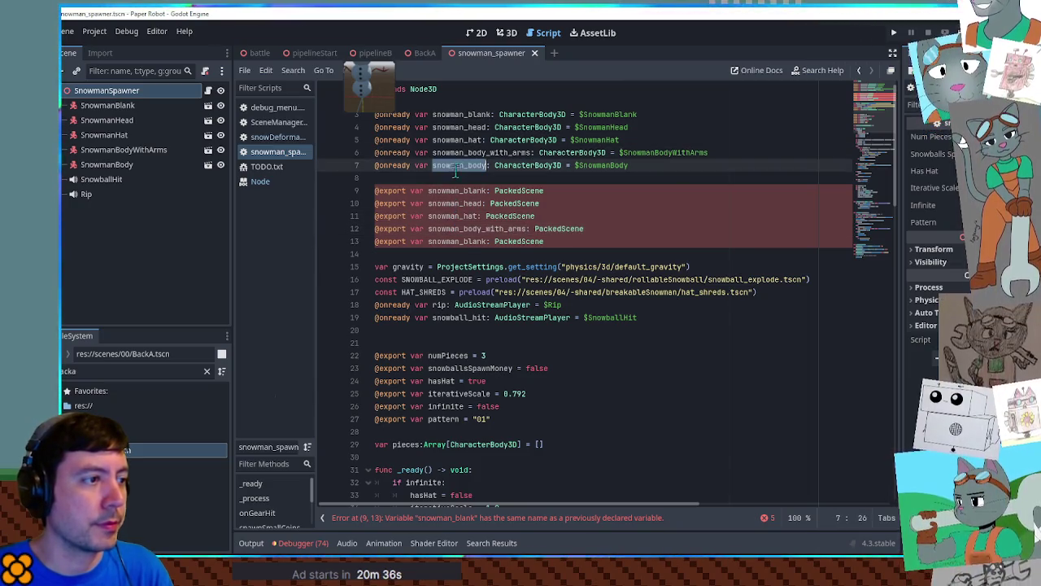
{"action": "key", "text": "ctrl+c"}
{"action": "double_click", "coordinate": [456, 242]}
{"action": "key", "text": "ctrl+v"}
{"action": "mouse_move", "coordinate": [635, 166]}
{"action": "left_mouse_down"}
{"action": "mouse_move", "coordinate": [627, 155]}
{"action": "mouse_move", "coordinate": [336, 127]}
{"action": "mouse_move", "coordinate": [333, 118]}
{"action": "left_mouse_up"}
{"action": "key", "text": "ctrl+k"}
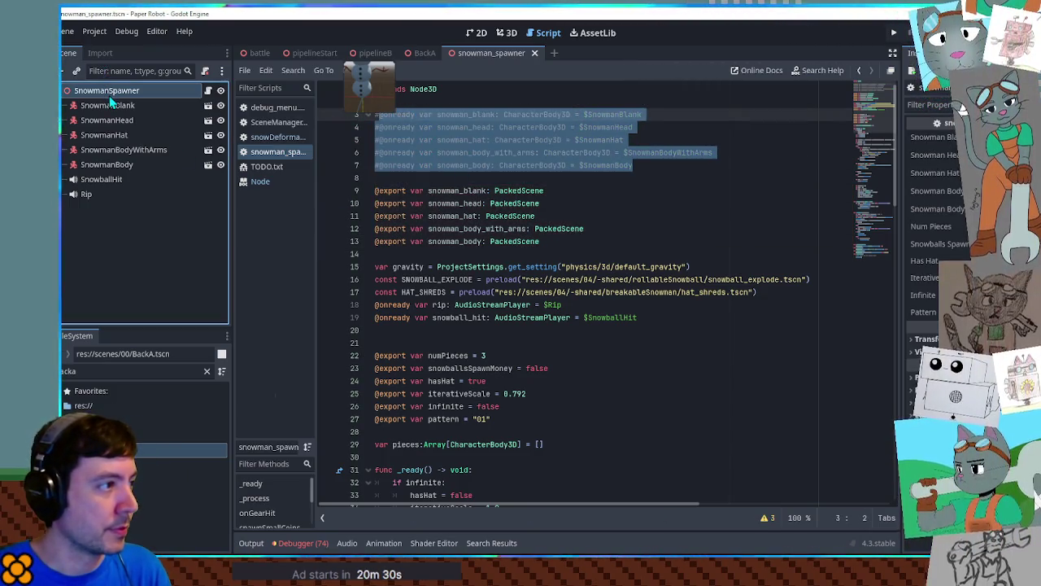
{"action": "left_click", "coordinate": [115, 371]}
Filter files by 'snowman' and drag the blank, head and buttons-and-arms scenes onto the spawner.
{"action": "key", "text": "ctrl+a"}
{"action": "type", "text": "snowman"}
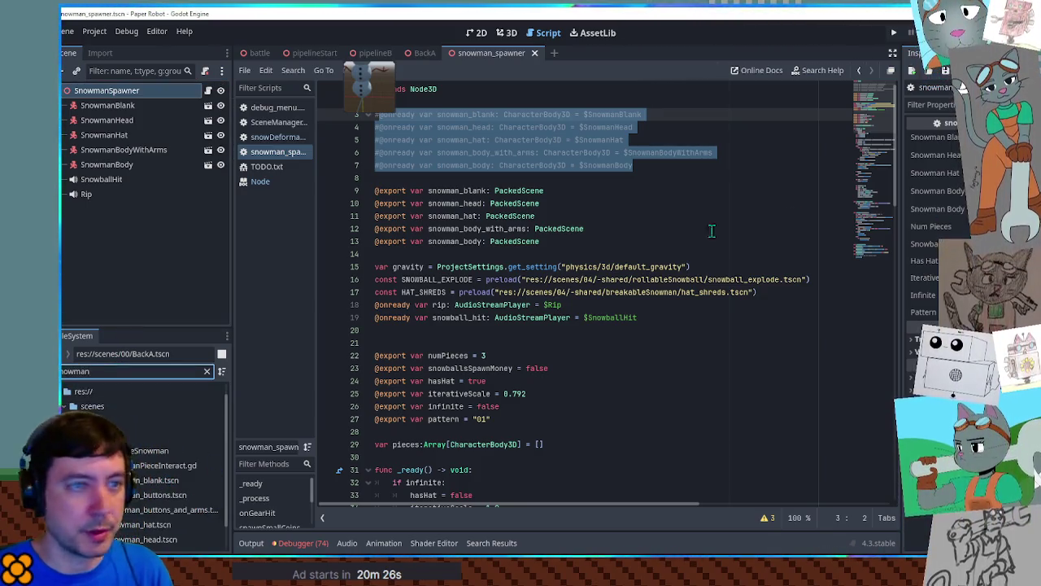
{"action": "left_click_drag", "start_coordinate": [370, 81], "coordinate": [371, 85]}
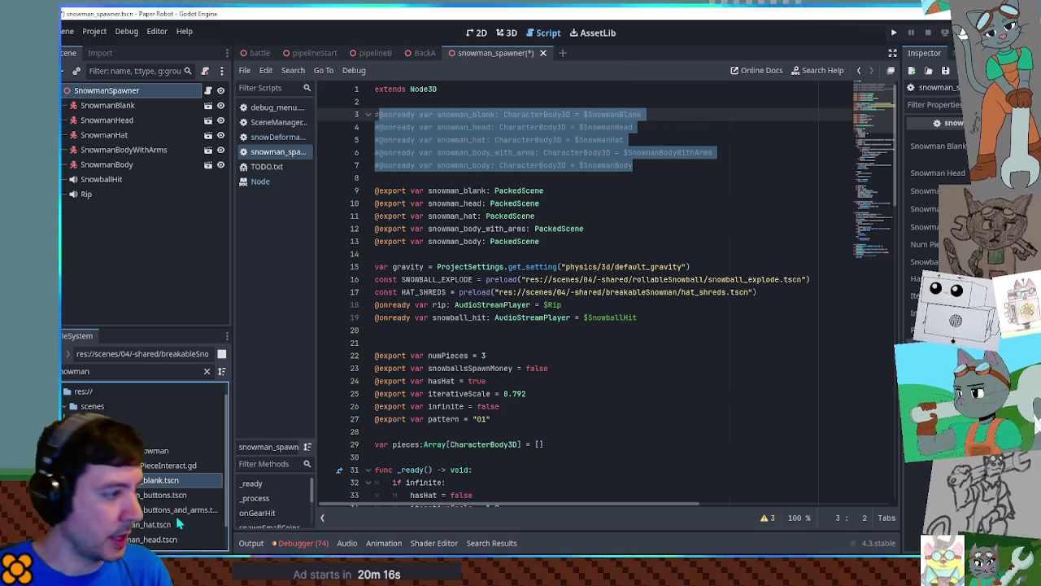
{"action": "left_click", "coordinate": [163, 538]}
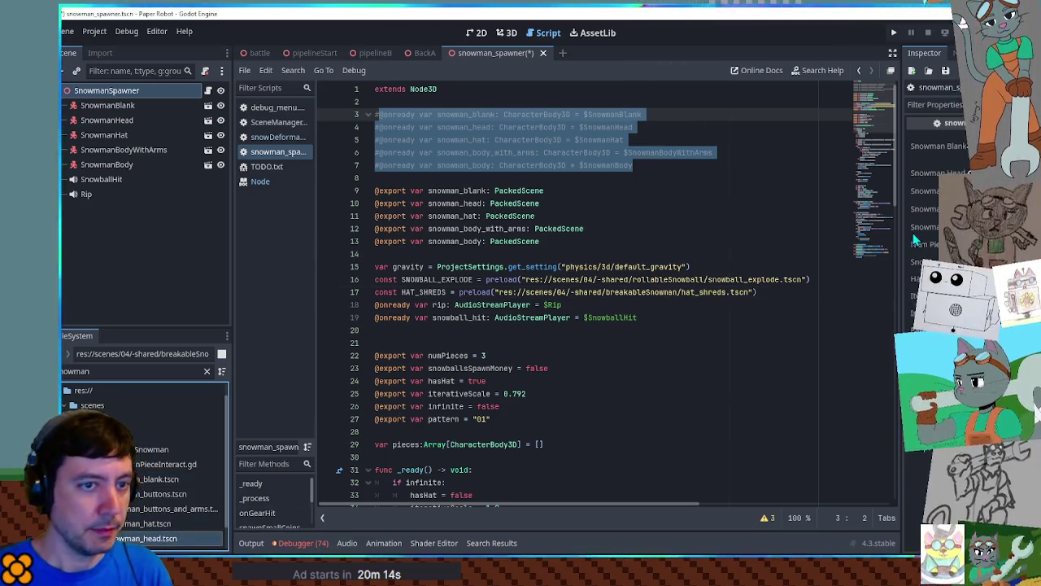
{"action": "mouse_move", "coordinate": [149, 527]}
{"action": "left_mouse_down"}
{"action": "mouse_move", "coordinate": [489, 279]}
{"action": "mouse_move", "coordinate": [944, 244]}
{"action": "left_mouse_up"}
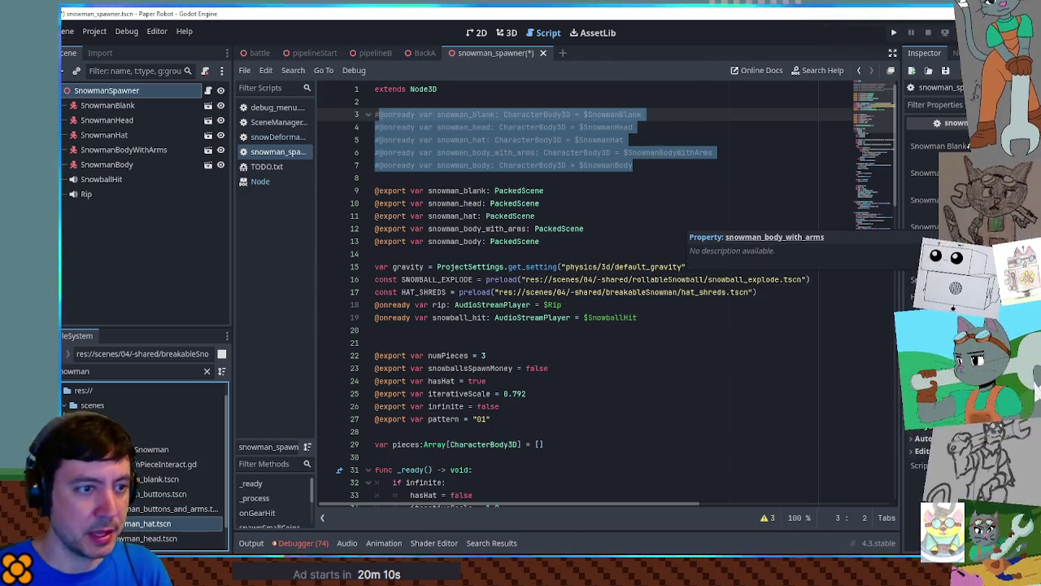
{"action": "mouse_move", "coordinate": [171, 508]}
{"action": "left_mouse_down"}
{"action": "mouse_move", "coordinate": [195, 509]}
{"action": "mouse_move", "coordinate": [488, 329]}
{"action": "mouse_move", "coordinate": [203, 489]}
{"action": "mouse_move", "coordinate": [651, 419]}
{"action": "mouse_move", "coordinate": [187, 493]}
{"action": "left_mouse_up"}
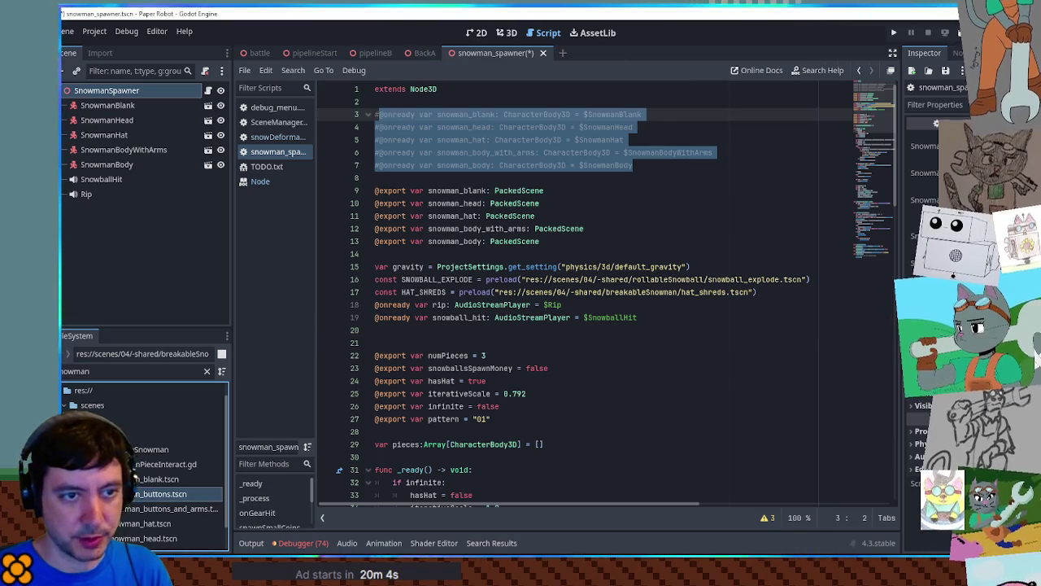
{"action": "left_click", "coordinate": [611, 228]}
{"action": "scroll", "coordinate": [611, 232], "scroll_direction": "down", "scroll_amount": 8}
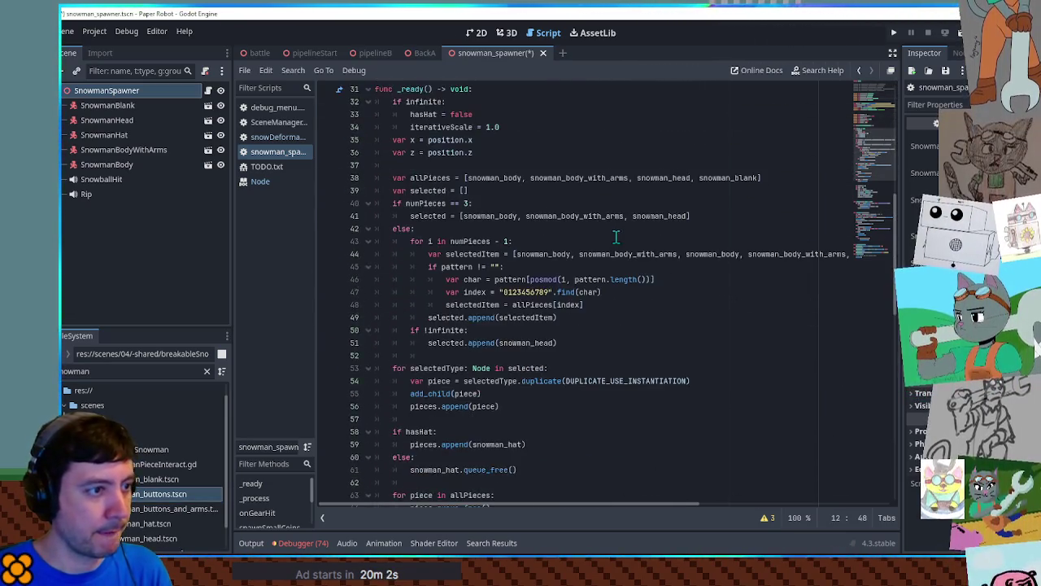
Replace the duplicate(DUPLICATE_USE_INSTANTIATION) call on line 54 with instantiate.
{"action": "double_click", "coordinate": [478, 254]}
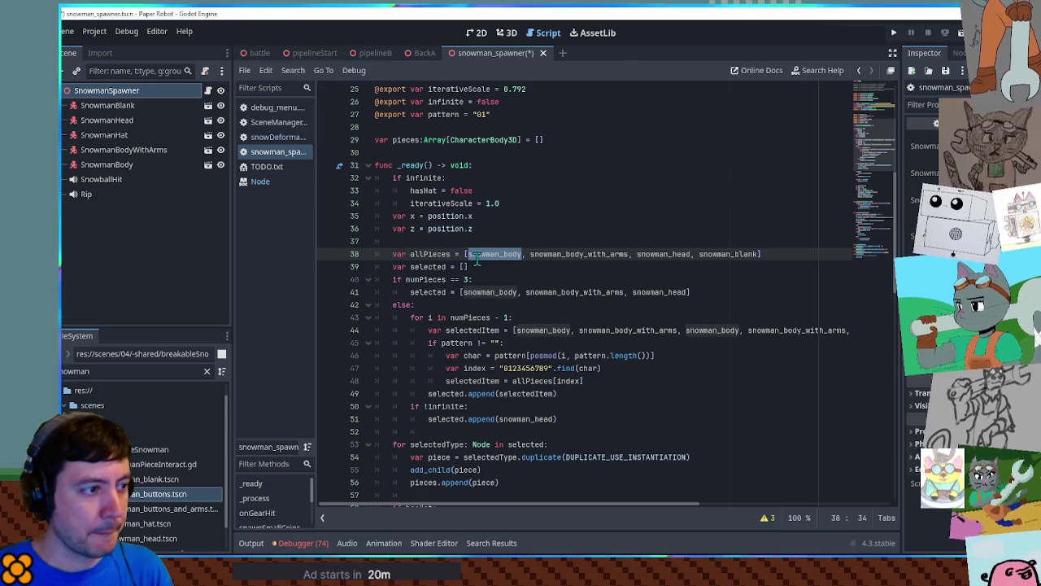
{"action": "scroll", "coordinate": [480, 269], "scroll_direction": "down", "scroll_amount": 5}
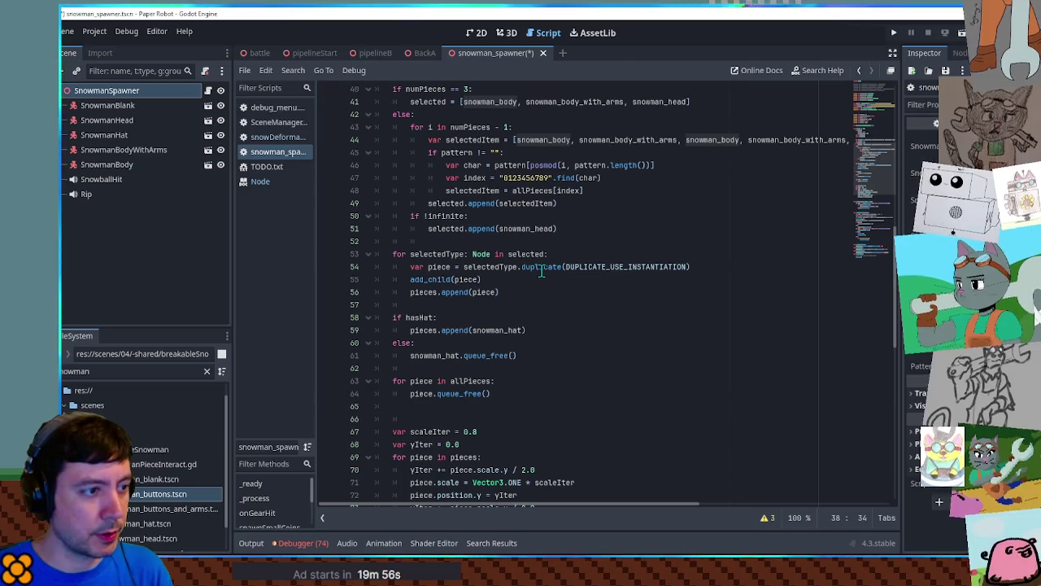
{"action": "double_click", "coordinate": [596, 267]}
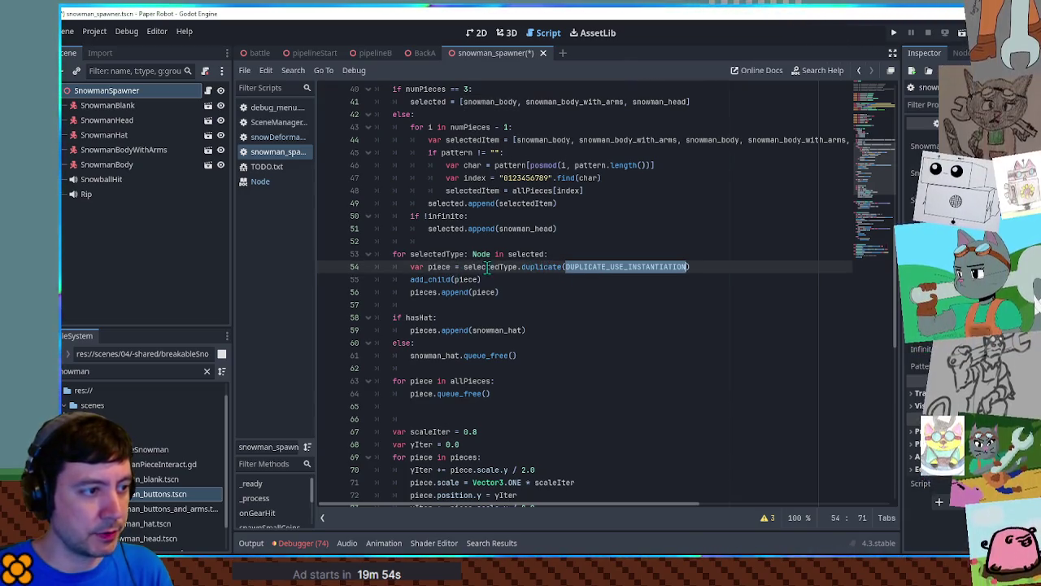
{"action": "double_click", "coordinate": [495, 267]}
{"action": "double_click", "coordinate": [541, 267]}
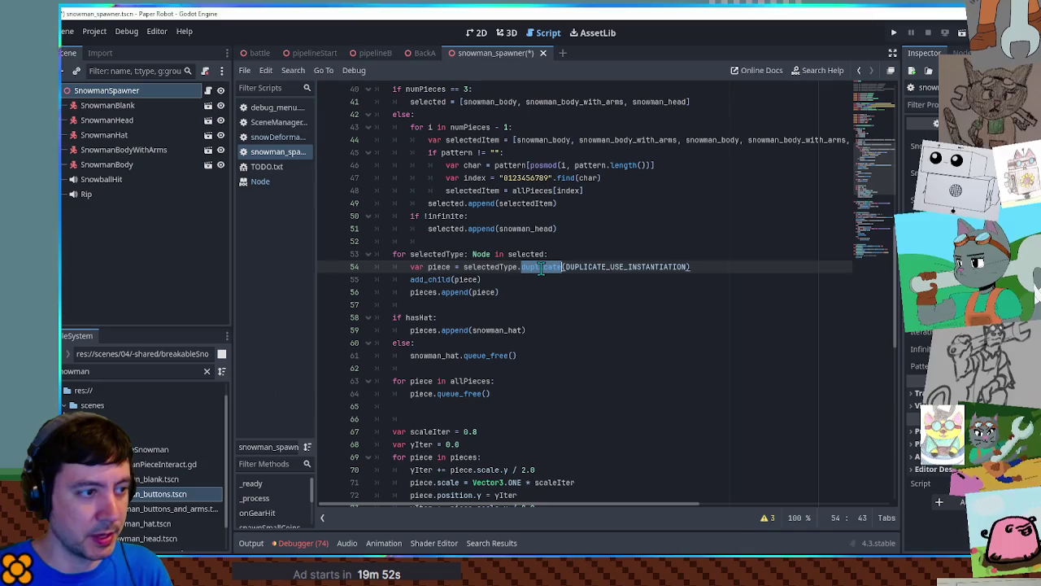
{"action": "left_click_drag", "start_coordinate": [541, 270], "coordinate": [744, 266]}
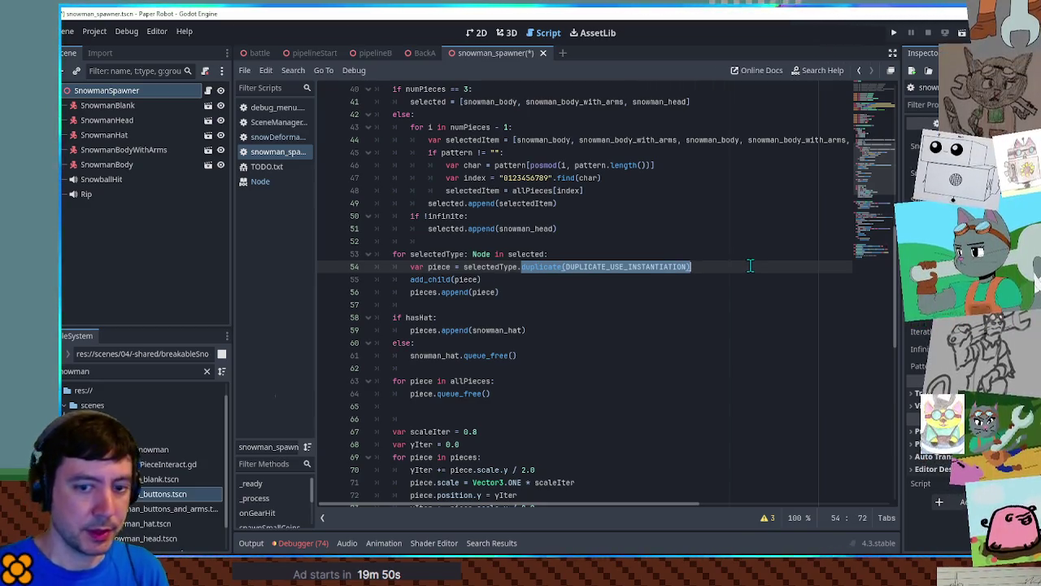
{"action": "type", "text": "instant"}
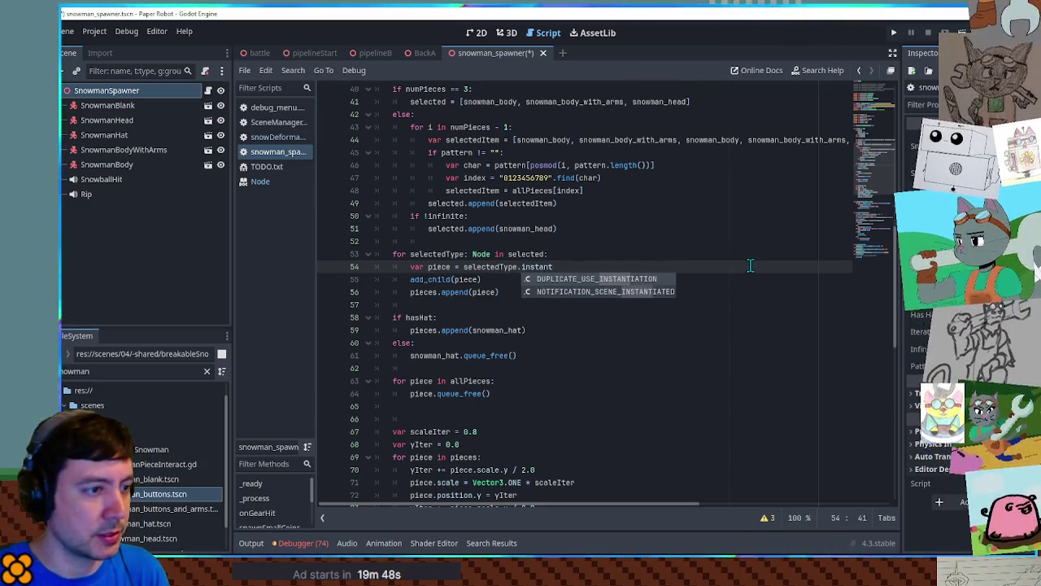
{"action": "type", "text": "iate("}
{"action": "key", "text": "Return"}
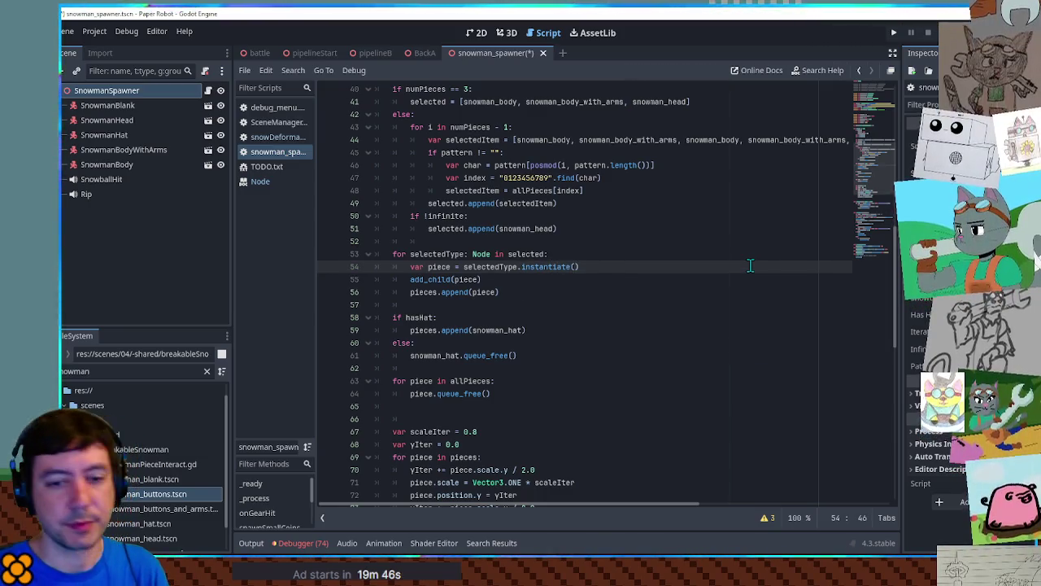
Change the loop variable's Node type to a PackedScene type.
{"action": "double_click", "coordinate": [480, 254]}
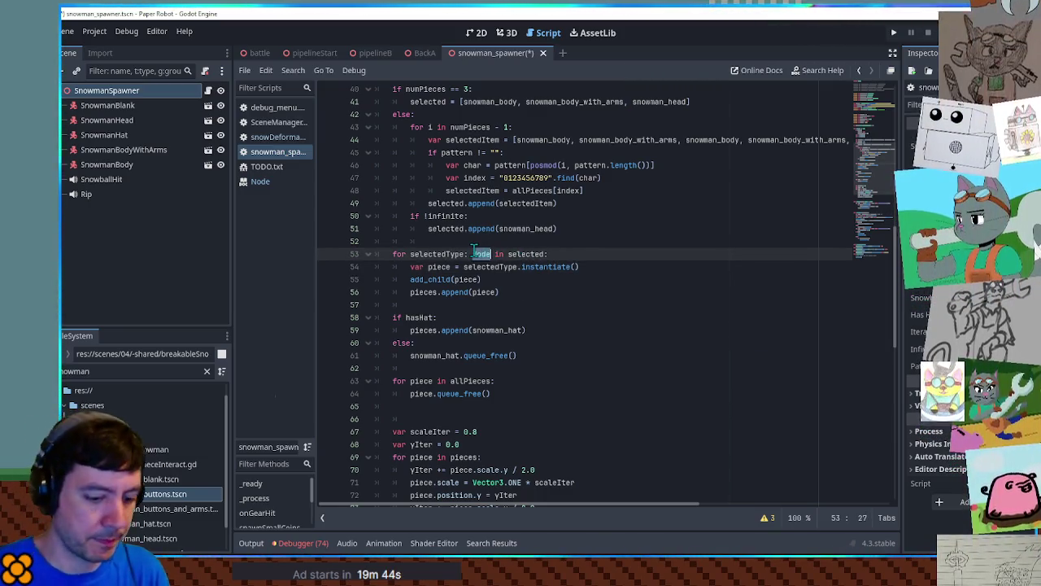
{"action": "key", "text": "BackSpace"}
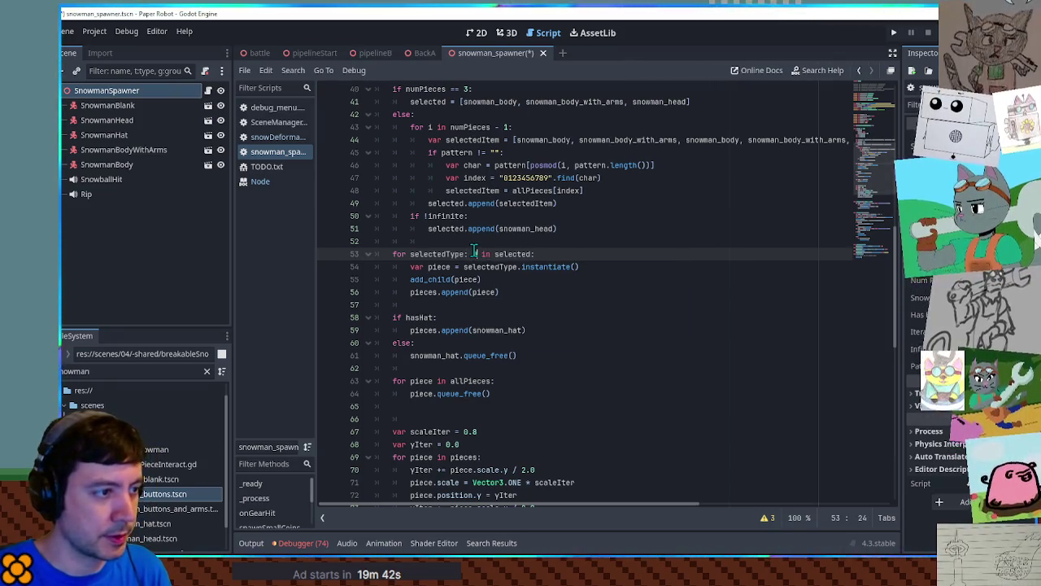
{"action": "type", "text": "PackedScene"}
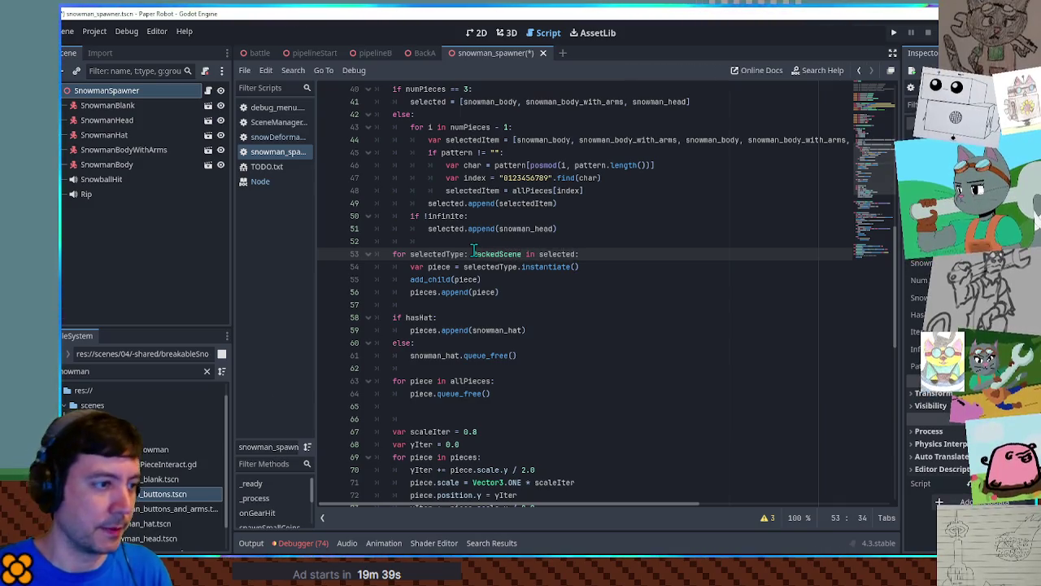
{"action": "left_click", "coordinate": [714, 268]}
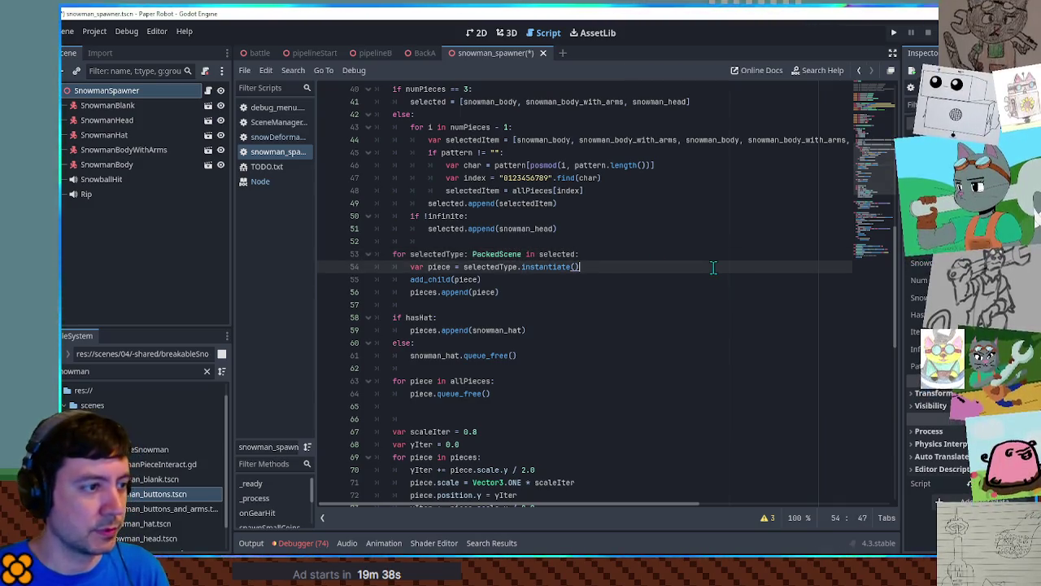
{"action": "left_click", "coordinate": [638, 281]}
Delete the else branch that frees snowman_hat and select the allPieces freeing loop.
{"action": "left_click", "coordinate": [424, 331]}
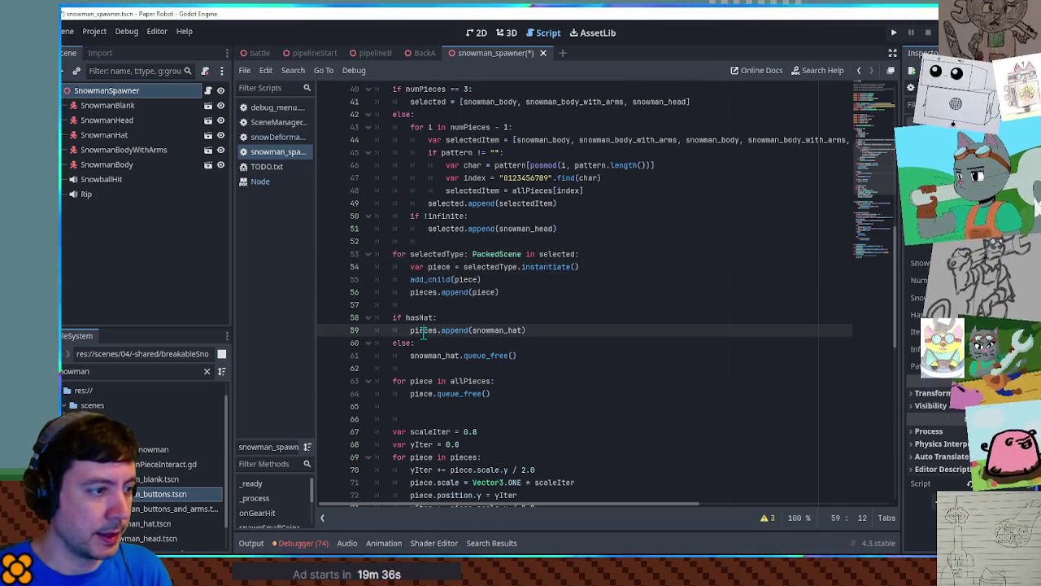
{"action": "double_click", "coordinate": [429, 356]}
{"action": "left_click", "coordinate": [555, 350]}
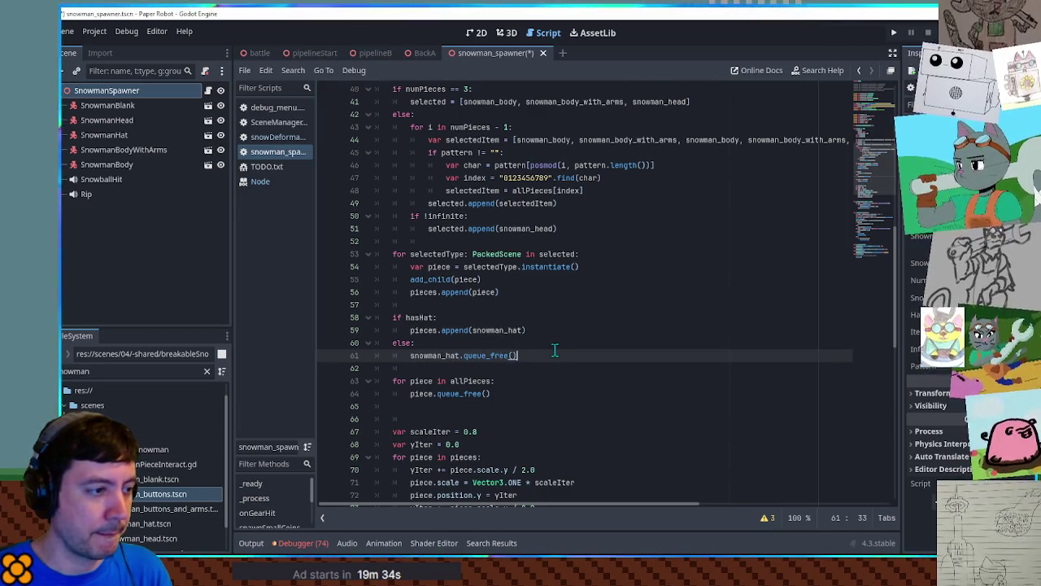
{"action": "left_click_drag", "start_coordinate": [542, 355], "coordinate": [572, 331]}
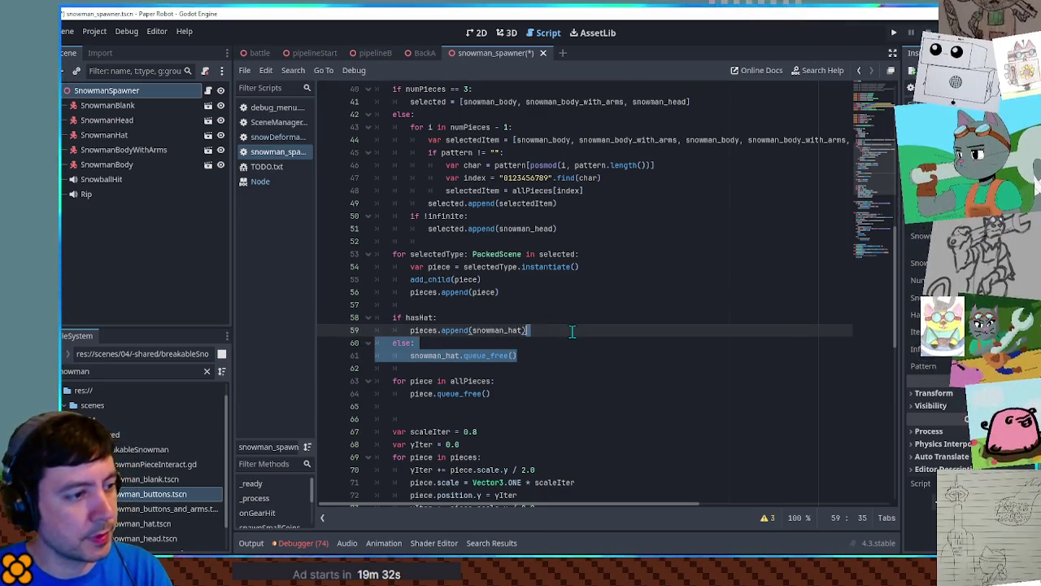
{"action": "key", "text": "Delete"}
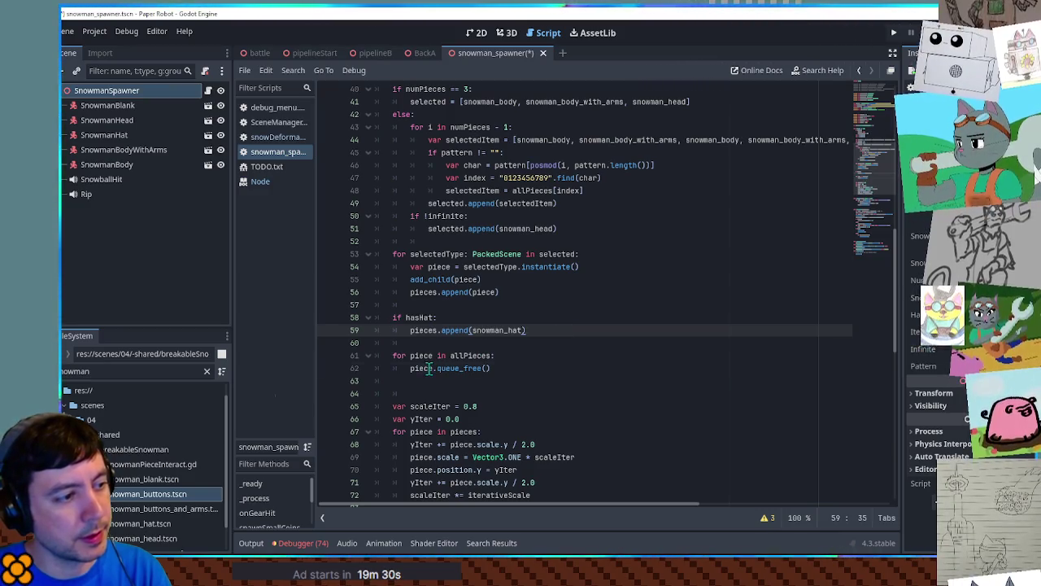
{"action": "left_click_drag", "start_coordinate": [521, 370], "coordinate": [528, 348]}
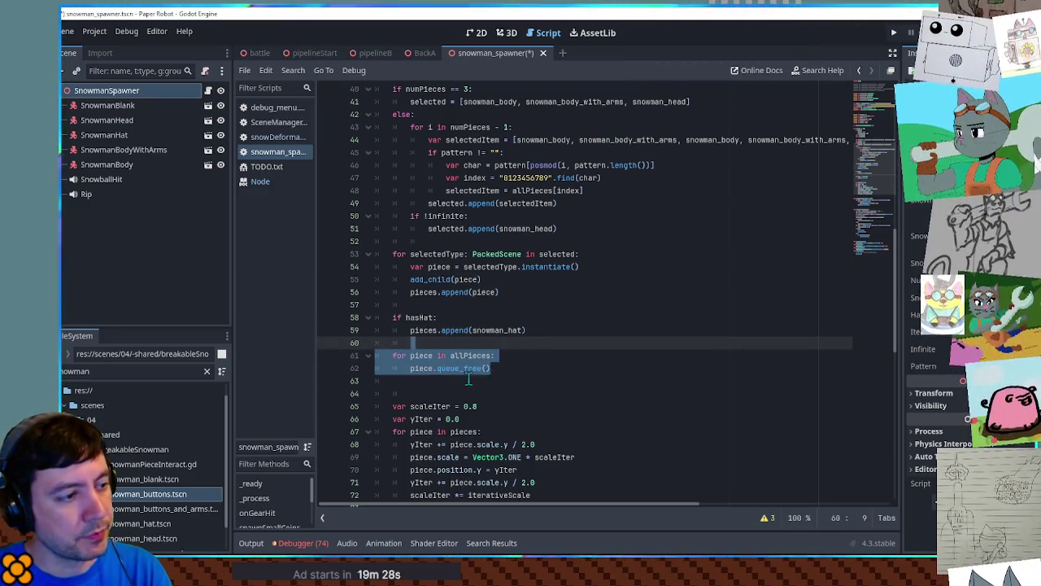
{"action": "mouse_move", "coordinate": [893, 193]}
{"action": "left_mouse_down"}
{"action": "mouse_move", "coordinate": [889, 134]}
{"action": "mouse_move", "coordinate": [890, 172]}
{"action": "left_mouse_up"}
Insert blank lines below commented line 7 and start typing a placeholder variable.
{"action": "scroll", "coordinate": [839, 247], "scroll_direction": "up", "scroll_amount": 15}
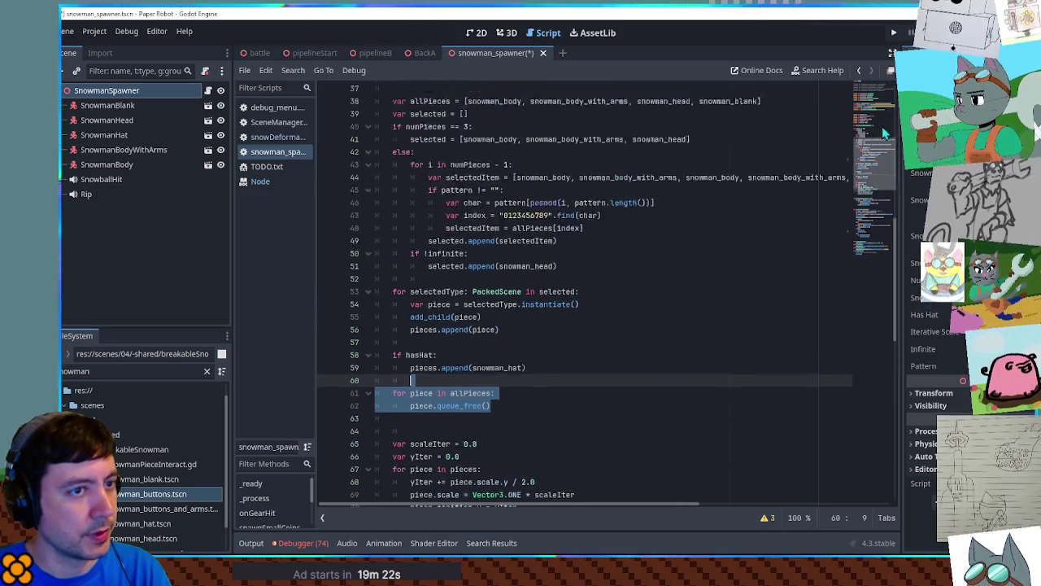
{"action": "left_click", "coordinate": [660, 167]}
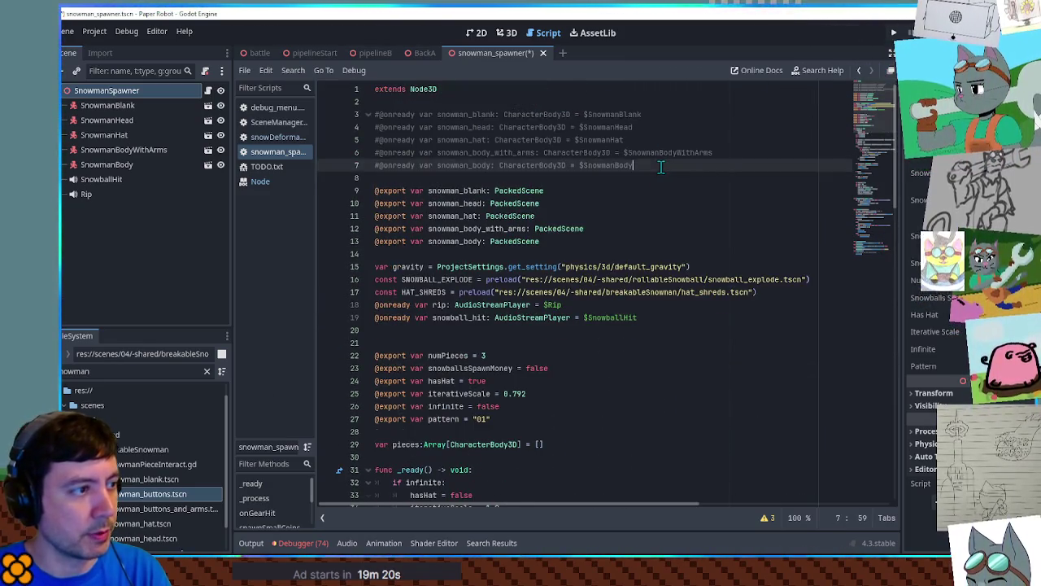
{"action": "key", "text": "Return"}
{"action": "key", "text": "Return"}
{"action": "type", "text": "export place"}
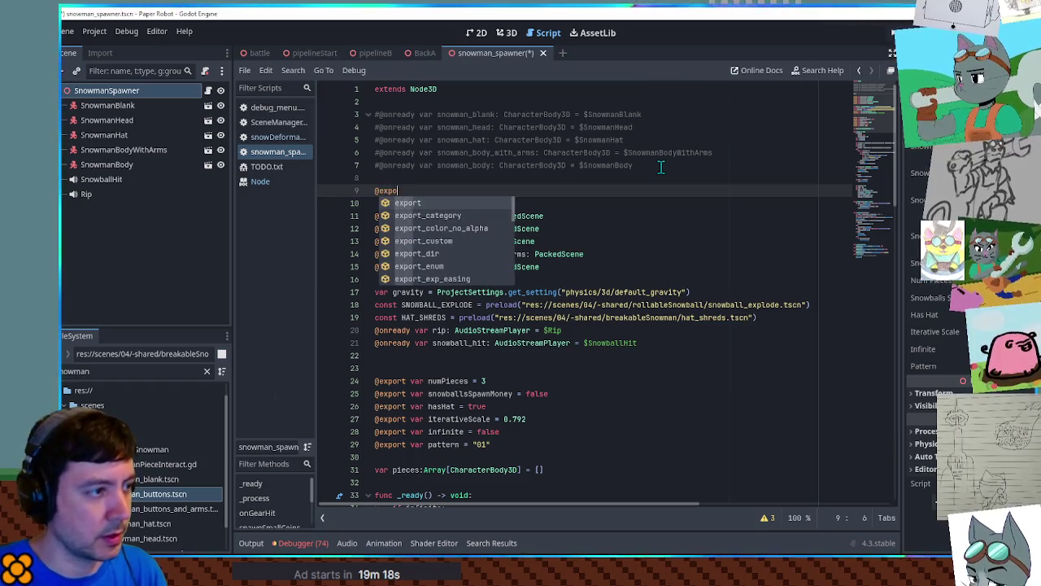
{"action": "key", "text": "BackSpace"}
{"action": "key", "text": "BackSpace"}
{"action": "key", "text": "BackSpace"}
{"action": "type", "text": "va"}
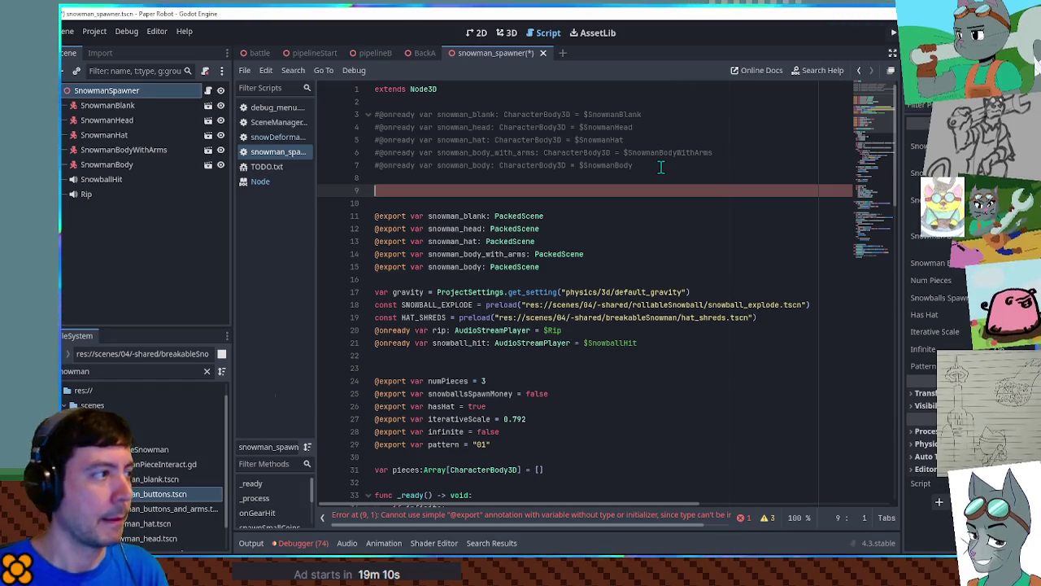
Add a Node3D child named PlaceholderPieces and move the five snowman pieces under it.
{"action": "left_click", "coordinate": [180, 89]}
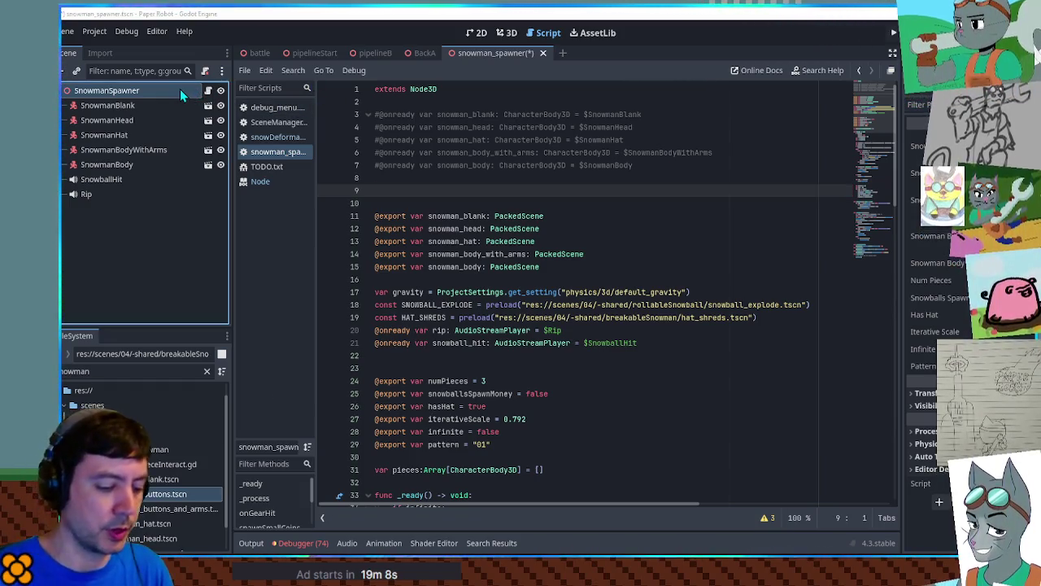
{"action": "key", "text": "ctrl+v"}
{"action": "double_click", "coordinate": [153, 210]}
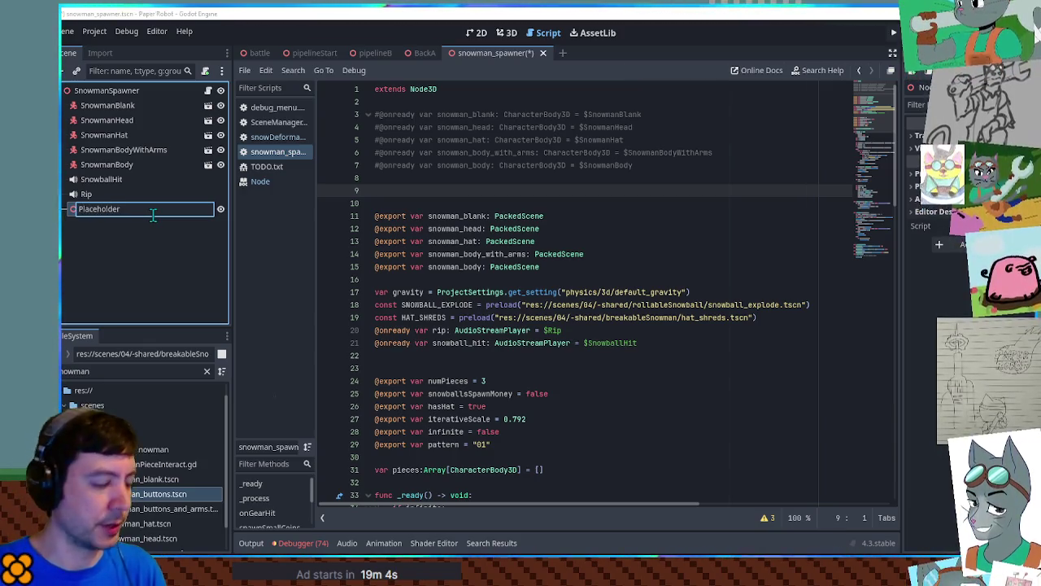
{"action": "type", "text": "Pieces"}
{"action": "left_click", "coordinate": [109, 105]}
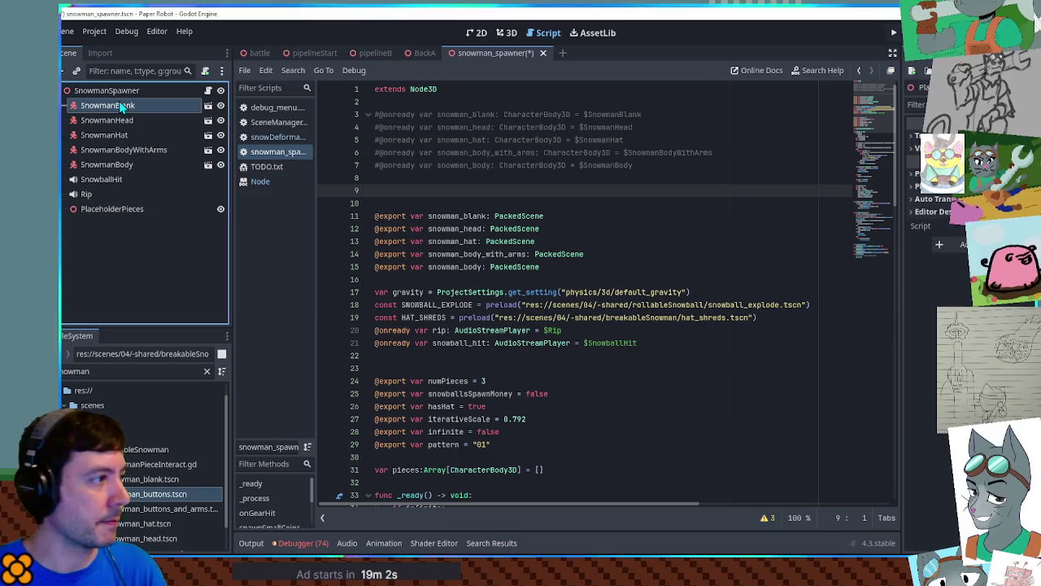
{"action": "left_click", "coordinate": [105, 164], "text": "shift"}
{"action": "left_click_drag", "start_coordinate": [106, 164], "coordinate": [97, 210]}
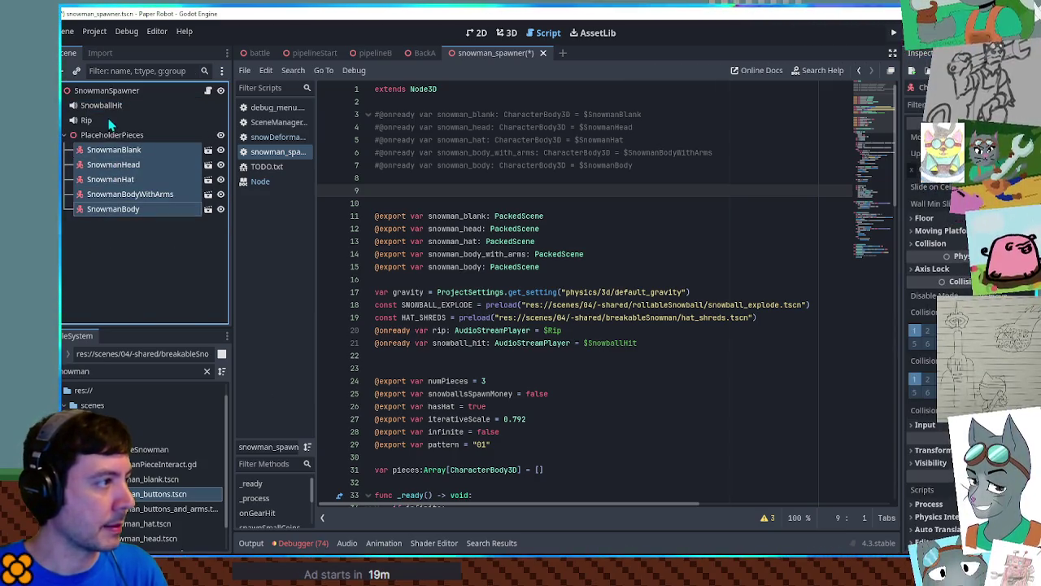
Add a placeholder_pieces reference to the script by dragging the PlaceholderPieces node in.
{"action": "left_click_drag", "start_coordinate": [108, 152], "coordinate": [411, 193]}
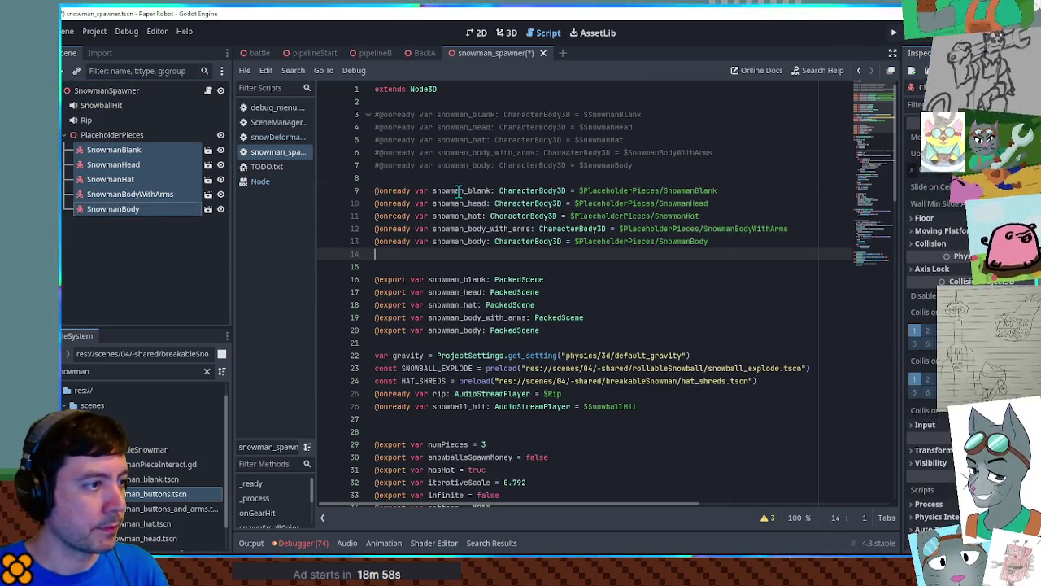
{"action": "key", "text": "ctrl+z"}
{"action": "left_click_drag", "start_coordinate": [123, 137], "coordinate": [411, 193]}
{"action": "double_click", "coordinate": [472, 191]}
{"action": "key", "text": "ctrl+c"}
Replace the allPieces freeing loop with a single placeholder_pieces.queue_free() call.
{"action": "scroll", "coordinate": [519, 309], "scroll_direction": "down", "scroll_amount": 15}
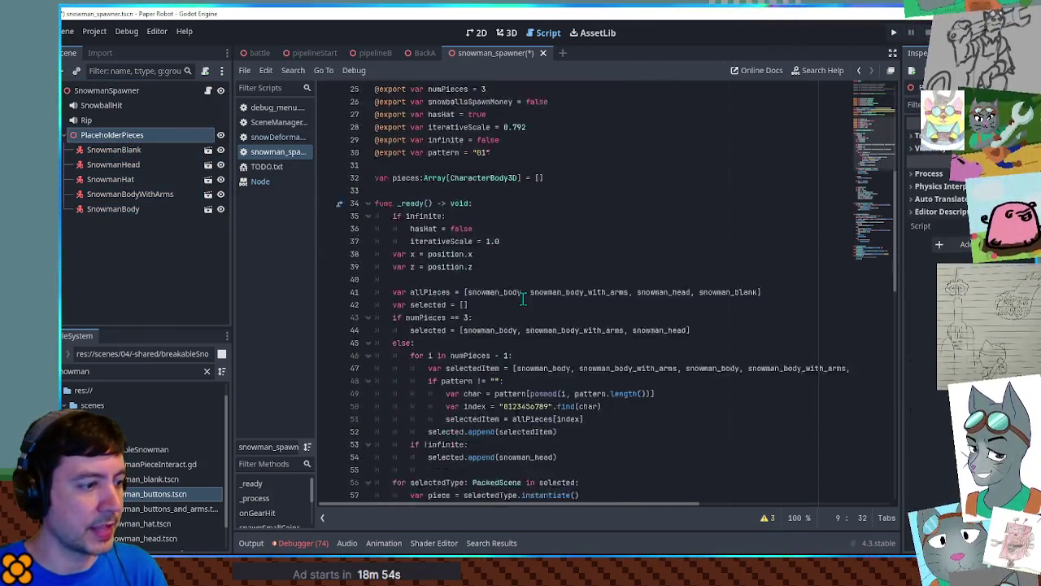
{"action": "scroll", "coordinate": [519, 309], "scroll_direction": "down", "scroll_amount": 3}
{"action": "double_click", "coordinate": [416, 216]}
{"action": "key", "text": "ctrl+v"}
{"action": "key", "text": "Up"}
{"action": "key", "text": "ctrl+shift+k"}
{"action": "key", "text": "shift+Tab"}
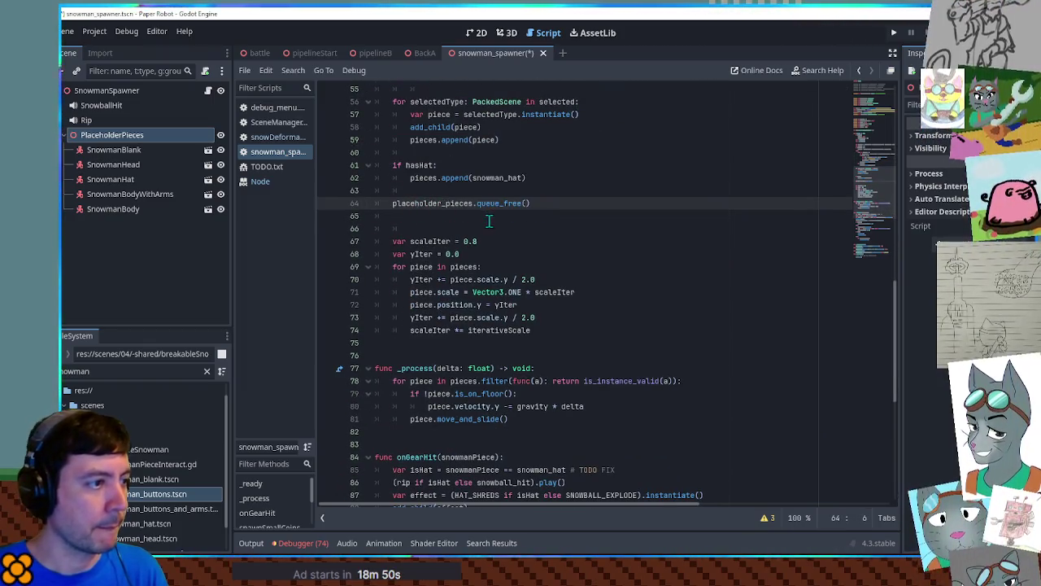
{"action": "key", "text": "Down"}
{"action": "key", "text": "ctrl+shift+k"}
Search the script for queue_free, check line 37 in _ready, and save.
{"action": "double_click", "coordinate": [501, 203]}
{"action": "key", "text": "ctrl+f"}
{"action": "scroll", "coordinate": [646, 283], "scroll_direction": "up", "scroll_amount": 10}
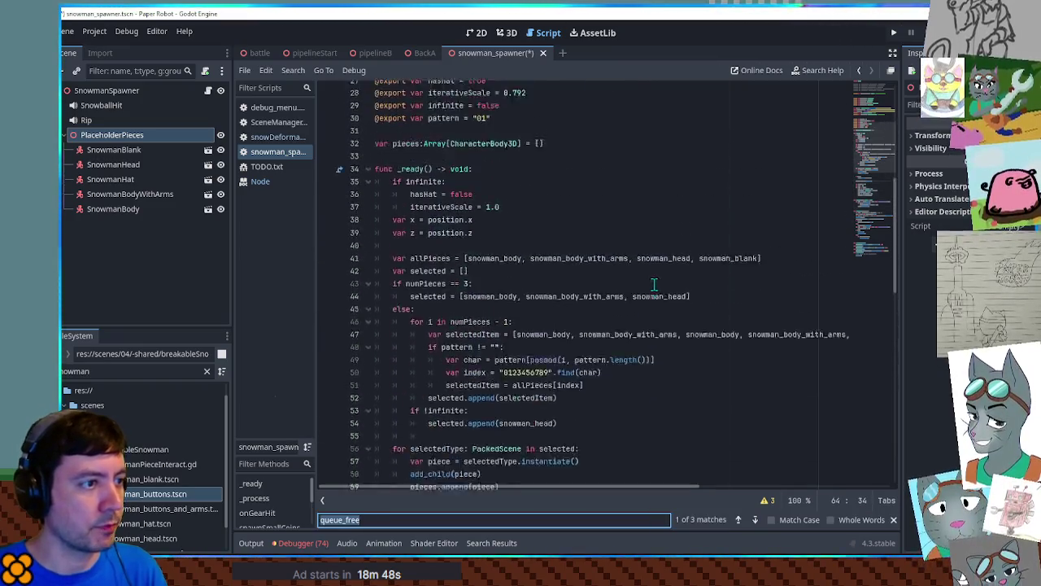
{"action": "left_click", "coordinate": [664, 279]}
{"action": "key", "text": "ctrl+s"}
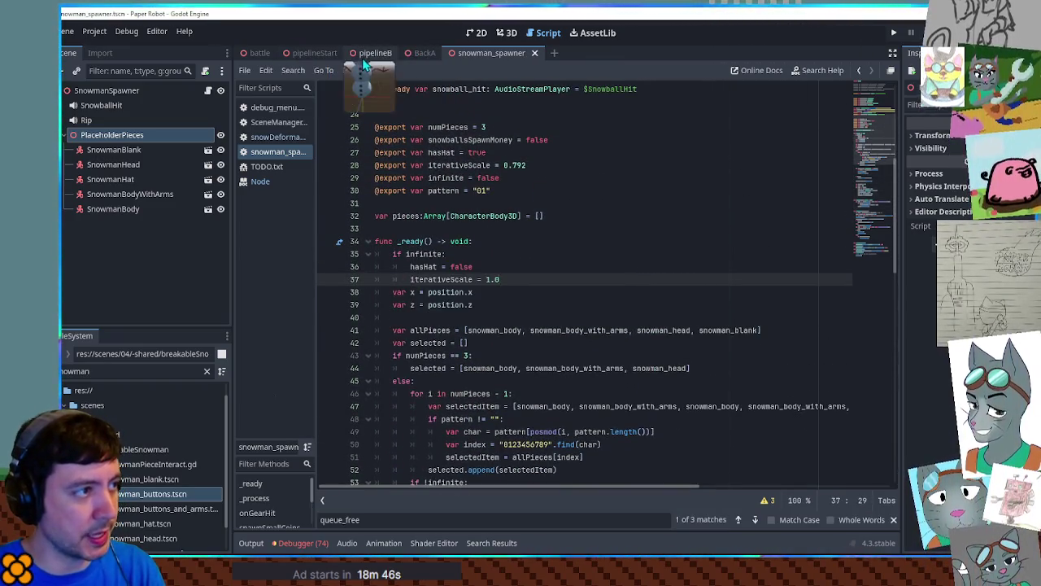
Run the pipelineB level and drive the robot into a hatless snowman to knock it apart.
{"action": "left_click", "coordinate": [370, 54]}
{"action": "key", "text": "F6"}
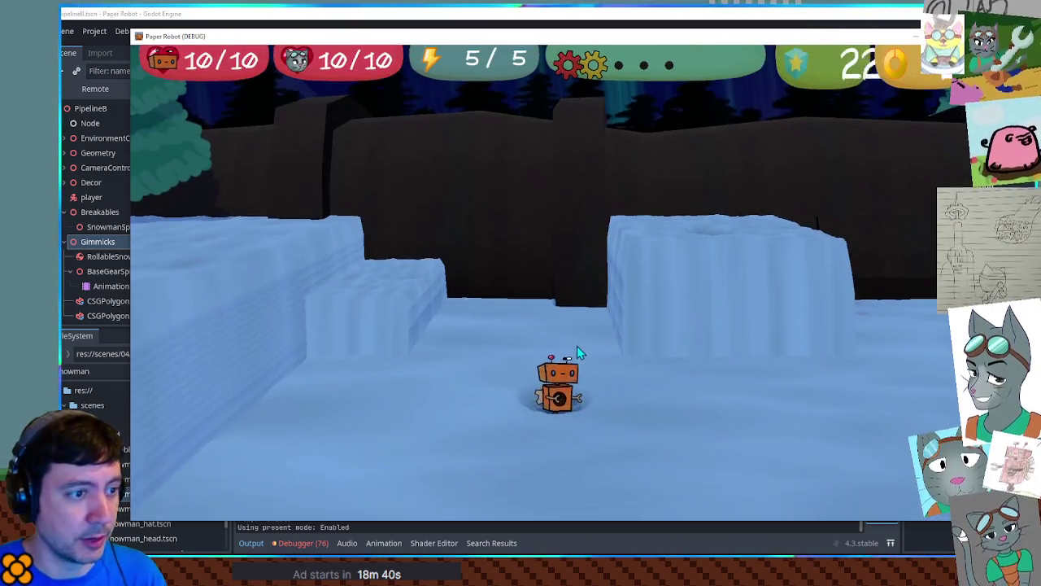
{"action": "key", "text": "Left"}
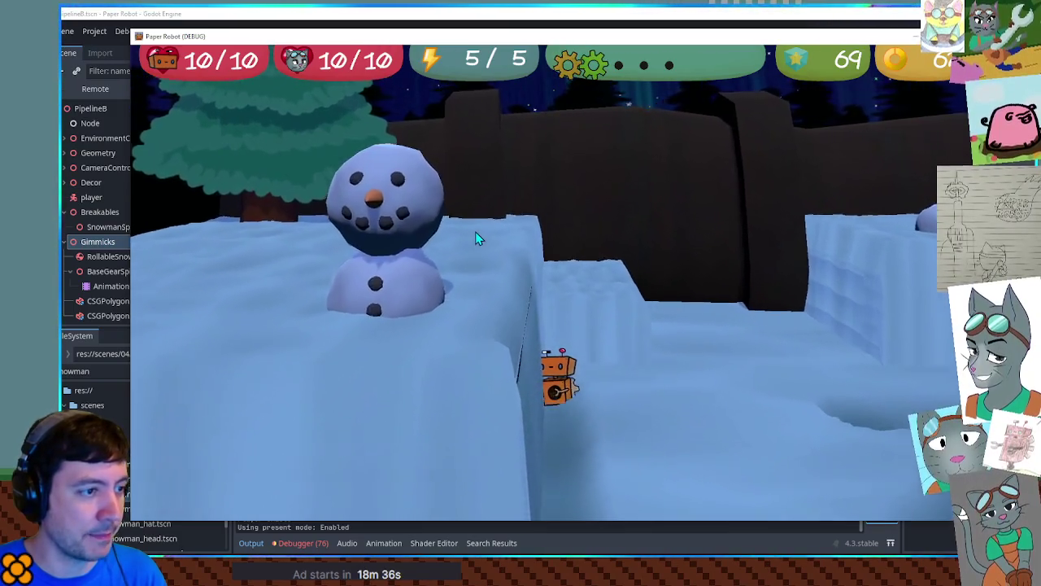
{"action": "key", "text": "Up"}
{"action": "key", "text": "Left"}
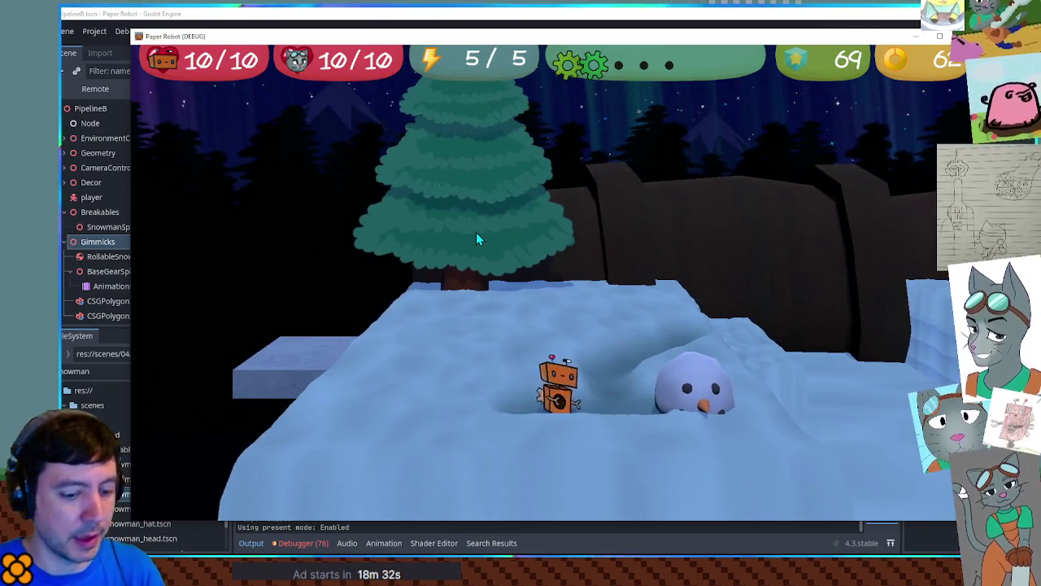
Bring up the debug tools' Custom Battle setup and expand the Enemy 1 choices.
{"action": "key", "text": "F1"}
{"action": "left_click", "coordinate": [449, 78]}
{"action": "left_click", "coordinate": [289, 127]}
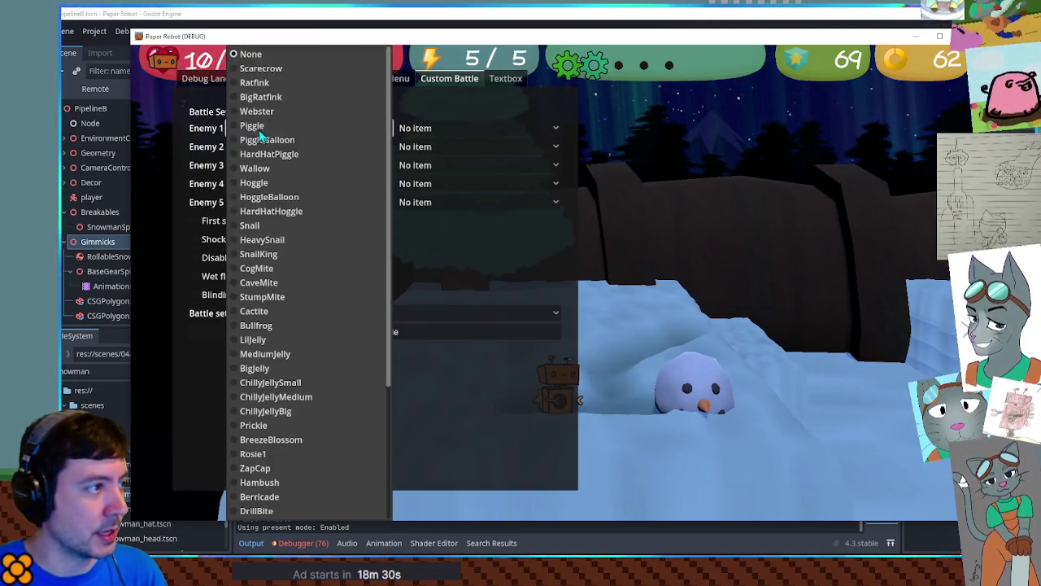
Start a custom battle with Piggle as Enemy 1 and a different battle set, then stop the game.
{"action": "left_click", "coordinate": [269, 123]}
{"action": "left_click", "coordinate": [294, 314]}
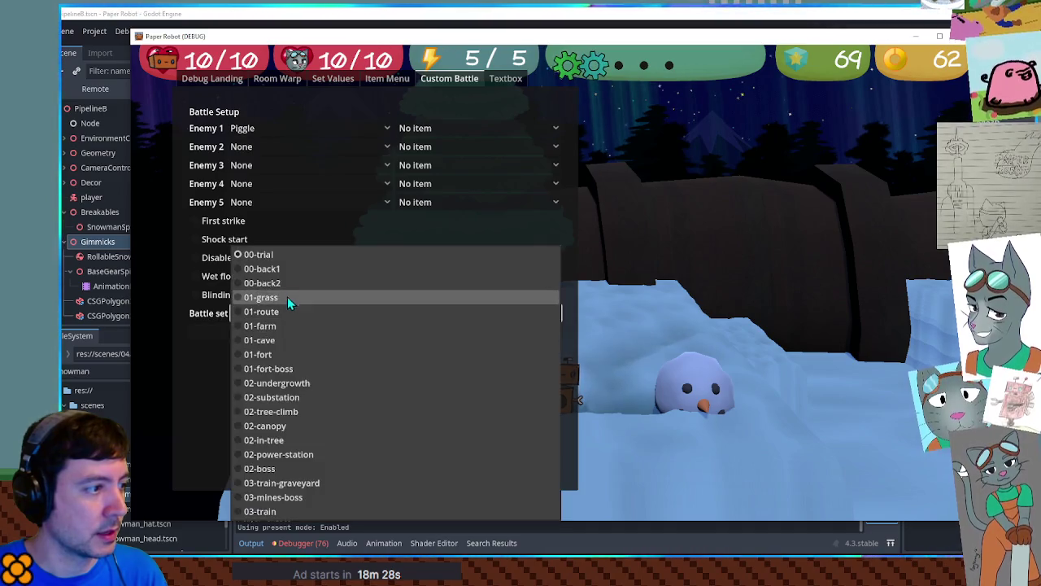
{"action": "left_click", "coordinate": [282, 271]}
{"action": "left_click", "coordinate": [300, 332]}
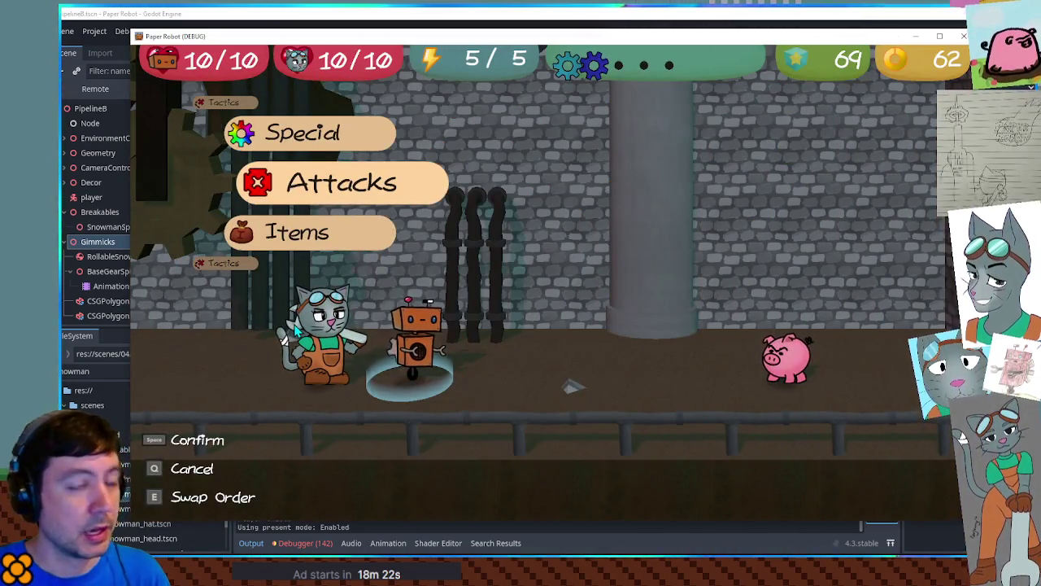
{"action": "key", "text": "F8"}
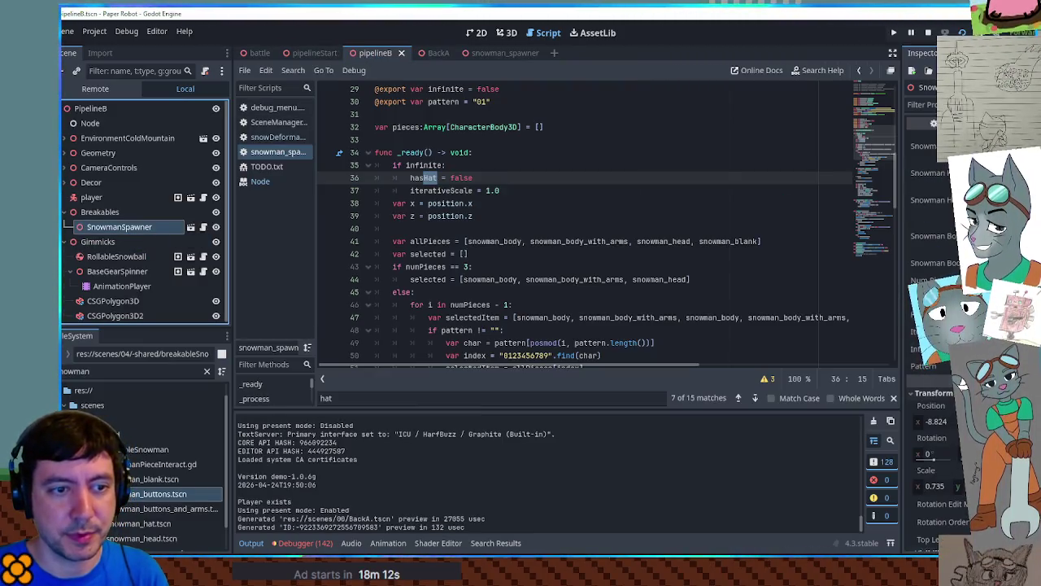
Review hasHat, snowman_hat and the TODO FIX isHat comparison in onGearHit of snowman_spawner.gd.
{"action": "scroll", "coordinate": [558, 225], "scroll_direction": "down", "scroll_amount": 7}
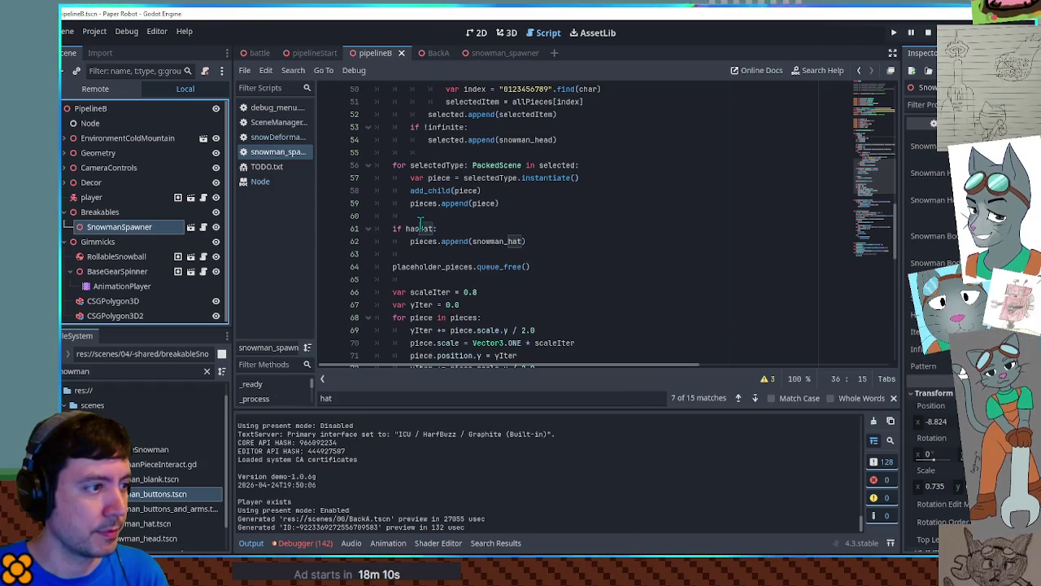
{"action": "double_click", "coordinate": [416, 229]}
{"action": "left_click", "coordinate": [505, 240]}
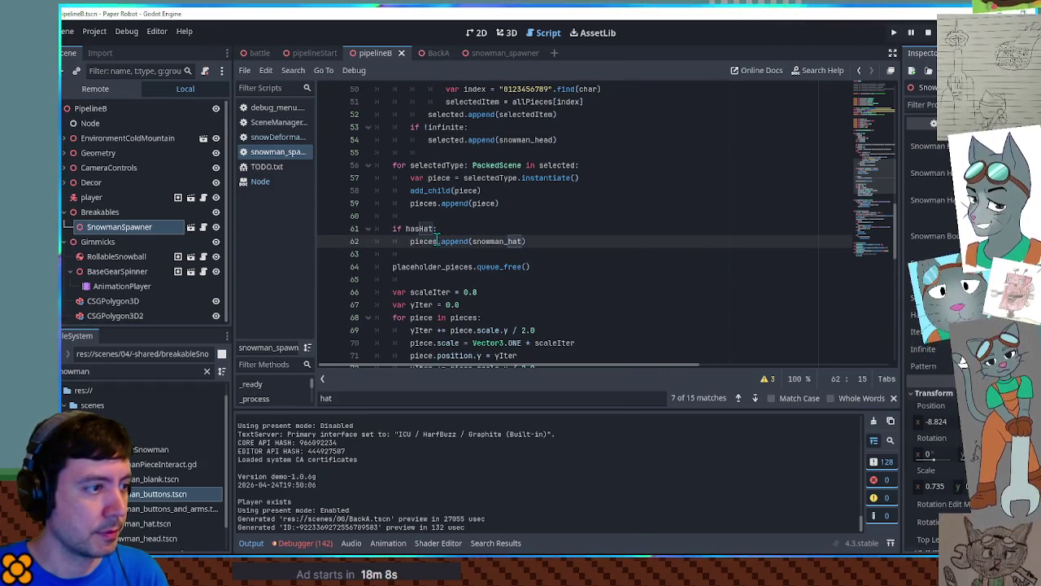
{"action": "scroll", "coordinate": [455, 235], "scroll_direction": "down", "scroll_amount": 3}
{"action": "scroll", "coordinate": [460, 229], "scroll_direction": "down", "scroll_amount": 3}
{"action": "scroll", "coordinate": [489, 288], "scroll_direction": "down", "scroll_amount": 2}
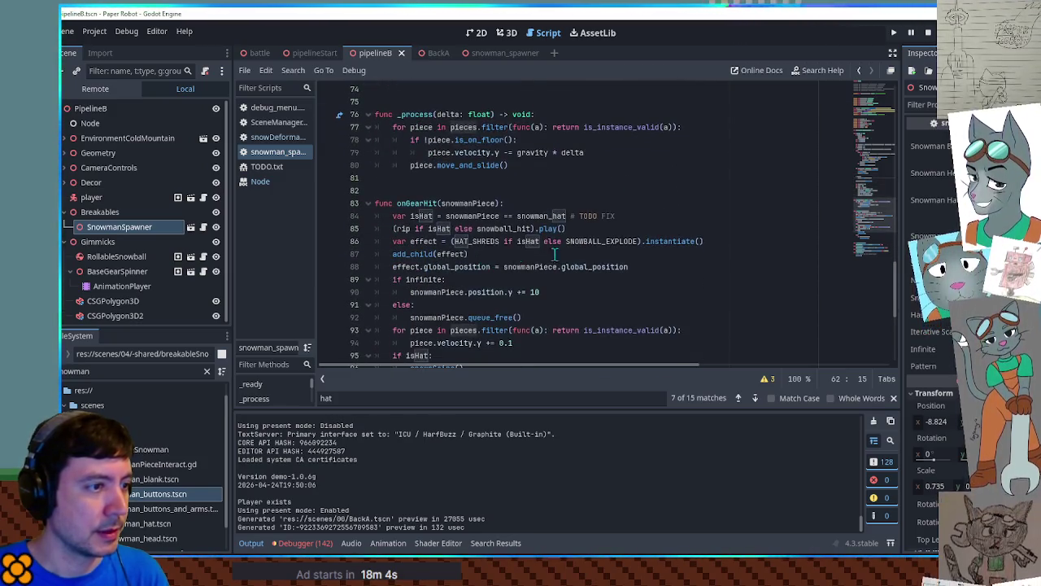
{"action": "left_click", "coordinate": [621, 217]}
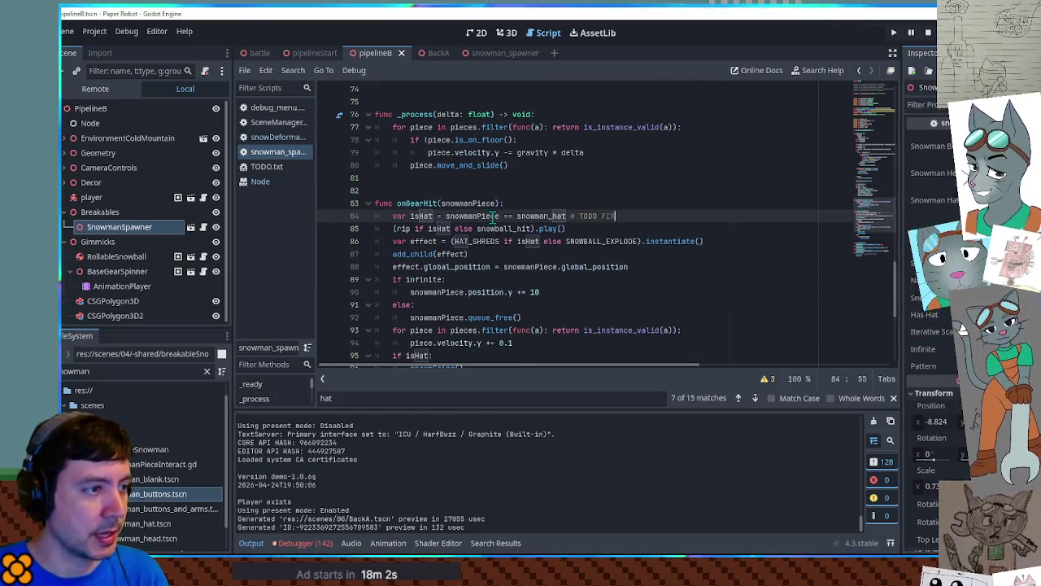
{"action": "left_click", "coordinate": [539, 229]}
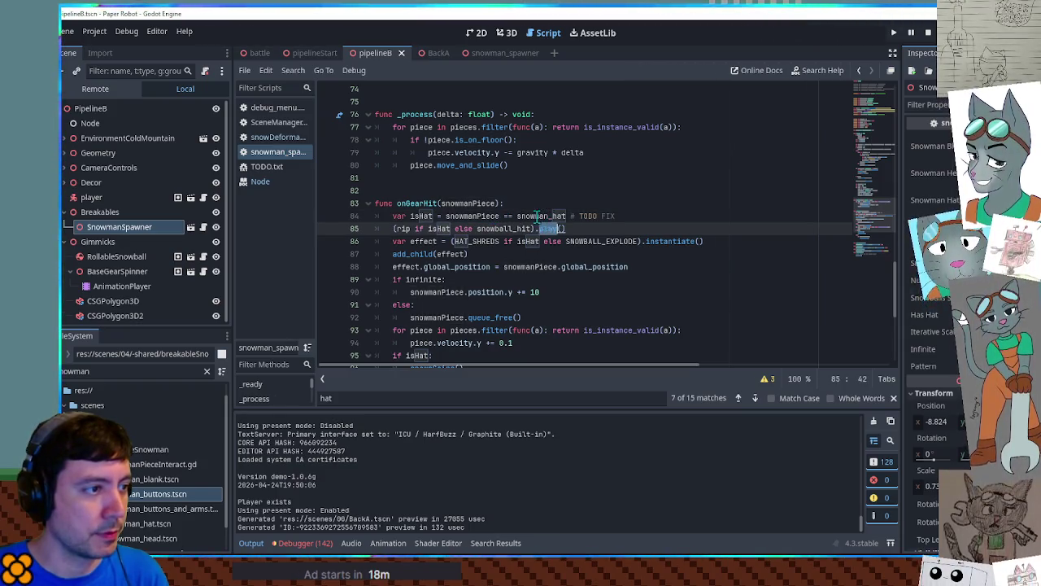
{"action": "double_click", "coordinate": [537, 217]}
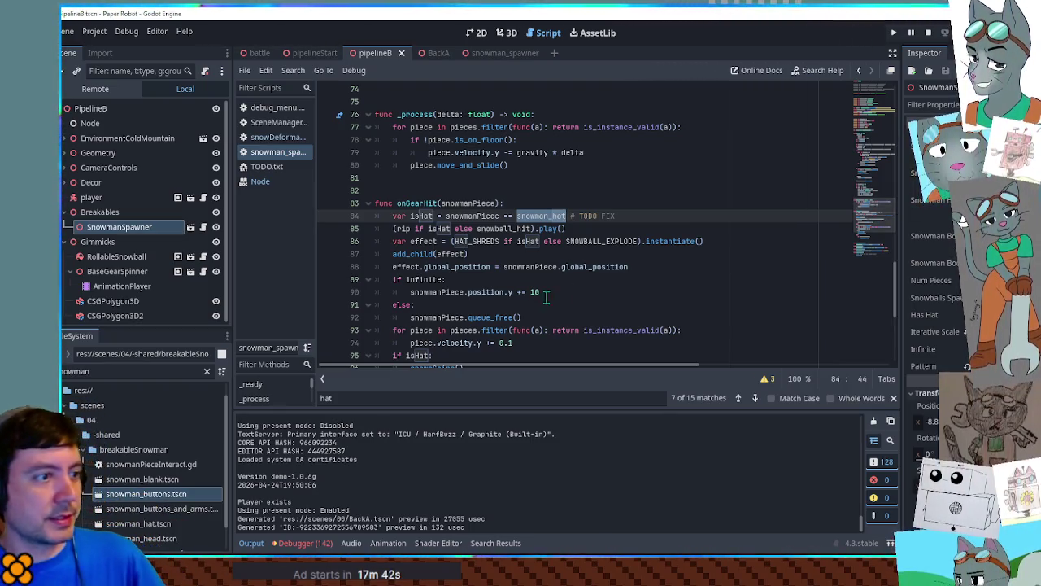
{"action": "mouse_move", "coordinate": [876, 223]}
{"action": "left_mouse_down"}
{"action": "mouse_move", "coordinate": [877, 208]}
{"action": "mouse_move", "coordinate": [879, 225]}
{"action": "left_mouse_up"}
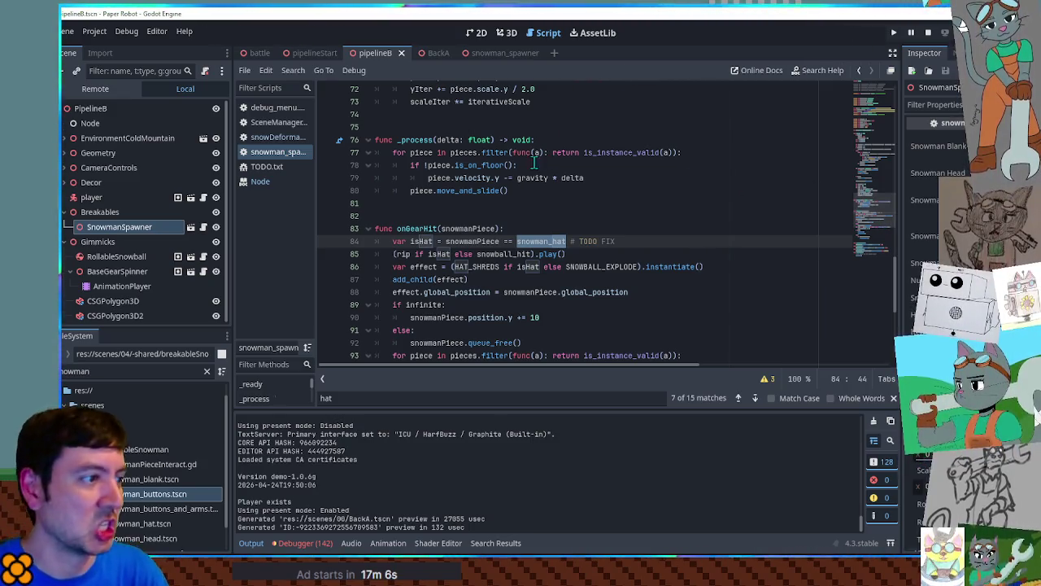
{"action": "double_click", "coordinate": [422, 240]}
Declare a new hatInstance variable on line 23 of snowman_spawner.gd.
{"action": "left_click_drag", "start_coordinate": [883, 218], "coordinate": [879, 116]}
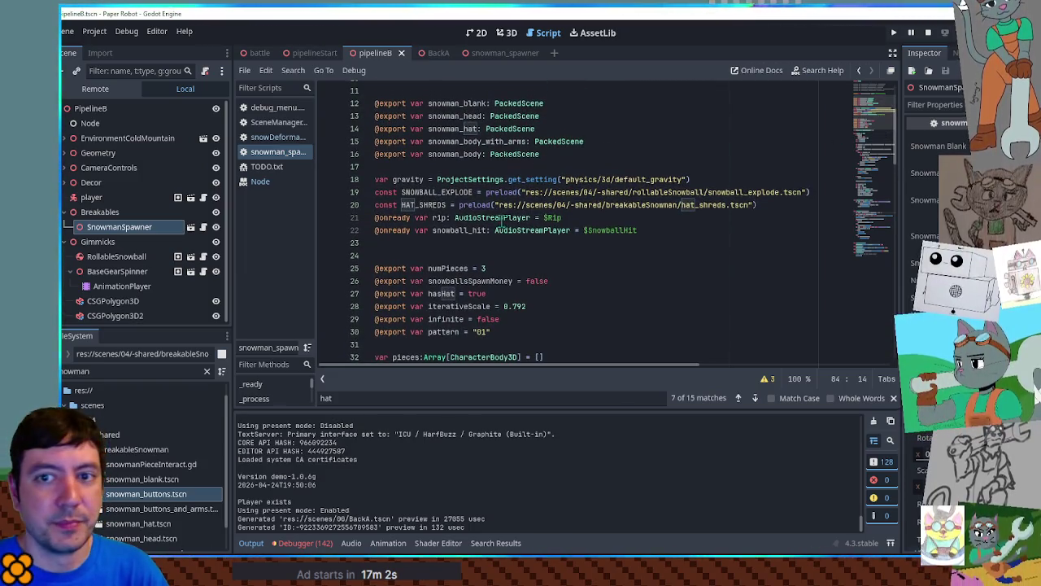
{"action": "left_click", "coordinate": [505, 242]}
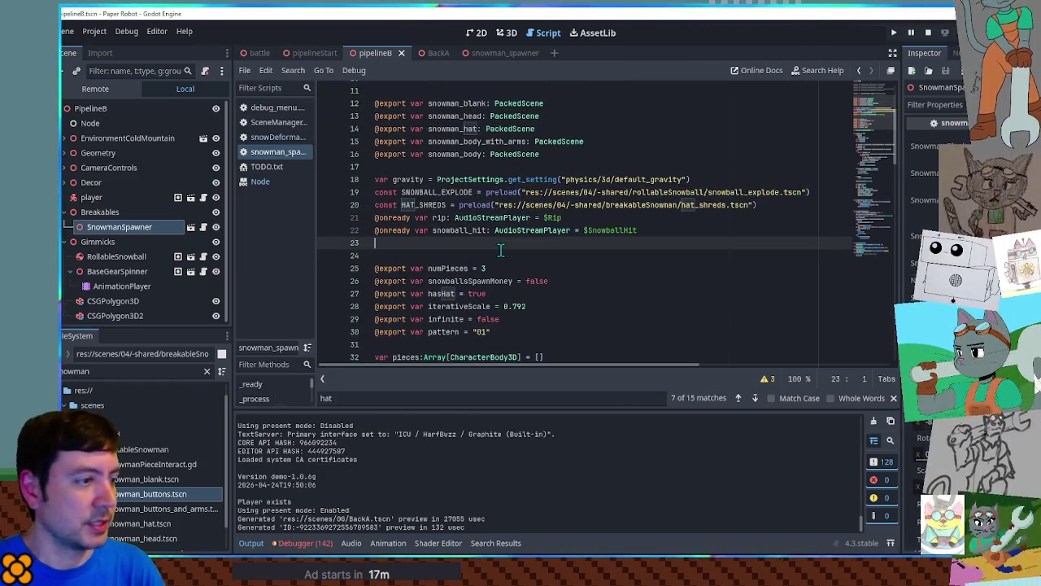
{"action": "key", "text": "Return"}
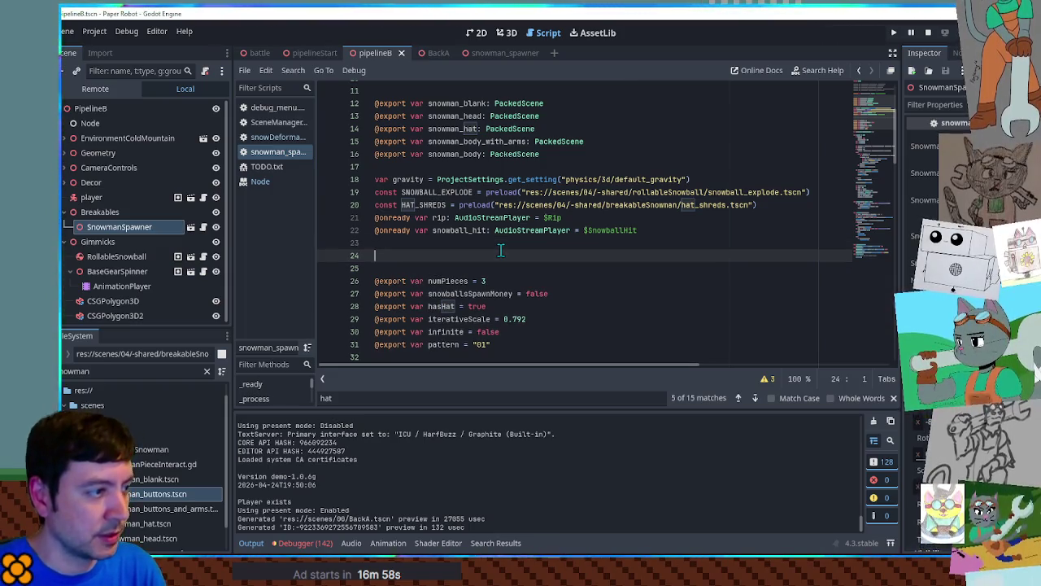
{"action": "type", "text": "var hatInstance = nu"}
{"action": "key", "text": "Escape"}
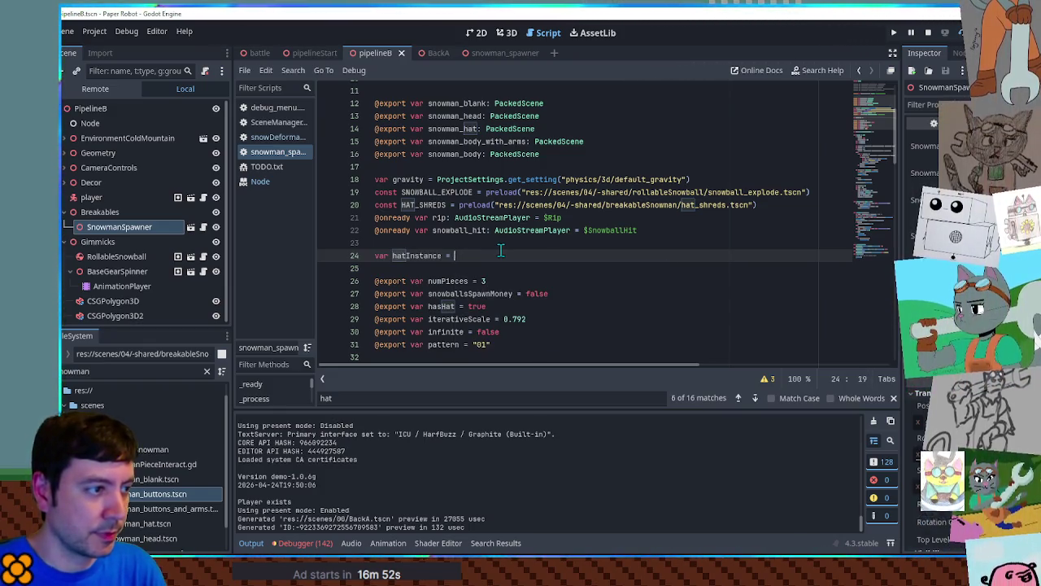
{"action": "type", "text": "D"}
{"action": "double_click", "coordinate": [435, 255]}
Inspect the hasHat branch with its snowman_hat and pieces.append(piece) lines around line 62.
{"action": "scroll", "coordinate": [521, 261], "scroll_direction": "down", "scroll_amount": 10}
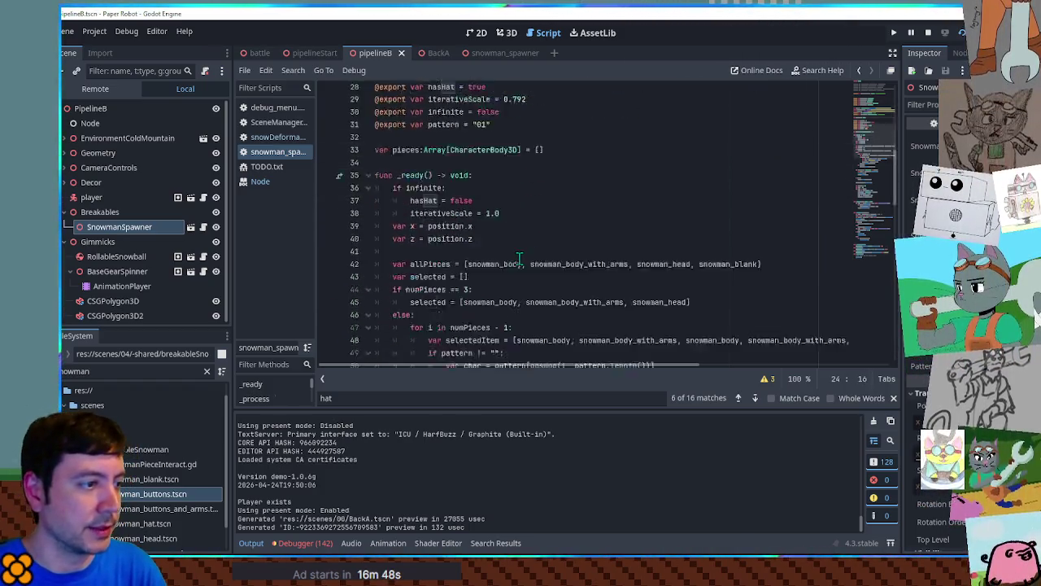
{"action": "scroll", "coordinate": [427, 268], "scroll_direction": "down", "scroll_amount": 2}
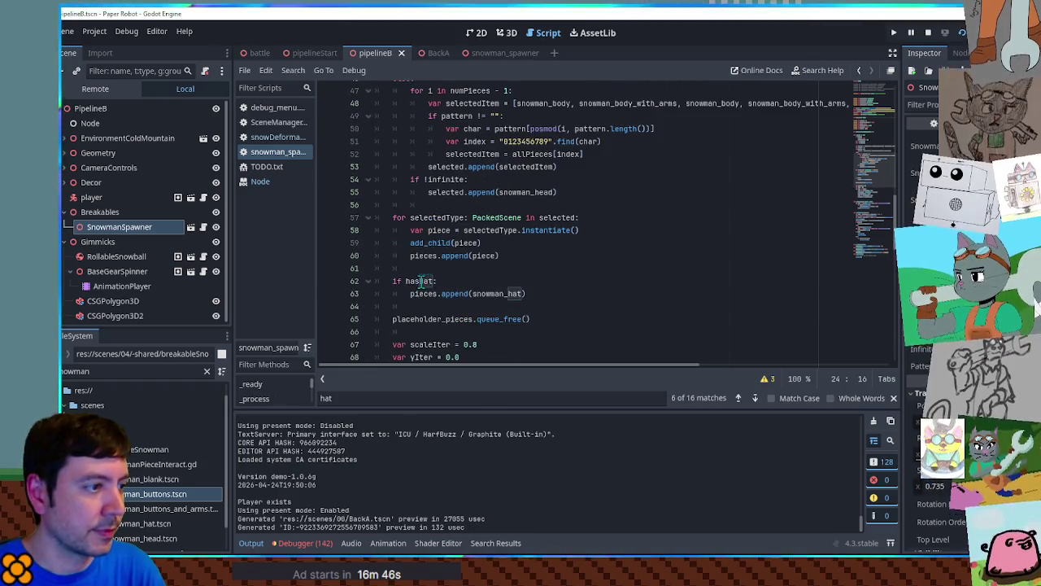
{"action": "double_click", "coordinate": [422, 281]}
{"action": "double_click", "coordinate": [489, 293]}
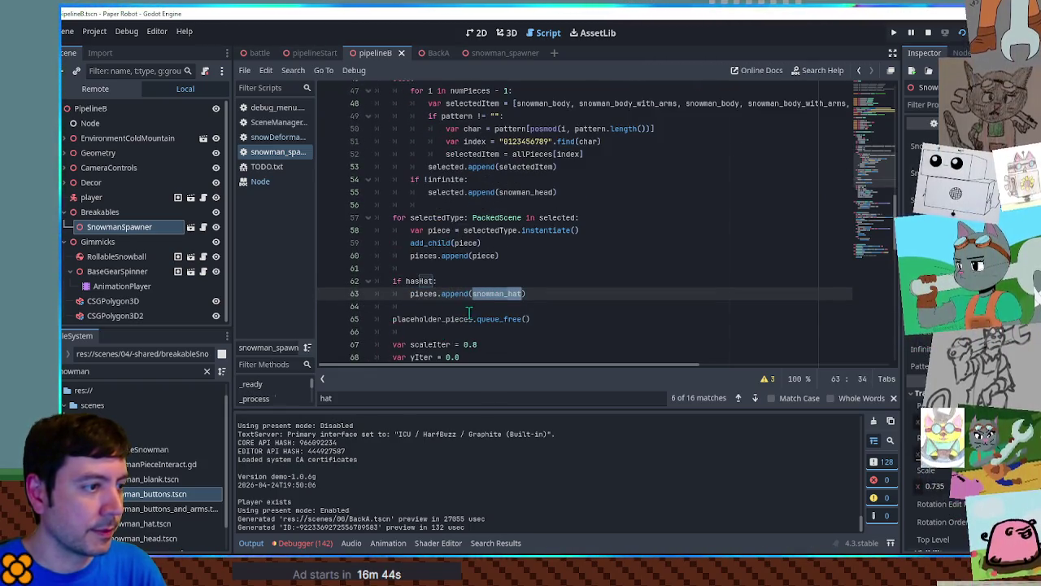
{"action": "scroll", "coordinate": [470, 311], "scroll_direction": "down", "scroll_amount": 4}
{"action": "scroll", "coordinate": [456, 301], "scroll_direction": "up", "scroll_amount": 4}
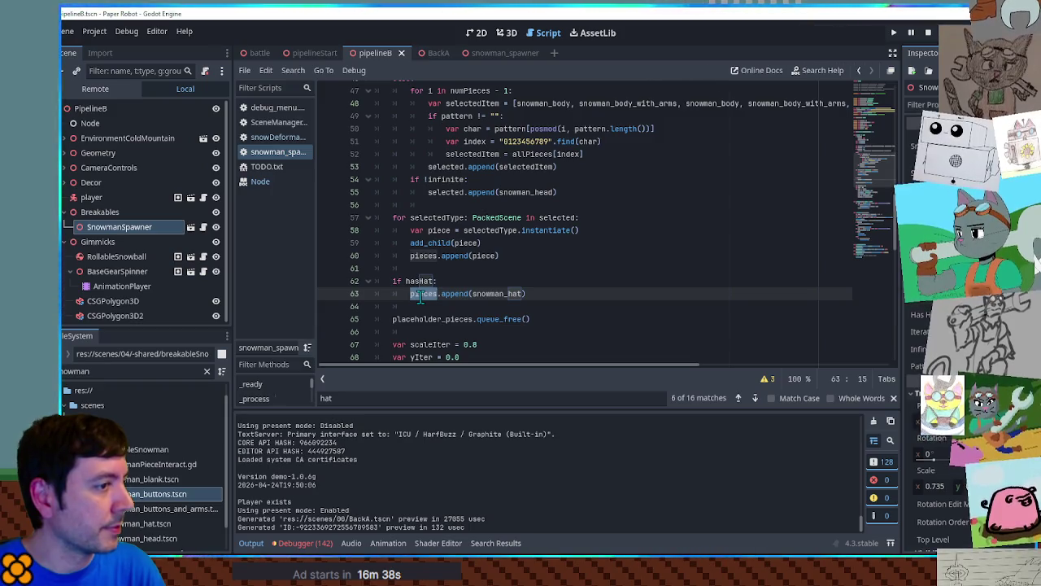
{"action": "scroll", "coordinate": [569, 280], "scroll_direction": "down", "scroll_amount": 7}
{"action": "scroll", "coordinate": [570, 280], "scroll_direction": "up", "scroll_amount": 9}
{"action": "scroll", "coordinate": [570, 280], "scroll_direction": "down", "scroll_amount": 1}
{"action": "left_click", "coordinate": [410, 294]}
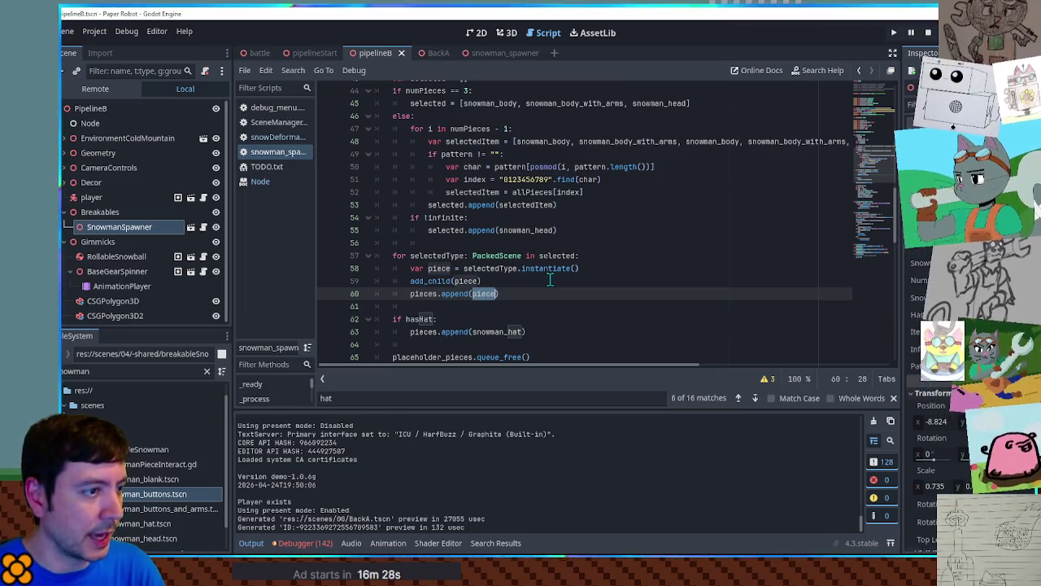
{"action": "scroll", "coordinate": [550, 279], "scroll_direction": "down", "scroll_amount": 3}
{"action": "scroll", "coordinate": [547, 279], "scroll_direction": "up", "scroll_amount": 1}
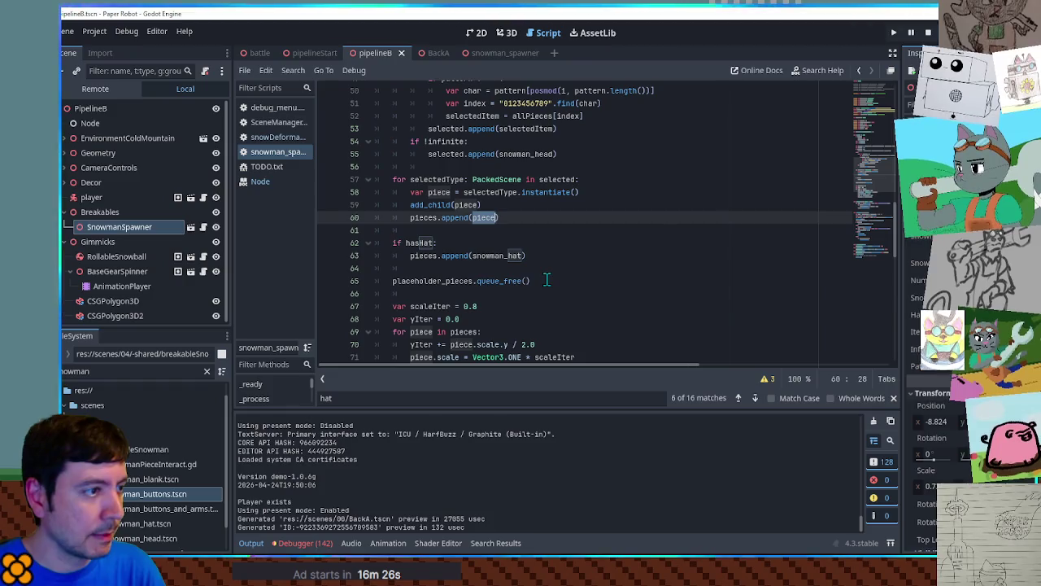
Add 'hatInstance = snowman_hat.instantiate()' under 'if hasHat:'.
{"action": "left_click", "coordinate": [437, 244]}
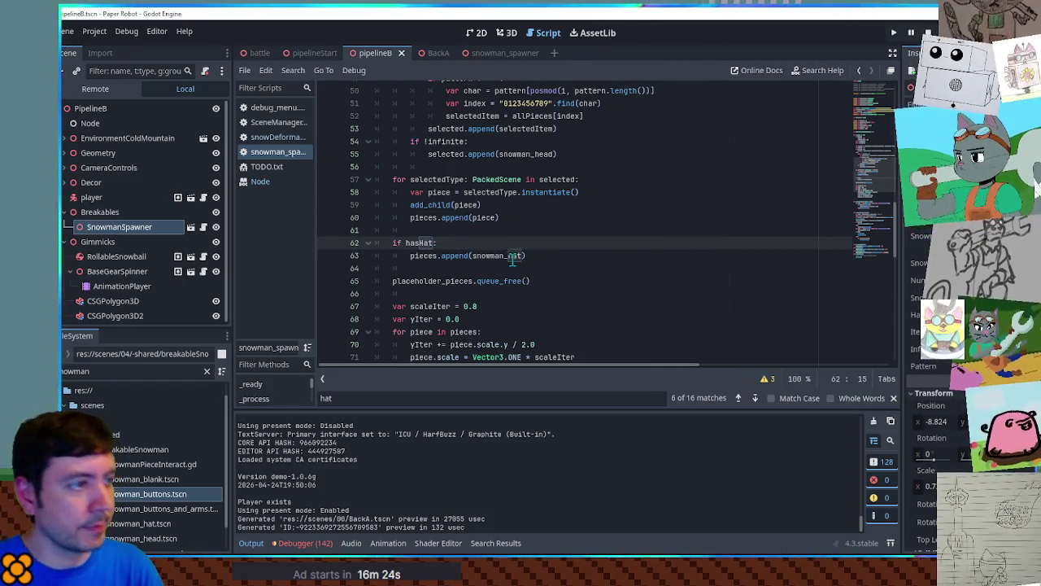
{"action": "key", "text": "Return"}
{"action": "type", "text": "hatInstance ="}
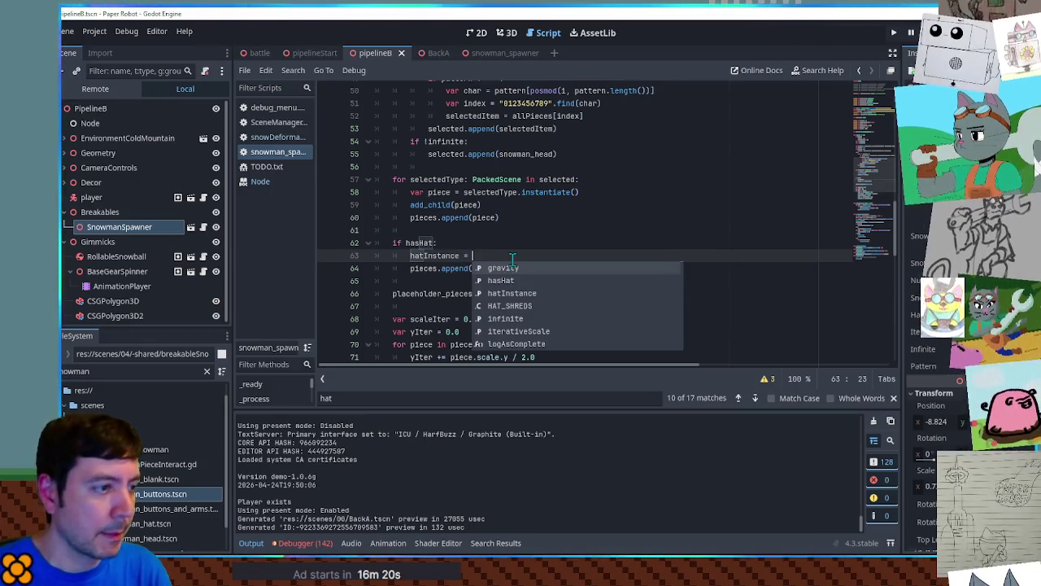
{"action": "double_click", "coordinate": [500, 268]}
{"action": "key", "text": "ctrl+c"}
{"action": "left_click", "coordinate": [488, 255]}
{"action": "key", "text": "ctrl+v"}
{"action": "mouse_move", "coordinate": [579, 192]}
{"action": "left_mouse_down"}
{"action": "mouse_move", "coordinate": [390, 192]}
{"action": "mouse_move", "coordinate": [622, 193]}
{"action": "left_mouse_up"}
{"action": "key", "text": "ctrl+c"}
{"action": "left_click", "coordinate": [523, 255]}
{"action": "key", "text": "ctrl+v"}
Duplicate the add_child and append lines below it, appending hatInstance instead of piece.
{"action": "key", "text": "ctrl+c"}
{"action": "left_click", "coordinate": [585, 256]}
{"action": "key", "text": "ctrl+v"}
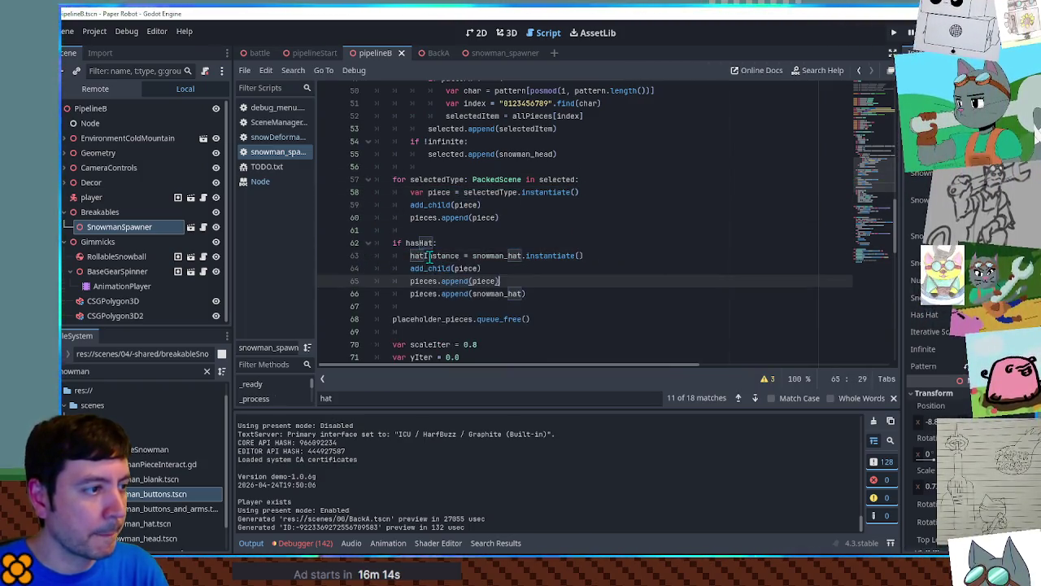
{"action": "double_click", "coordinate": [484, 280]}
{"action": "type", "text": "hatInstance"}
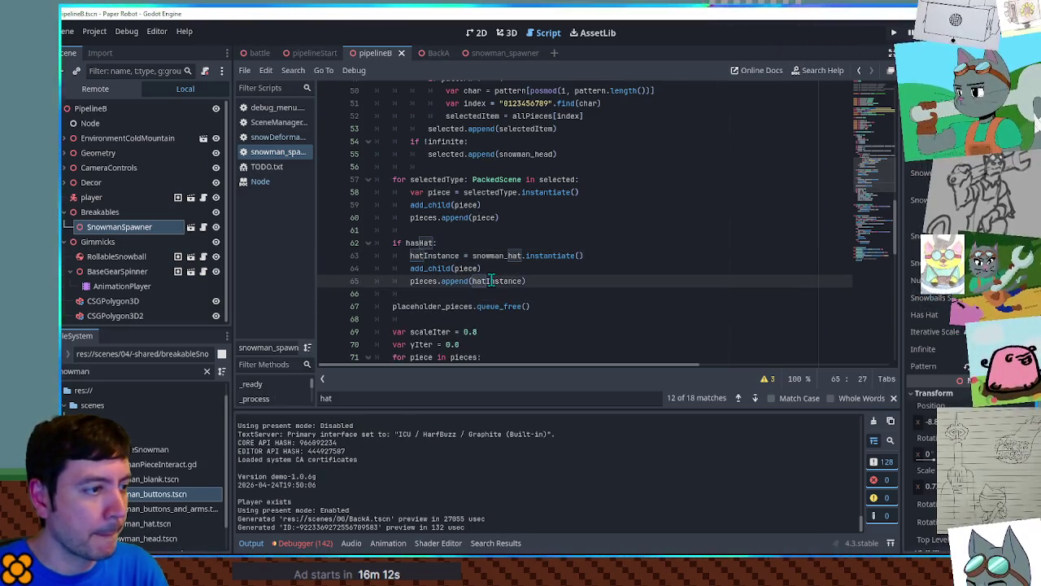
{"action": "scroll", "coordinate": [886, 207], "scroll_direction": "down", "scroll_amount": 1}
{"action": "mouse_move", "coordinate": [885, 207]}
{"action": "left_mouse_down"}
{"action": "mouse_move", "coordinate": [887, 243]}
{"action": "mouse_move", "coordinate": [887, 227]}
{"action": "left_mouse_up"}
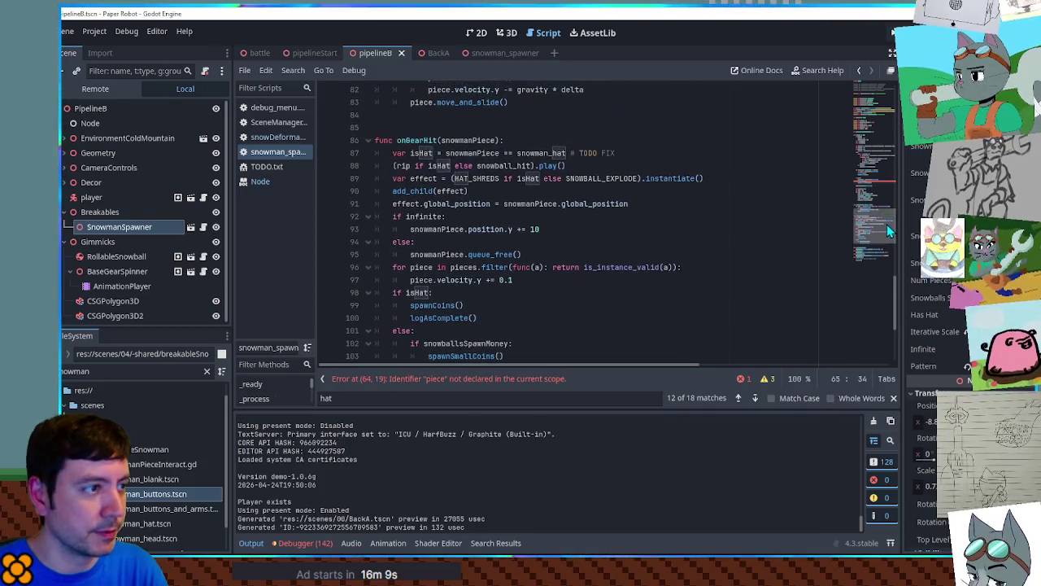
Compare isHat against hatInstance instead of snowman_hat and delete the '# TODO FIX' comment.
{"action": "double_click", "coordinate": [541, 153]}
{"action": "type", "text": "hatInstance"}
{"action": "left_click_drag", "start_coordinate": [618, 153], "coordinate": [567, 153]}
{"action": "key", "text": "BackSpace"}
{"action": "key", "text": "F5"}
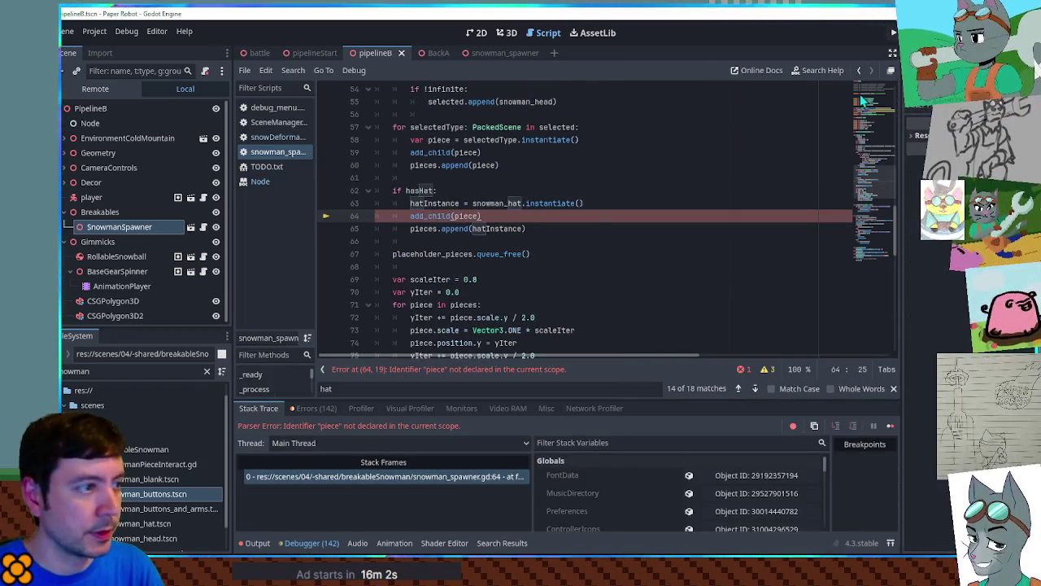
Change add_child(piece) to add_child(hatInstance) in the hasHat branch, then save and run.
{"action": "double_click", "coordinate": [500, 203]}
{"action": "double_click", "coordinate": [434, 203]}
{"action": "key", "text": "ctrl+c"}
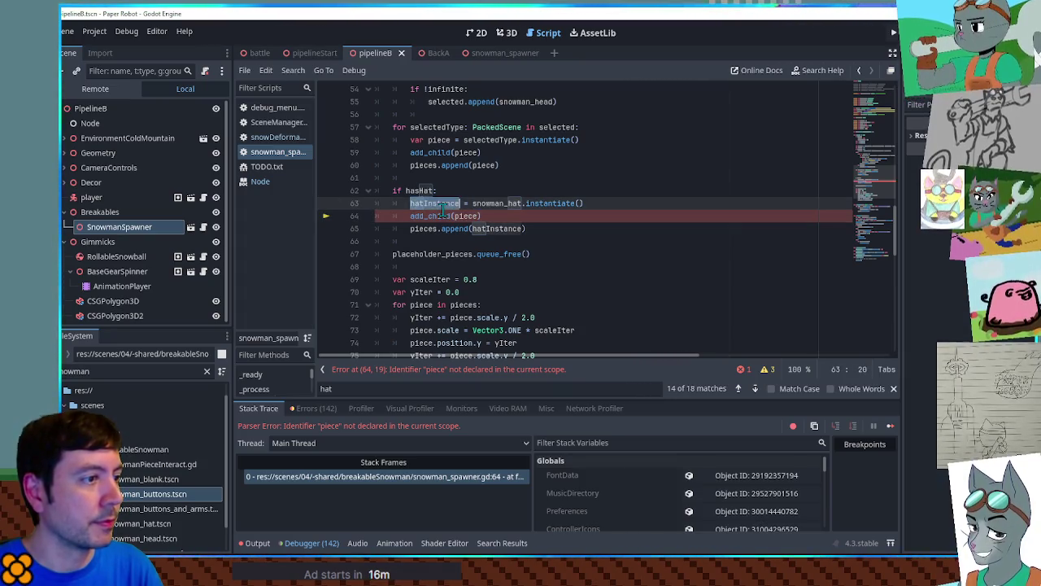
{"action": "double_click", "coordinate": [467, 216]}
{"action": "key", "text": "ctrl+v"}
{"action": "key", "text": "F5"}
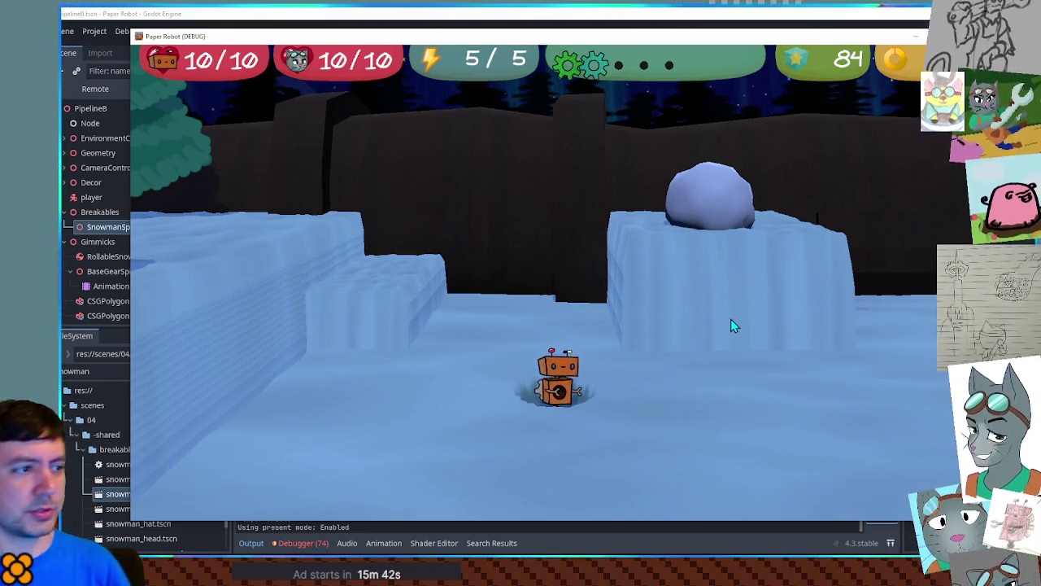
Drive the robot with A and D into the hatted snowman to burst it, then stop the game.
{"action": "key", "text": "a"}
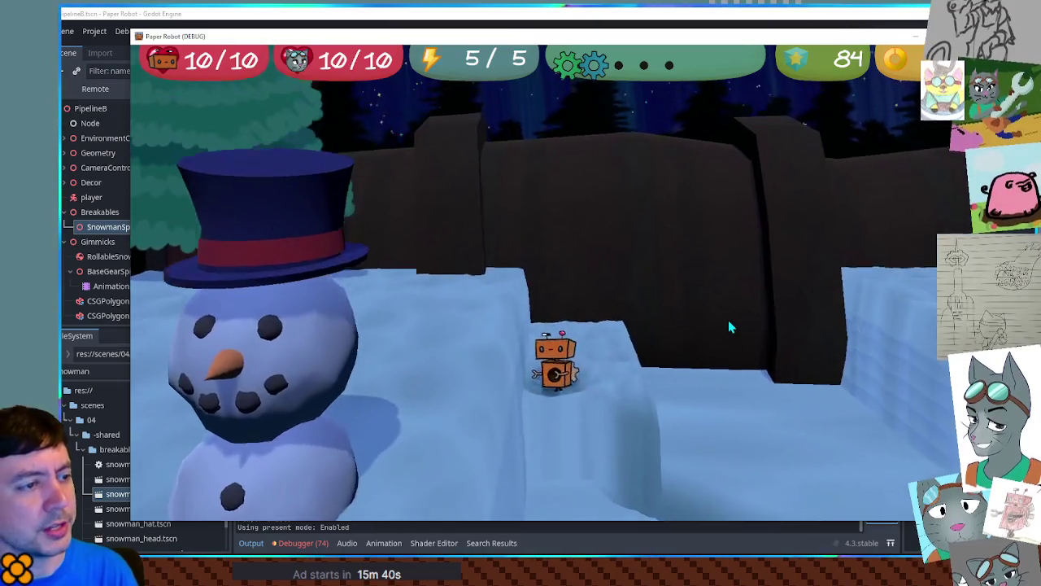
{"action": "key", "text": "d"}
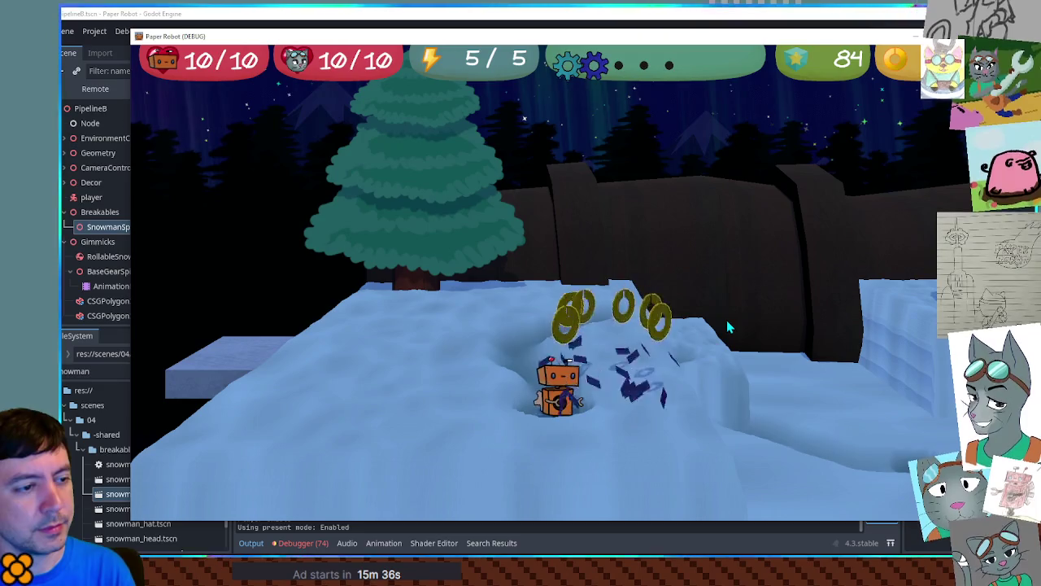
{"action": "key", "text": "F8"}
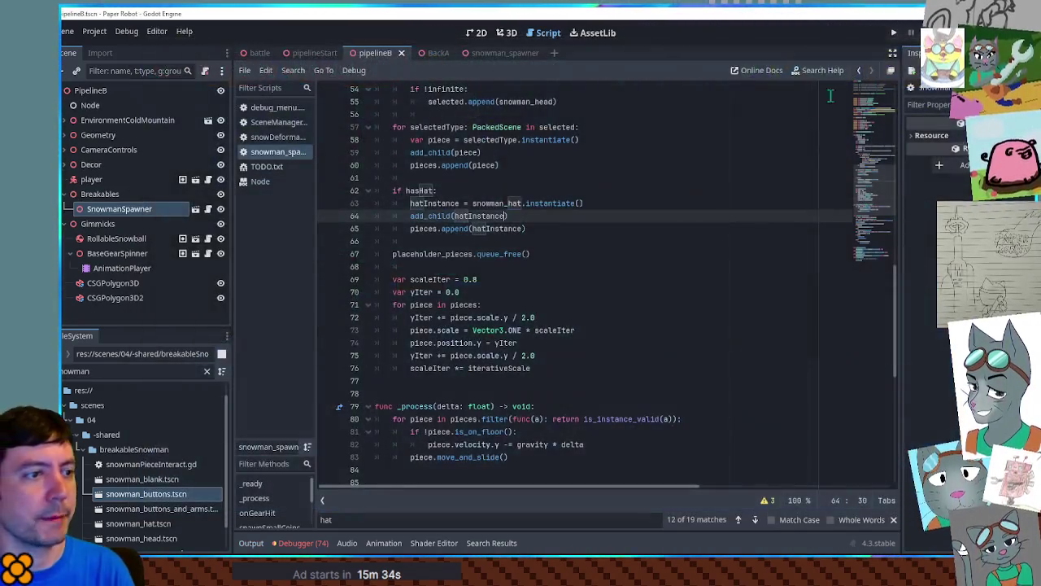
Close the snowman_spawner scene tab and run the game again with F6.
{"action": "left_click", "coordinate": [566, 228]}
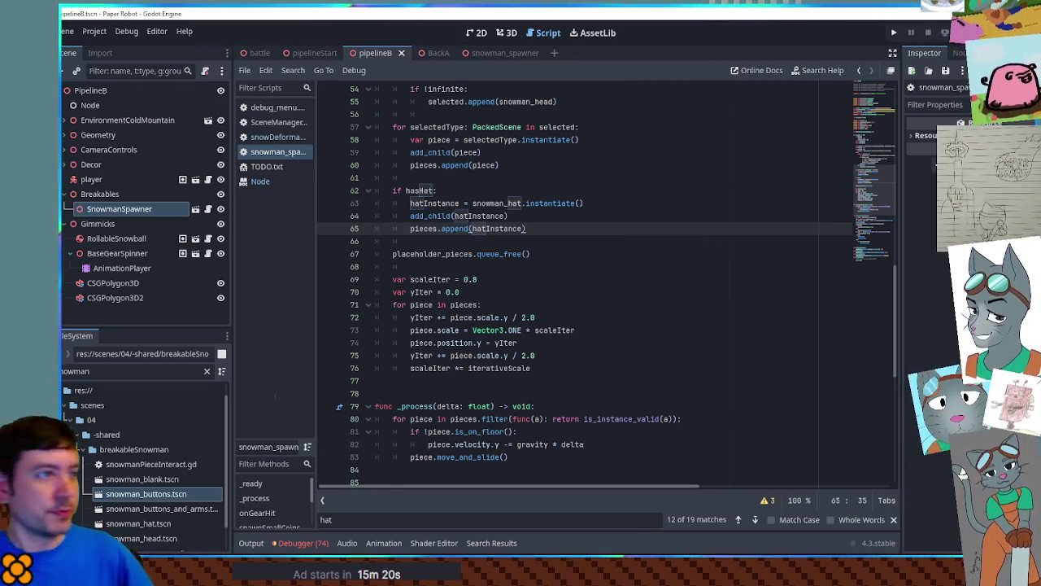
{"action": "middle_click", "coordinate": [491, 55]}
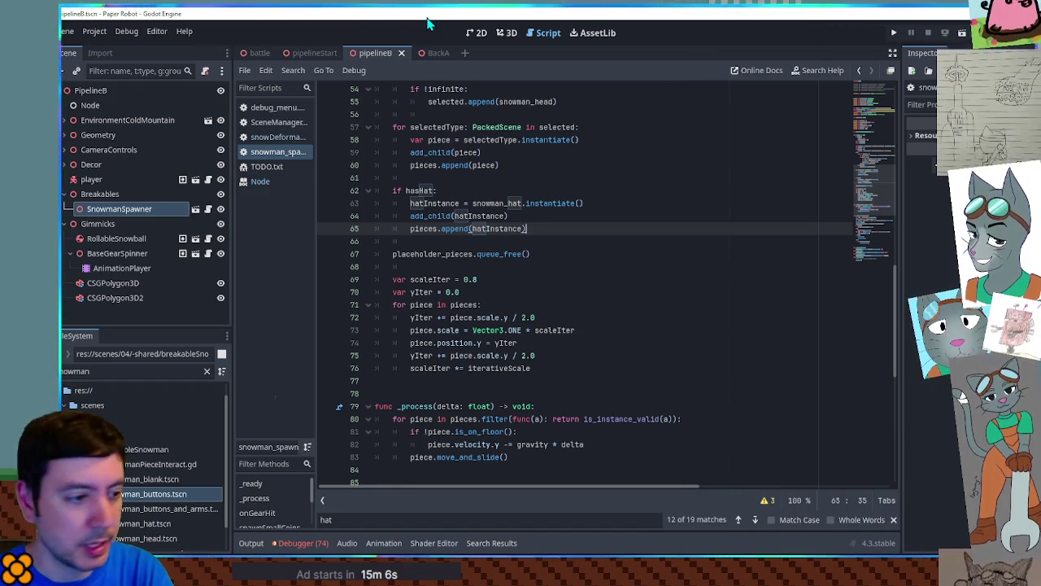
{"action": "left_click", "coordinate": [553, 152]}
{"action": "left_click", "coordinate": [646, 382]}
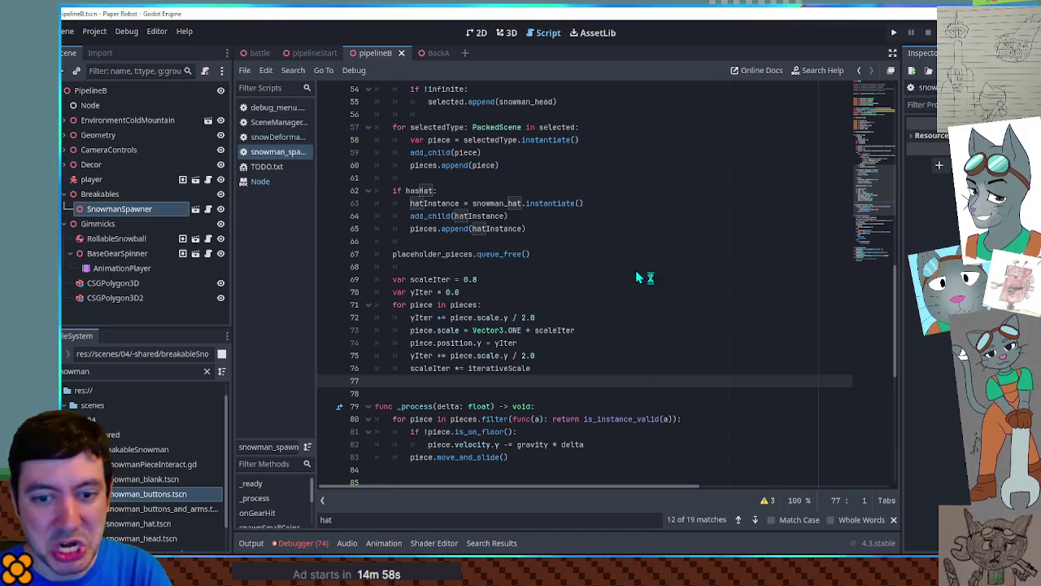
{"action": "key", "text": "F6"}
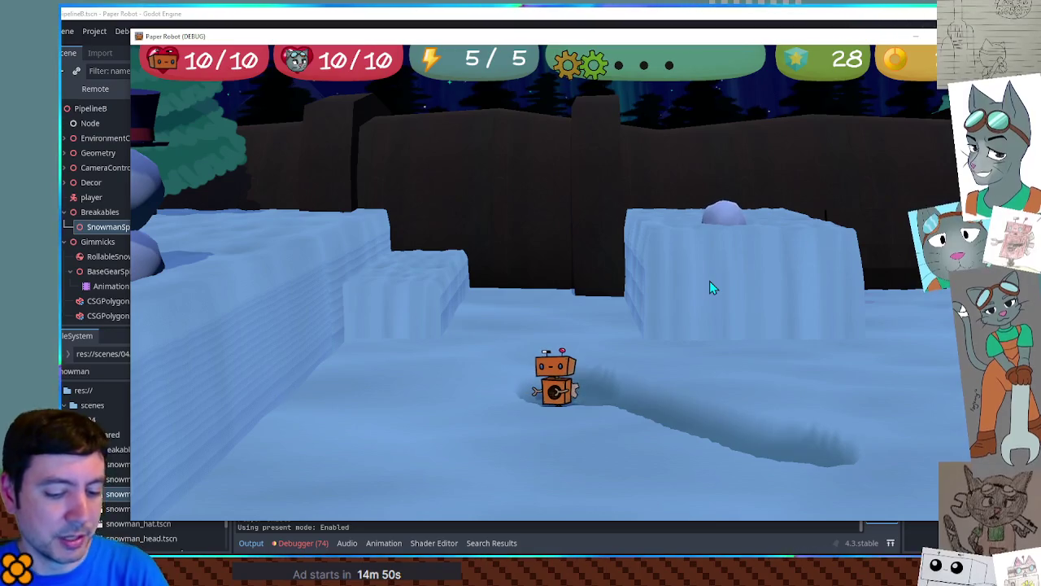
In Custom Battle, set Enemies 1–3 to Piggle, pick battle set 01-route, and start the battle.
{"action": "key", "text": "F1"}
{"action": "left_click", "coordinate": [447, 82]}
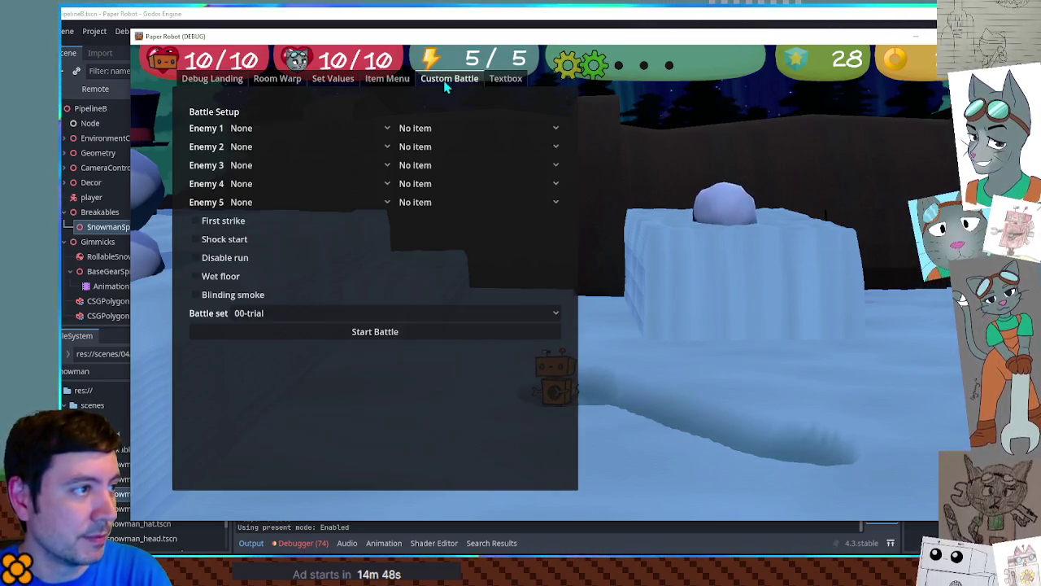
{"action": "left_click", "coordinate": [253, 128]}
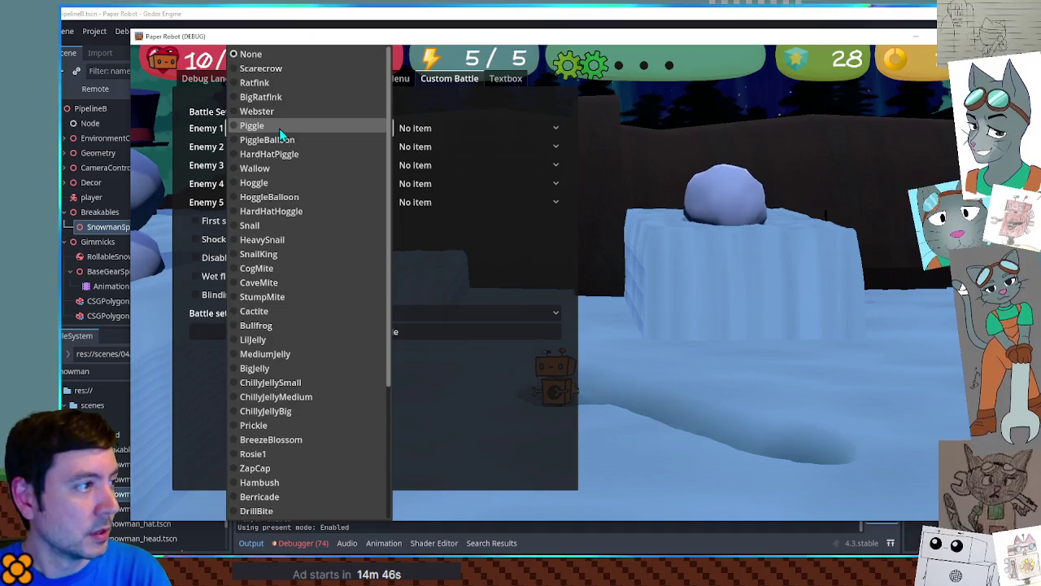
{"action": "left_click", "coordinate": [280, 128]}
{"action": "left_click", "coordinate": [285, 145]}
{"action": "left_click", "coordinate": [290, 125]}
{"action": "left_click", "coordinate": [294, 168]}
{"action": "left_click", "coordinate": [326, 122]}
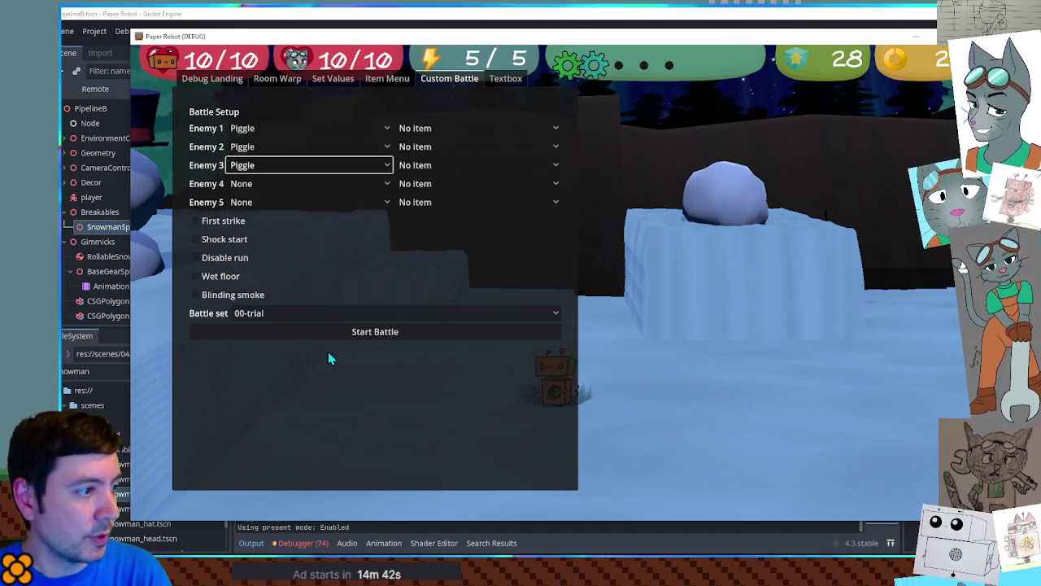
{"action": "left_click", "coordinate": [321, 313]}
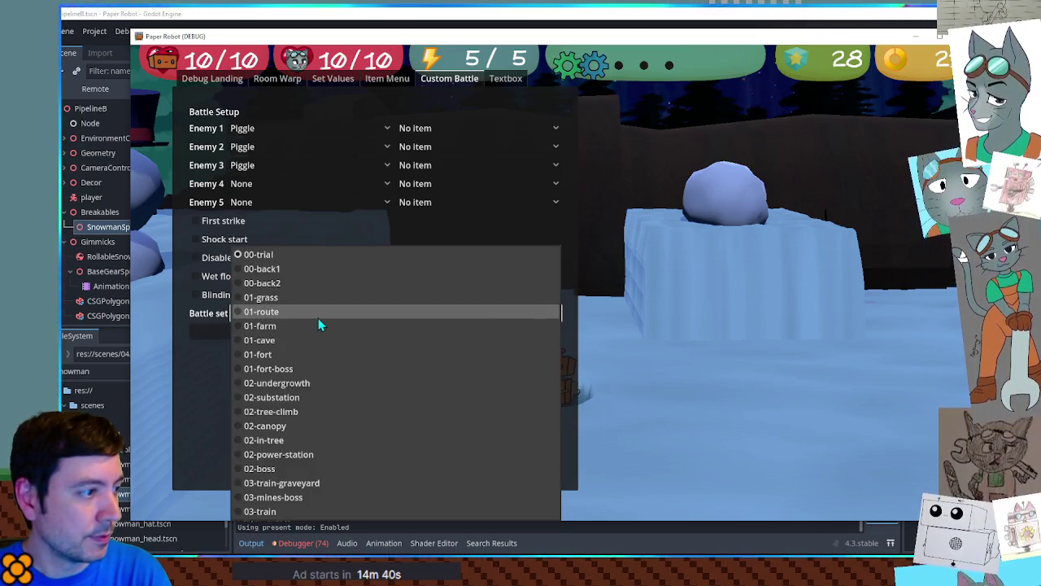
{"action": "left_click", "coordinate": [318, 315]}
{"action": "left_click", "coordinate": [356, 336]}
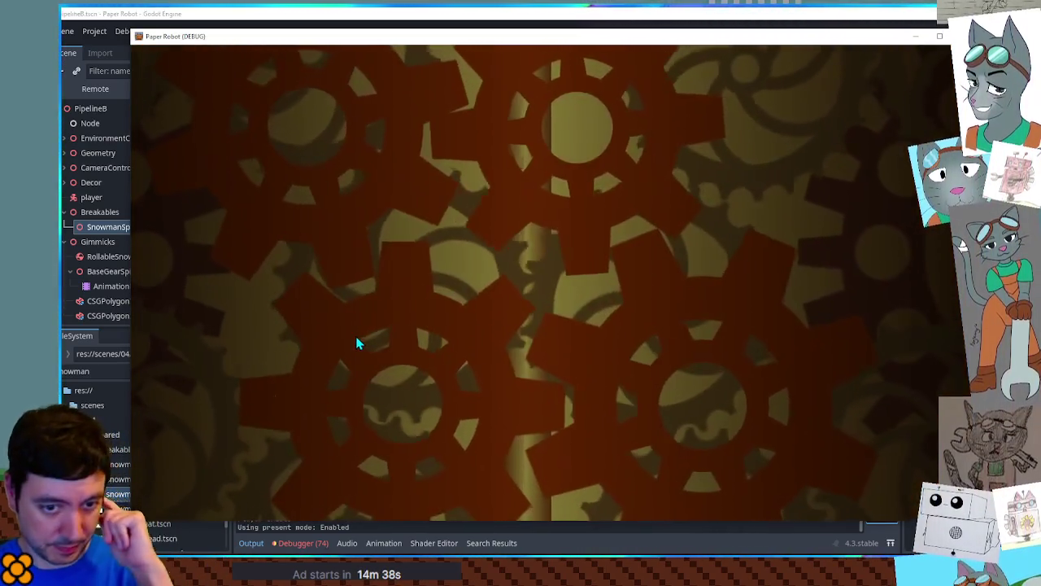
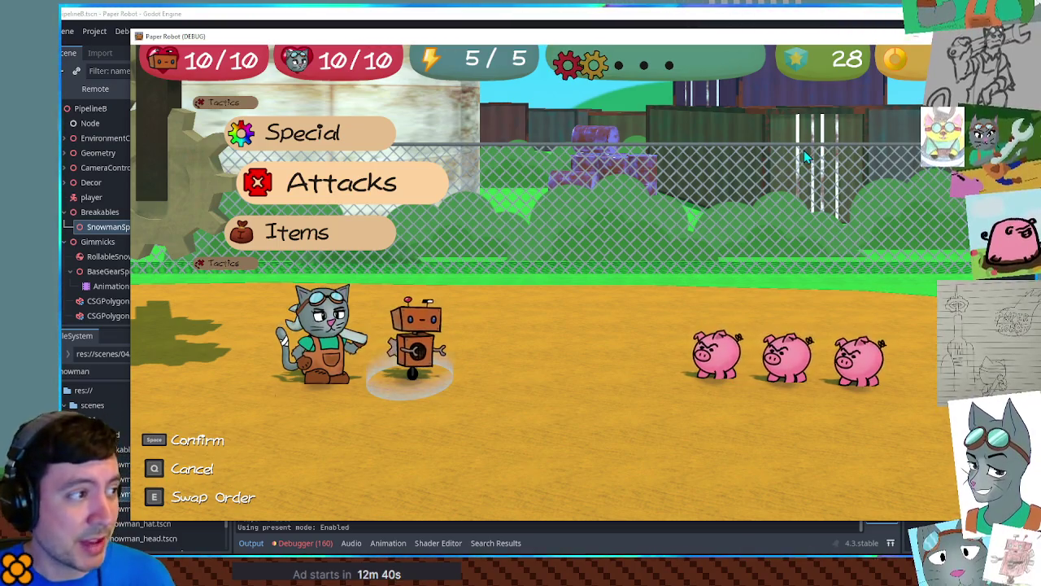
Browse the robot's attacks, then use Tactics to change partners and hand the turn to the cat.
{"action": "key", "text": "space"}
{"action": "key", "text": "q"}
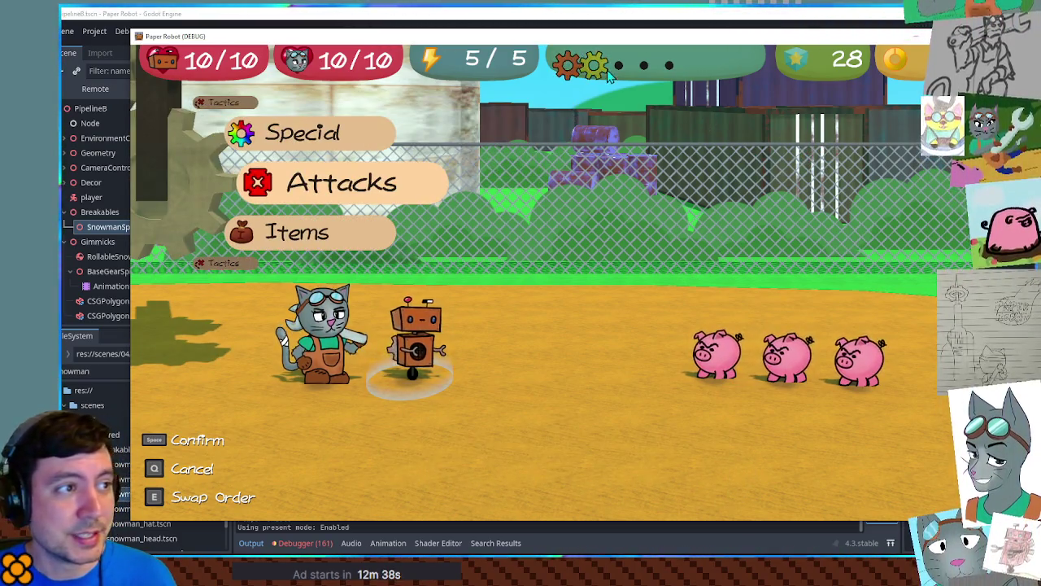
{"action": "key", "text": "Up"}
{"action": "key", "text": "Up"}
{"action": "key", "text": "space"}
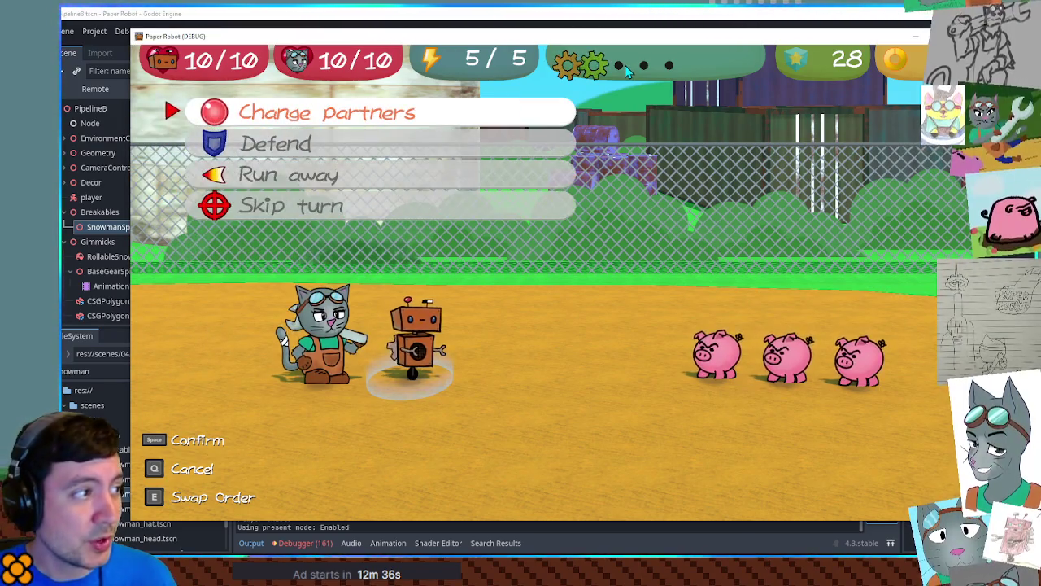
{"action": "key", "text": "space"}
{"action": "key", "text": "Up"}
{"action": "key", "text": "space"}
{"action": "key", "text": "space"}
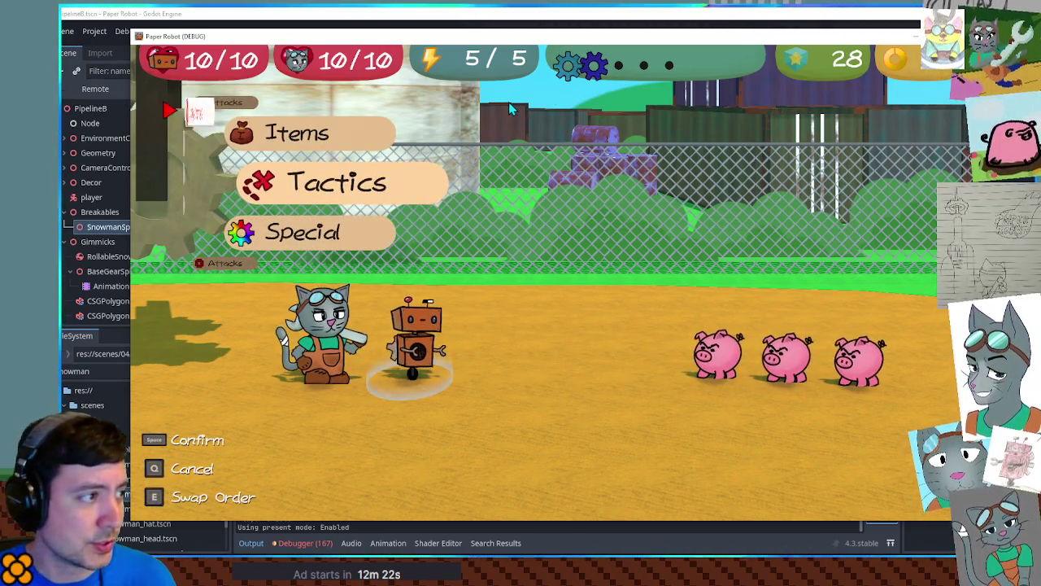
After checking the attack list, set both the robot and the cat to Defend through Tactics.
{"action": "key", "text": "Down"}
{"action": "key", "text": "Down"}
{"action": "key", "text": "space"}
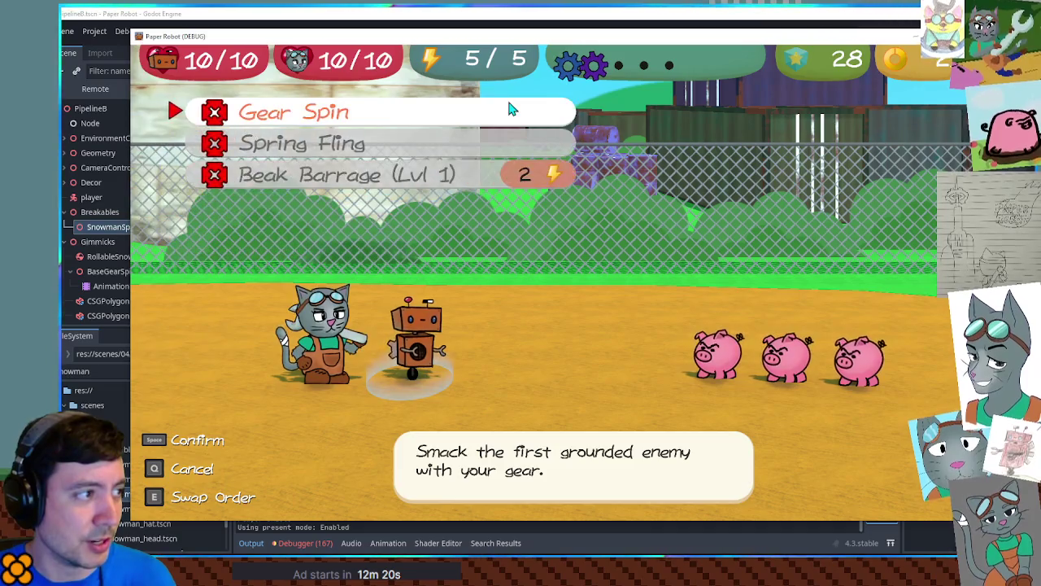
{"action": "key", "text": "q"}
{"action": "key", "text": "Down"}
{"action": "key", "text": "Down"}
{"action": "key", "text": "space"}
{"action": "key", "text": "Down"}
{"action": "key", "text": "space"}
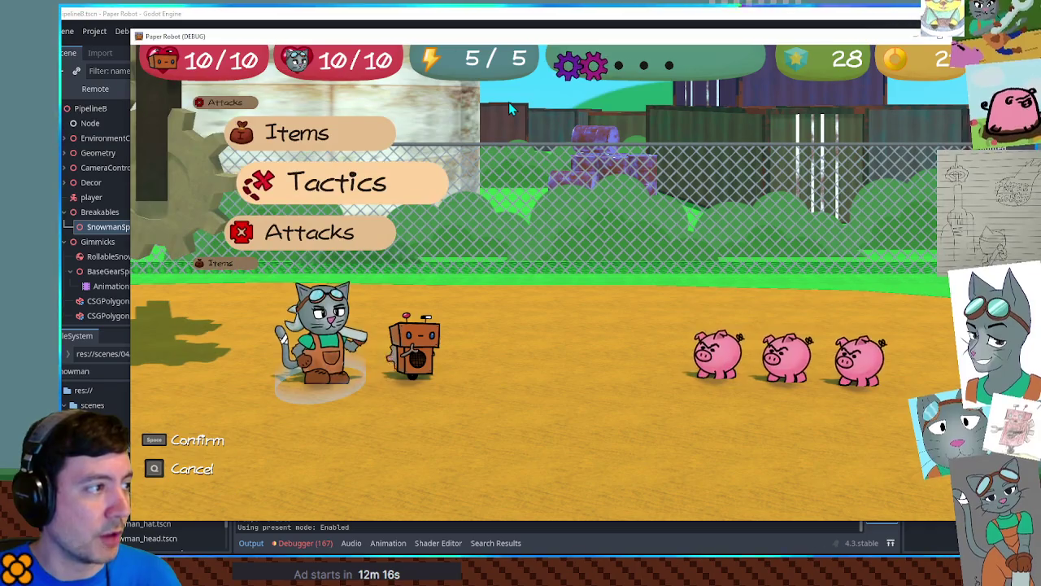
{"action": "key", "text": "space"}
{"action": "key", "text": "Down"}
{"action": "key", "text": "space"}
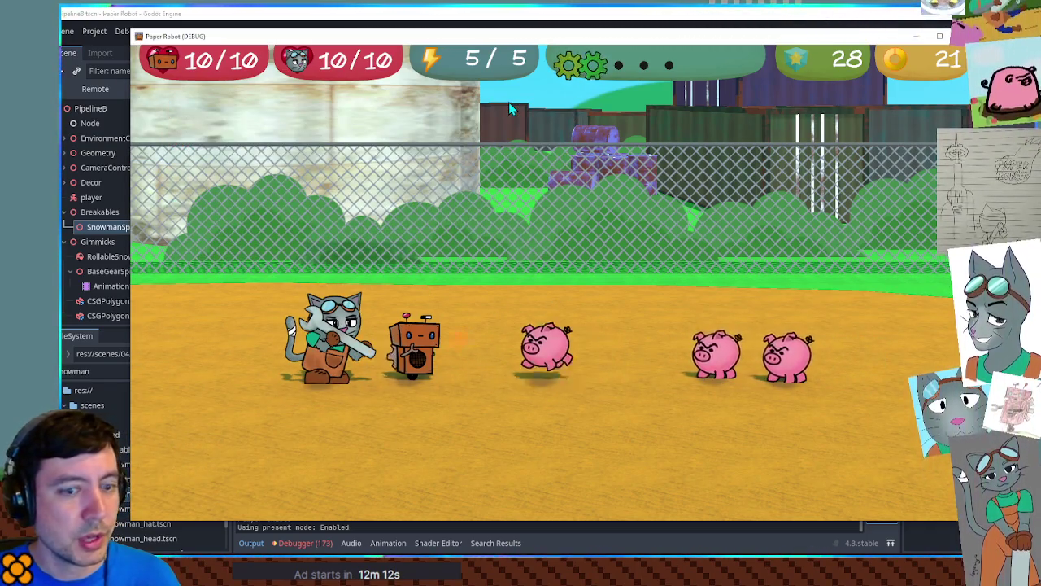
Next round, pick and cancel Gear Spin, then have the robot Defend instead.
{"action": "key", "text": "Up"}
{"action": "key", "text": "Up"}
{"action": "key", "text": "space"}
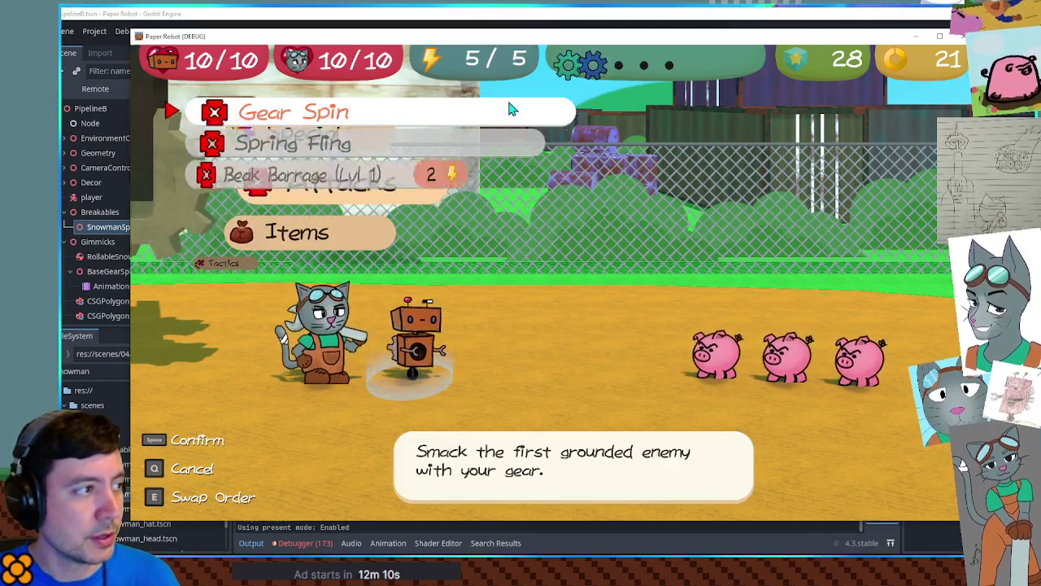
{"action": "key", "text": "space"}
{"action": "key", "text": "q"}
{"action": "key", "text": "Down"}
{"action": "key", "text": "Down"}
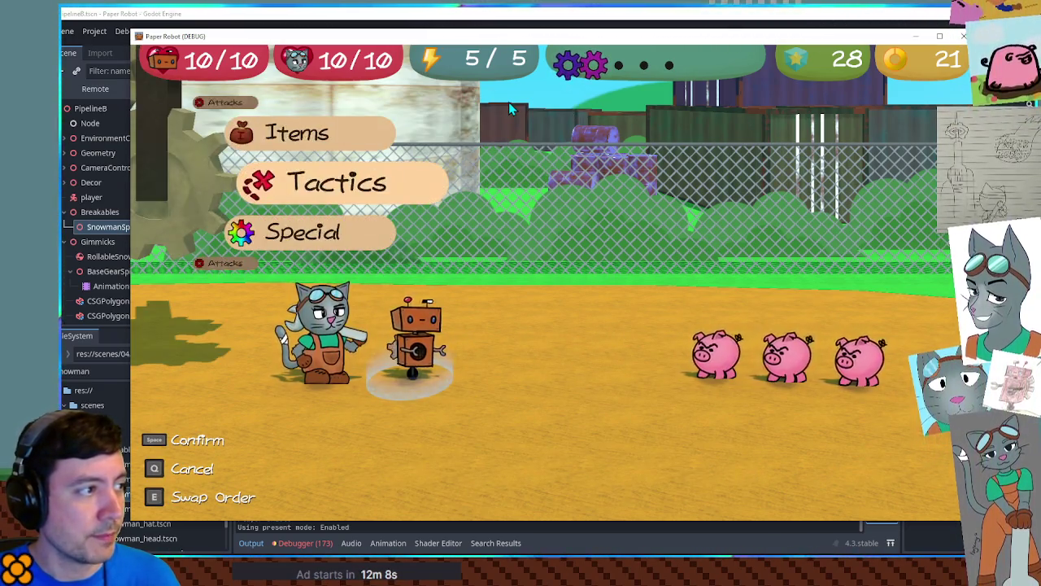
{"action": "key", "text": "space"}
{"action": "key", "text": "Down"}
{"action": "key", "text": "space"}
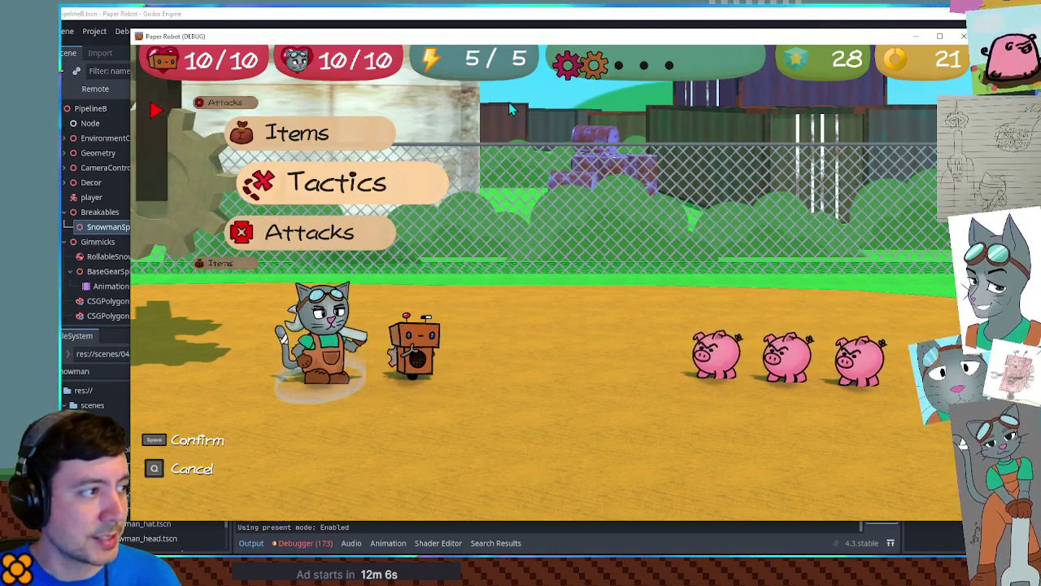
{"action": "key", "text": "space"}
{"action": "key", "text": "q"}
Pick and cancel the cat's Spanner attack, then set the cat to Defend.
{"action": "key", "text": "Down"}
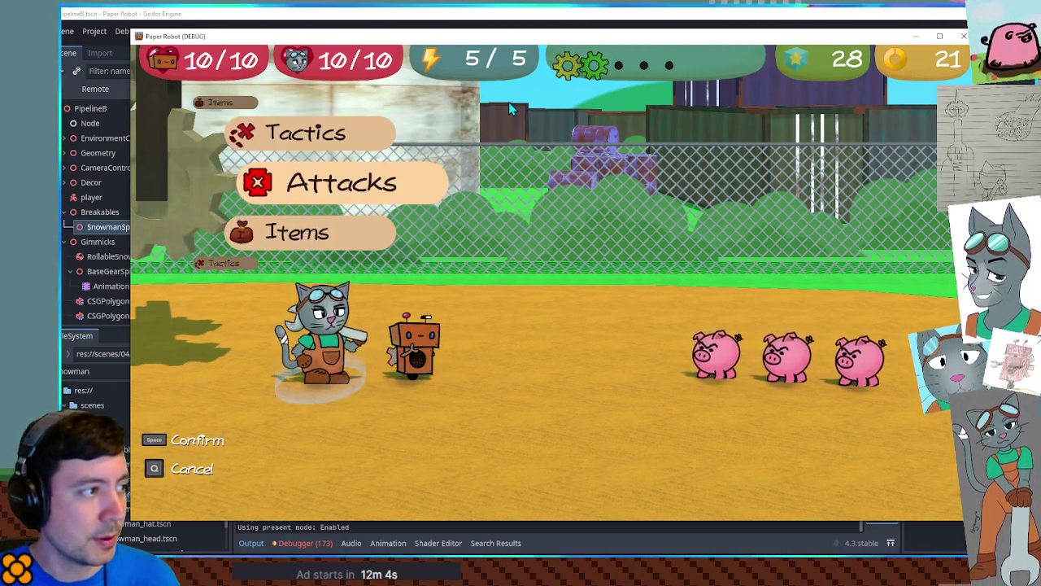
{"action": "key", "text": "space"}
{"action": "key", "text": "space"}
{"action": "key", "text": "q"}
{"action": "key", "text": "Up"}
{"action": "key", "text": "space"}
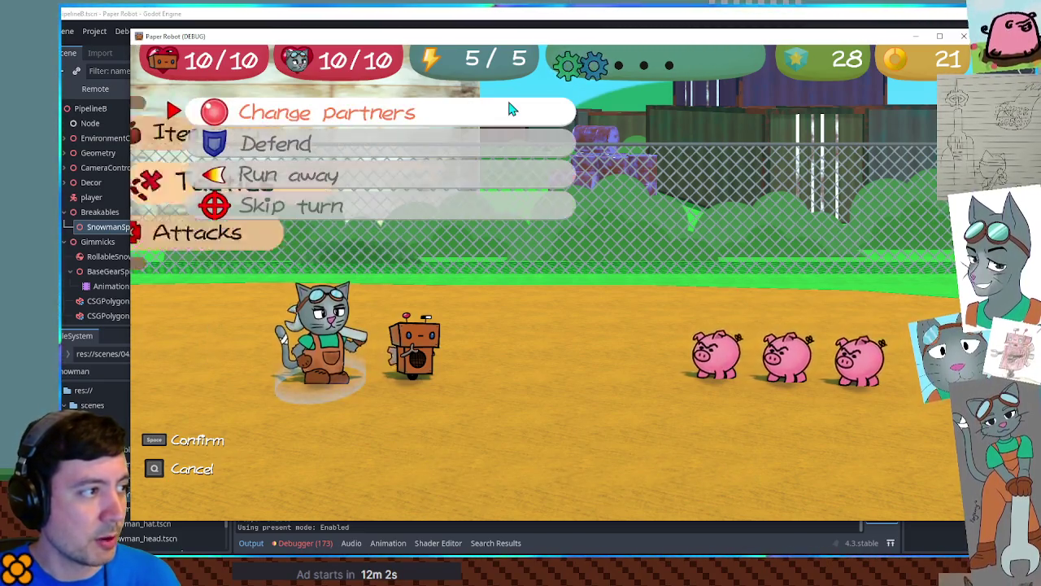
{"action": "key", "text": "Down"}
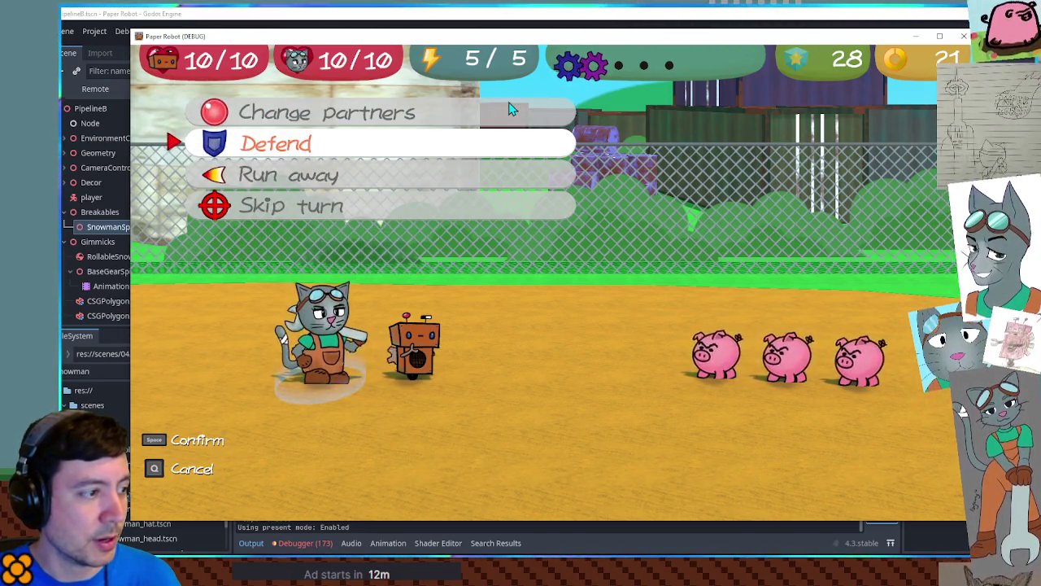
{"action": "key", "text": "space"}
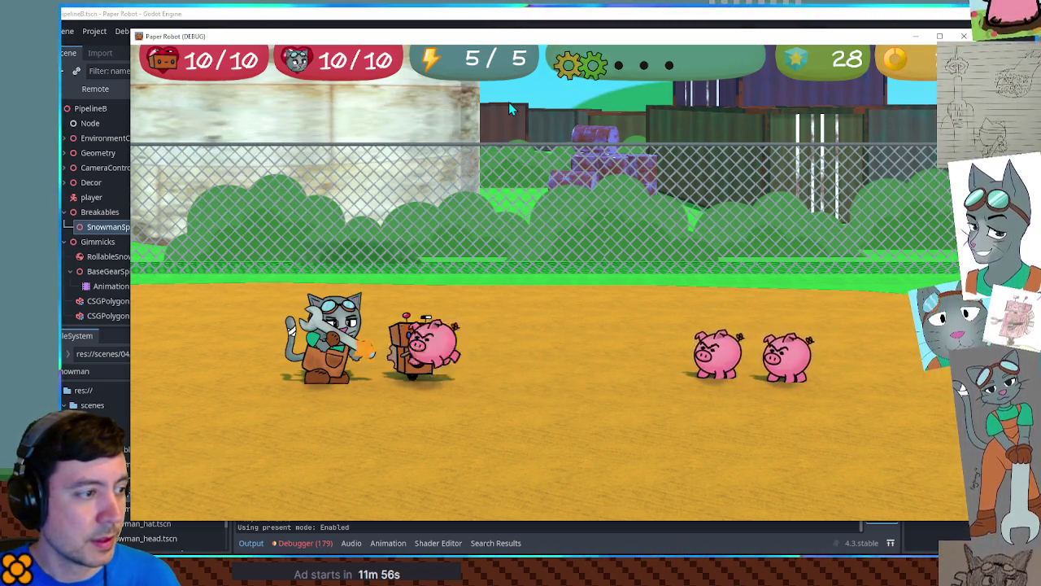
Swap the cat to the front with E, cancel its Spanner pick, and choose Defend.
{"action": "key", "text": "Down"}
{"action": "key", "text": "Down"}
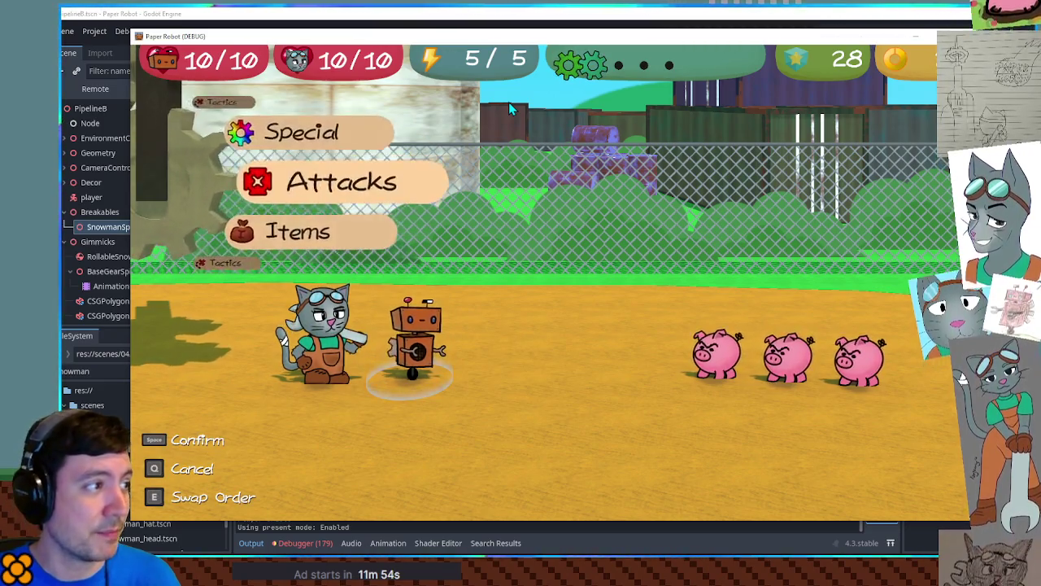
{"action": "key", "text": "space"}
{"action": "key", "text": "q"}
{"action": "key", "text": "e"}
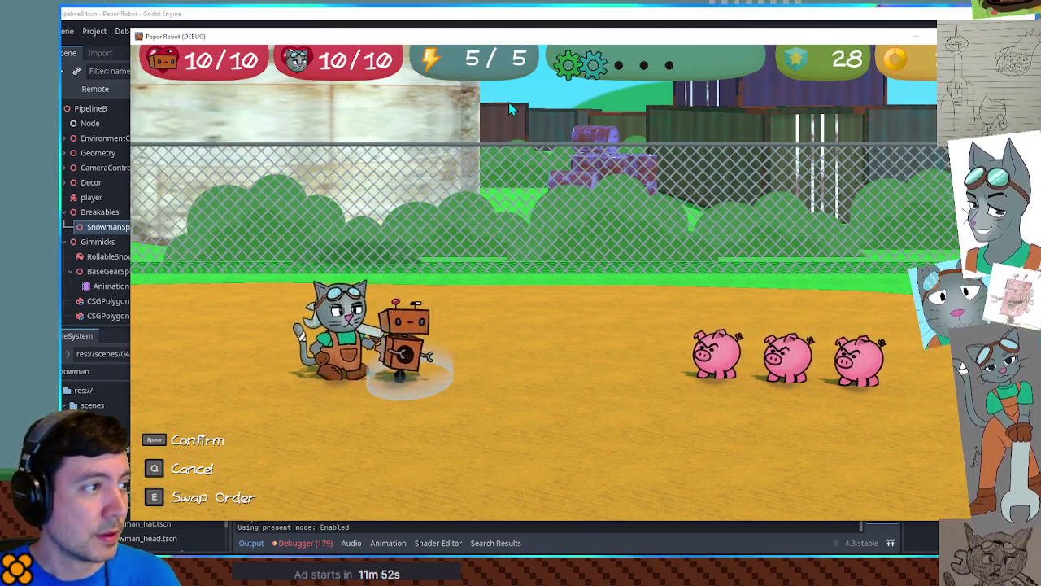
{"action": "key", "text": "Down"}
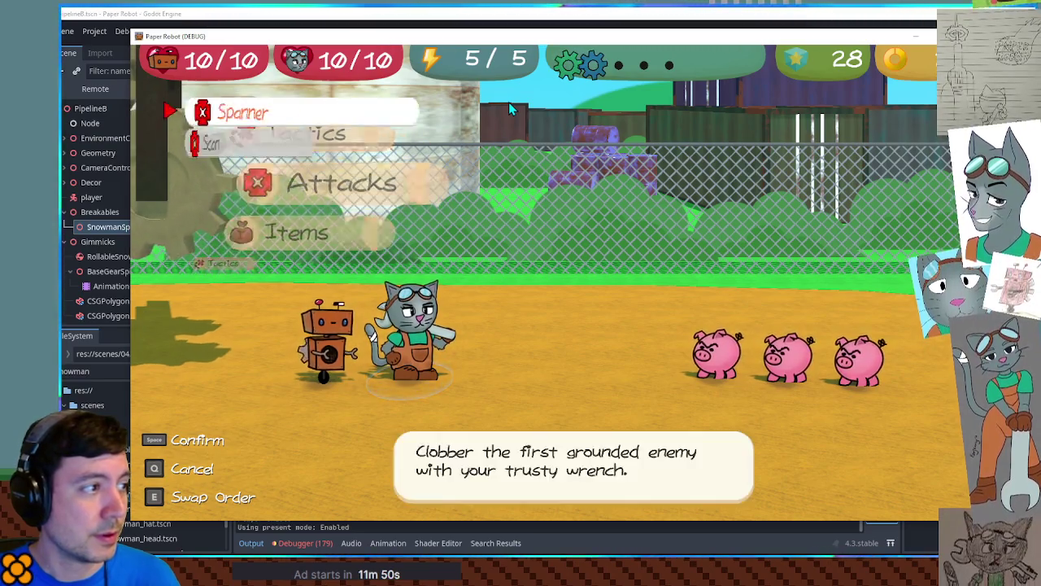
{"action": "key", "text": "space"}
{"action": "key", "text": "space"}
{"action": "key", "text": "q"}
{"action": "key", "text": "Up"}
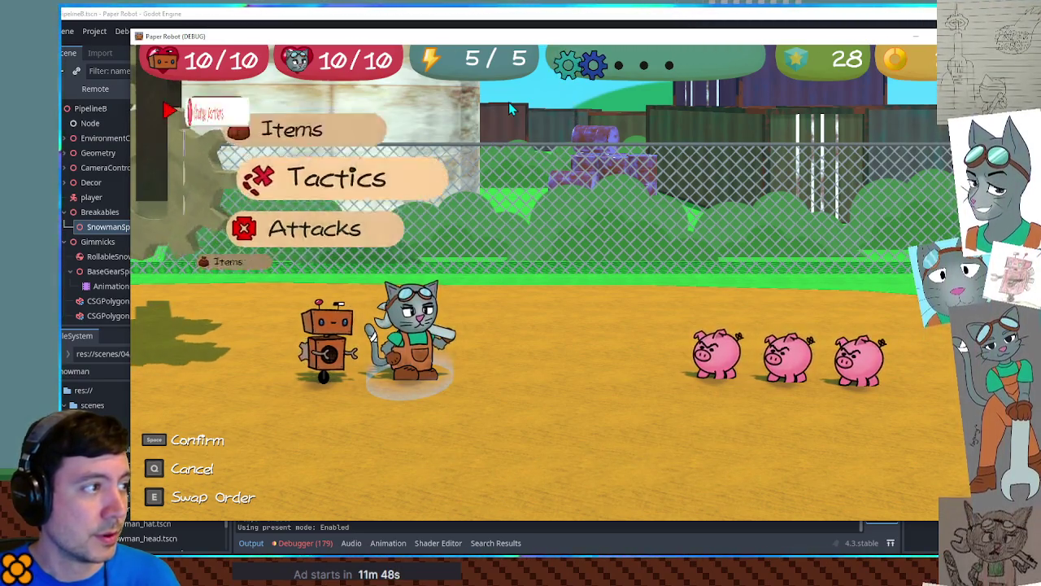
{"action": "key", "text": "space"}
{"action": "key", "text": "Down"}
{"action": "key", "text": "space"}
Set the robot to Defend through its Tactics options.
{"action": "key", "text": "q"}
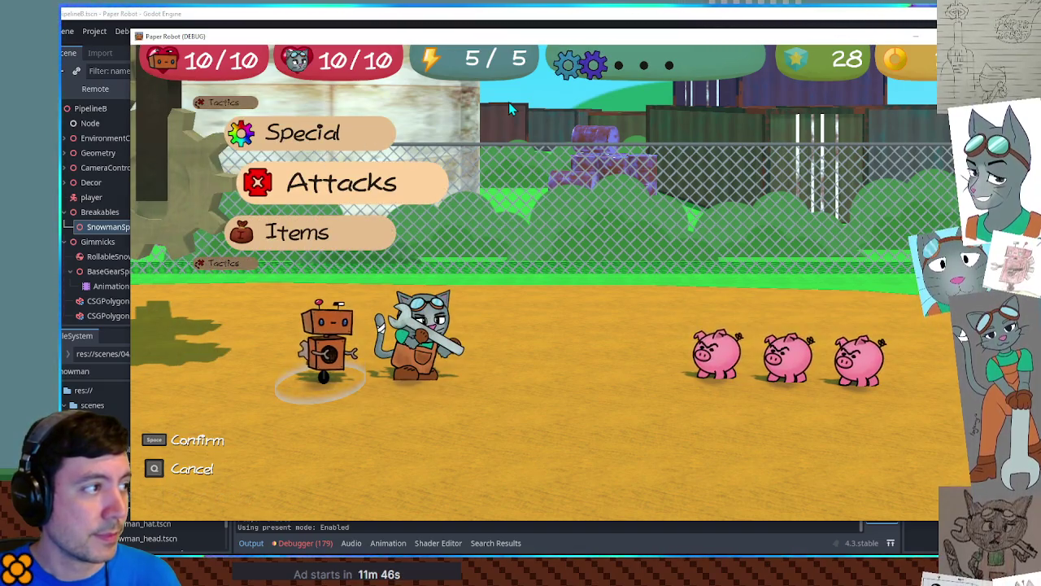
{"action": "key", "text": "Up"}
{"action": "key", "text": "space"}
{"action": "key", "text": "Down"}
{"action": "key", "text": "space"}
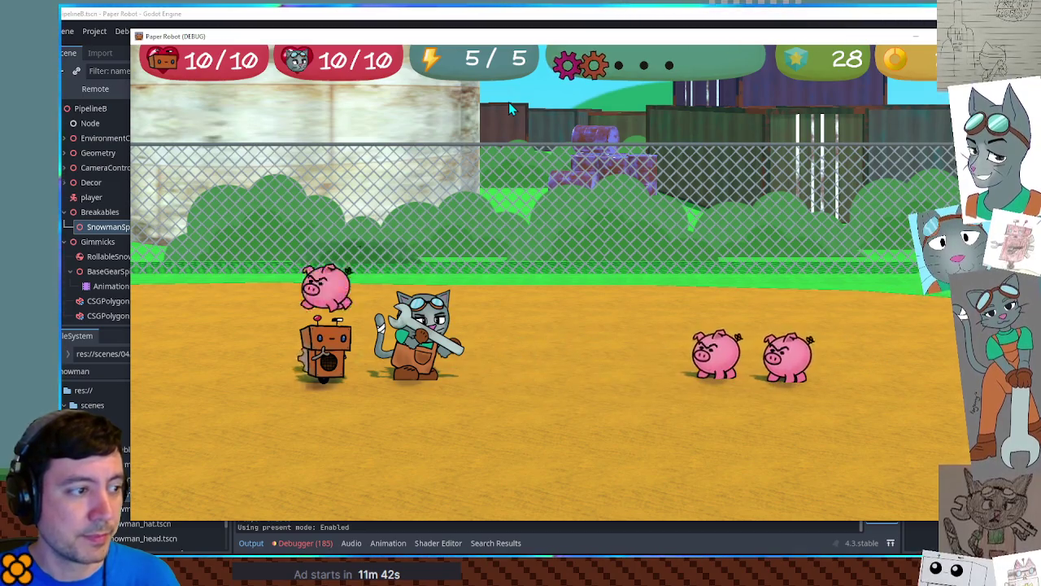
Browse the attack lists, swap the robot back to the lead, and open the F1 debug overlay.
{"action": "key", "text": "Down"}
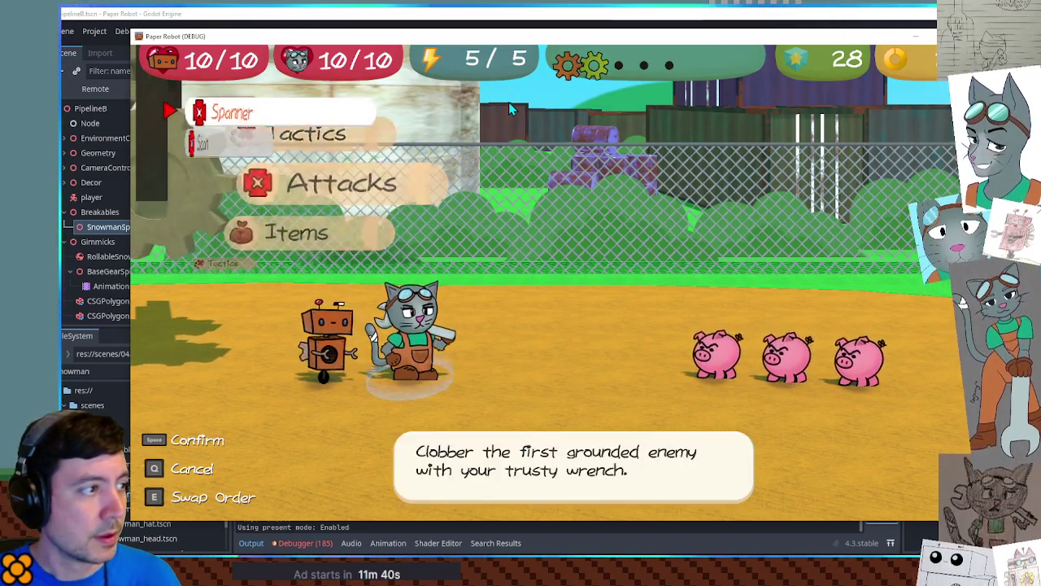
{"action": "key", "text": "space"}
{"action": "key", "text": "q"}
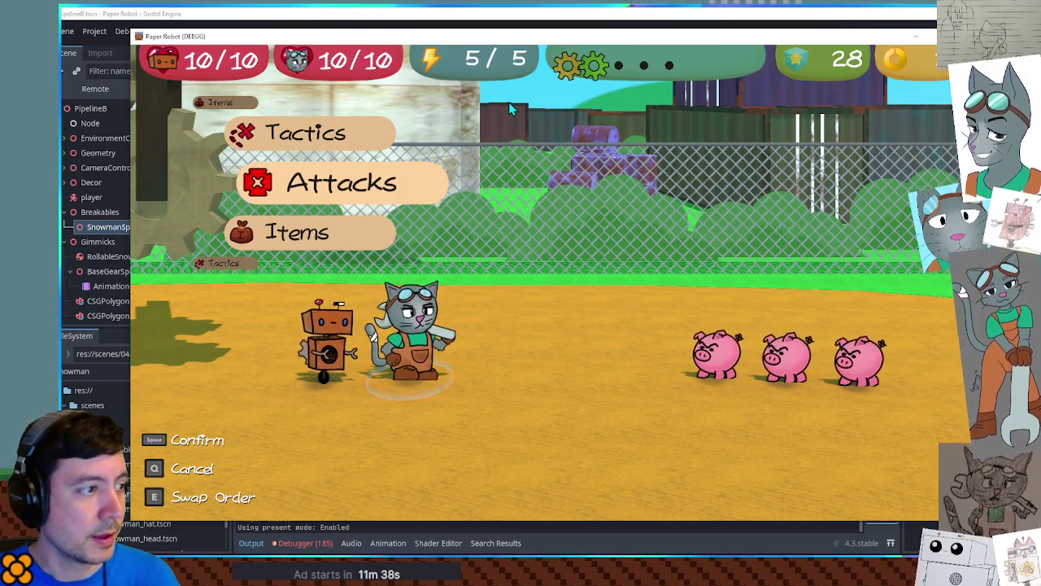
{"action": "key", "text": "e"}
{"action": "key", "text": "Down"}
{"action": "key", "text": "space"}
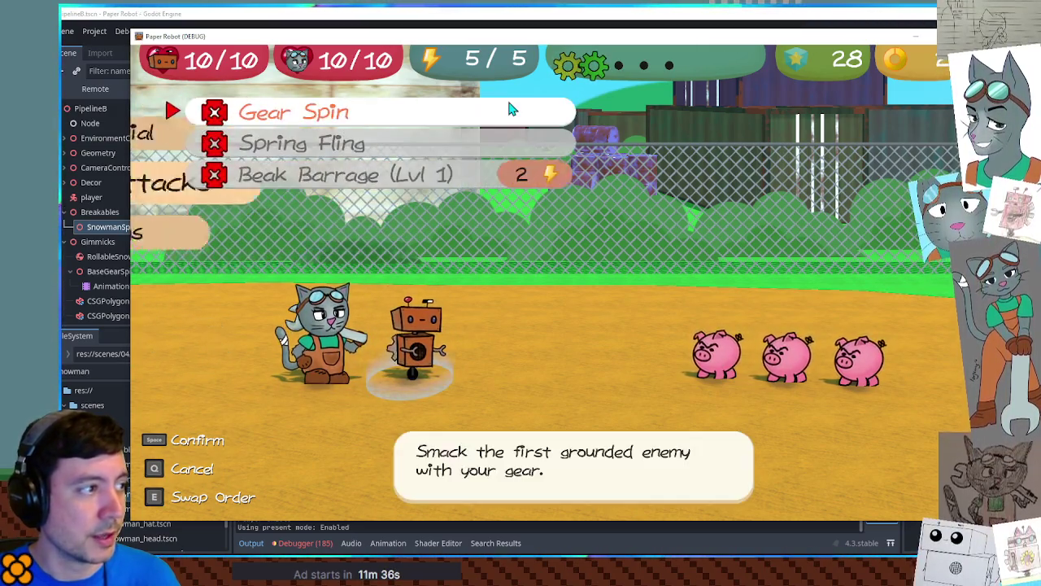
{"action": "key", "text": "q"}
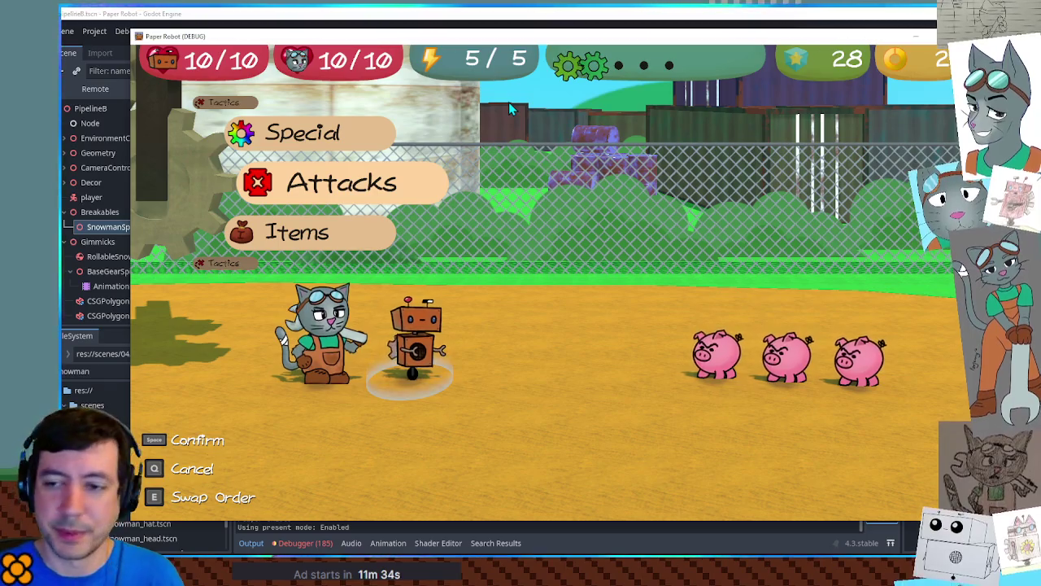
{"action": "key", "text": "F1"}
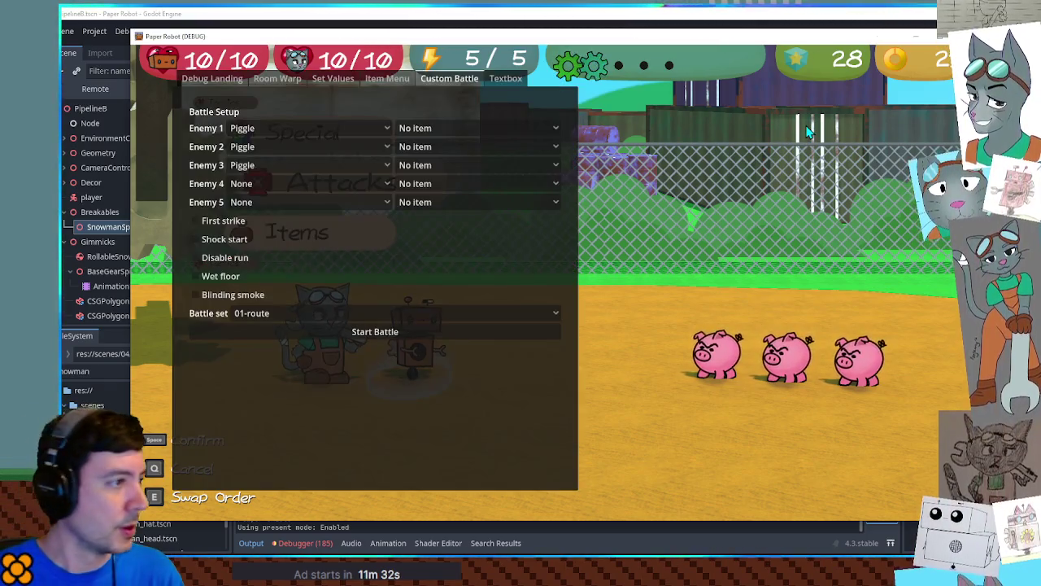
View the debug Set Values tab, close the overlay, and stop the game with F8.
{"action": "left_click", "coordinate": [346, 79]}
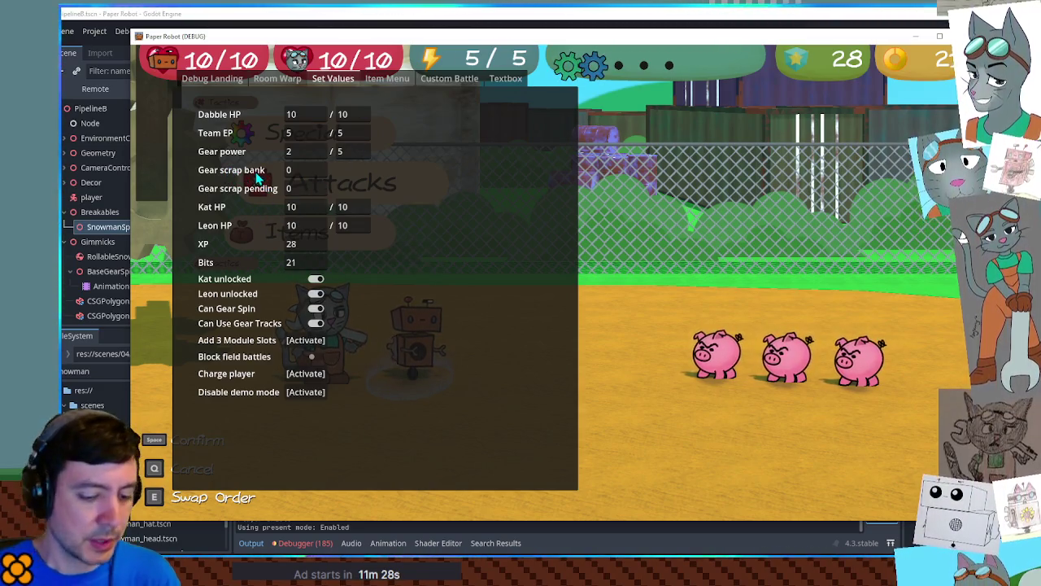
{"action": "key", "text": "F1"}
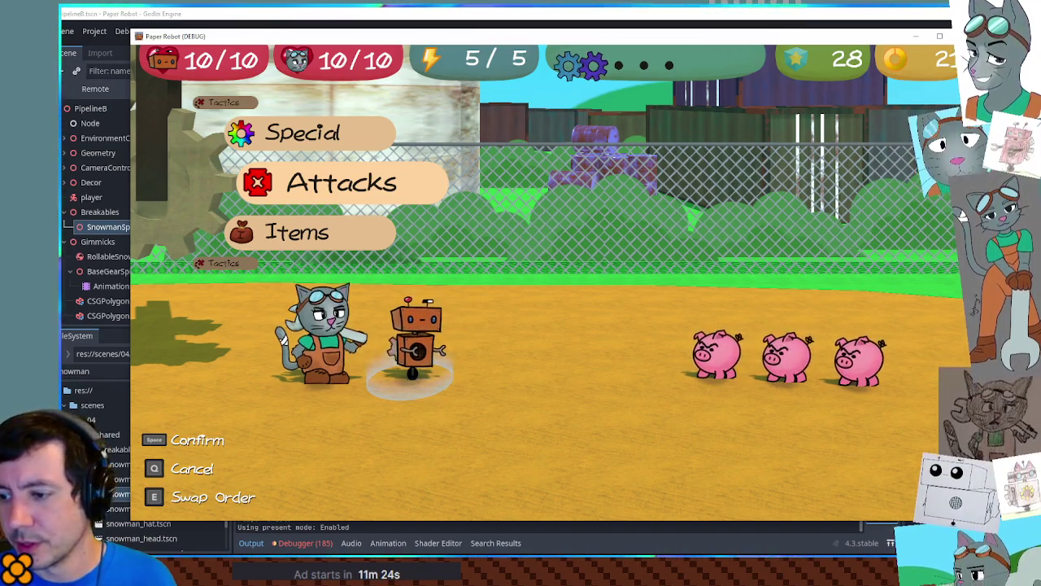
{"action": "key", "text": "F8"}
{"action": "left_click", "coordinate": [579, 204]}
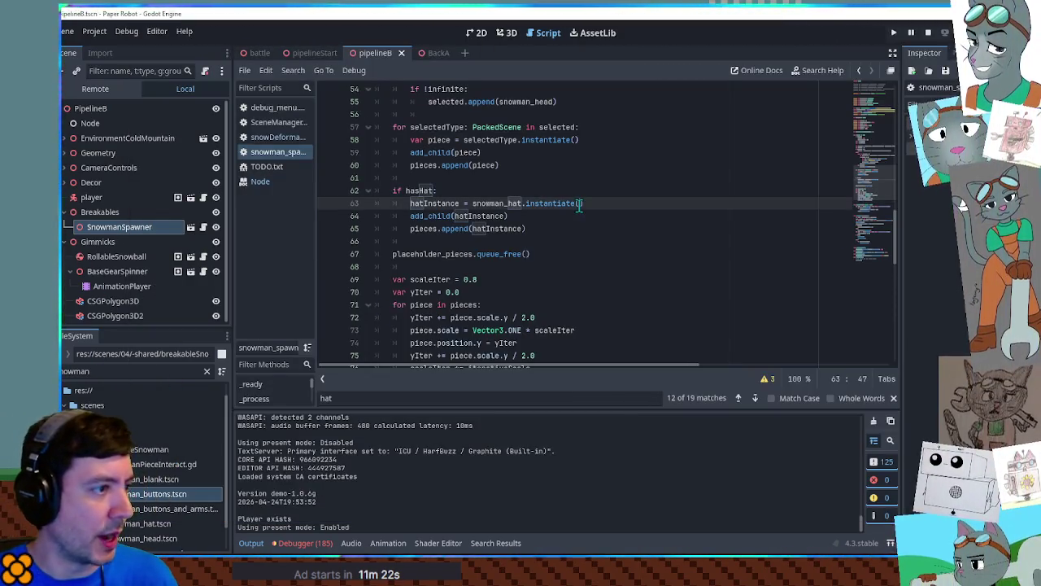
Search all project files for 'scrap' and open GameManager.gd at the scrapMoveId entry, selecting it.
{"action": "key", "text": "ctrl+shift+f"}
{"action": "type", "text": "scrap"}
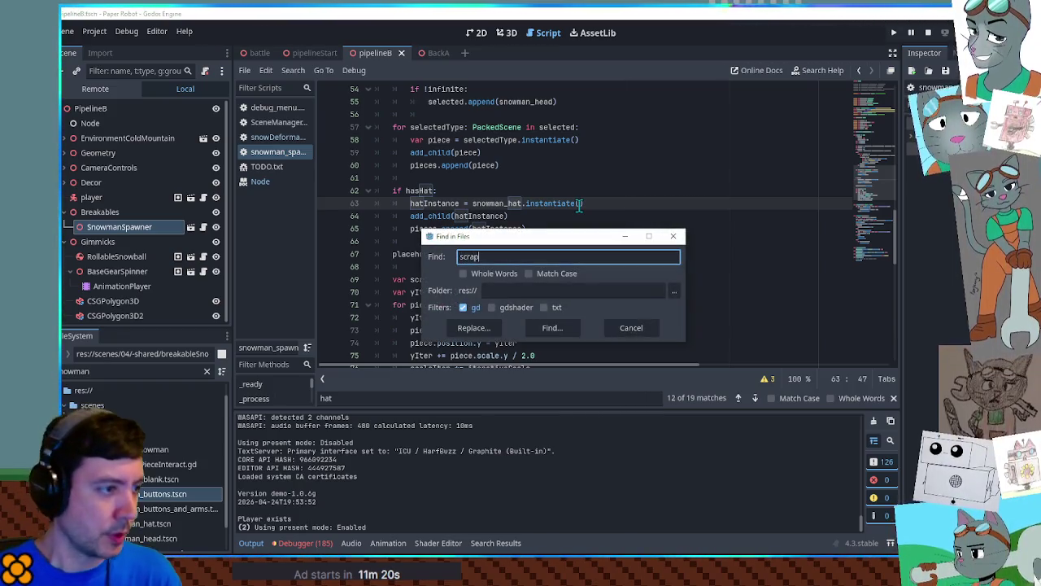
{"action": "left_click", "coordinate": [570, 332]}
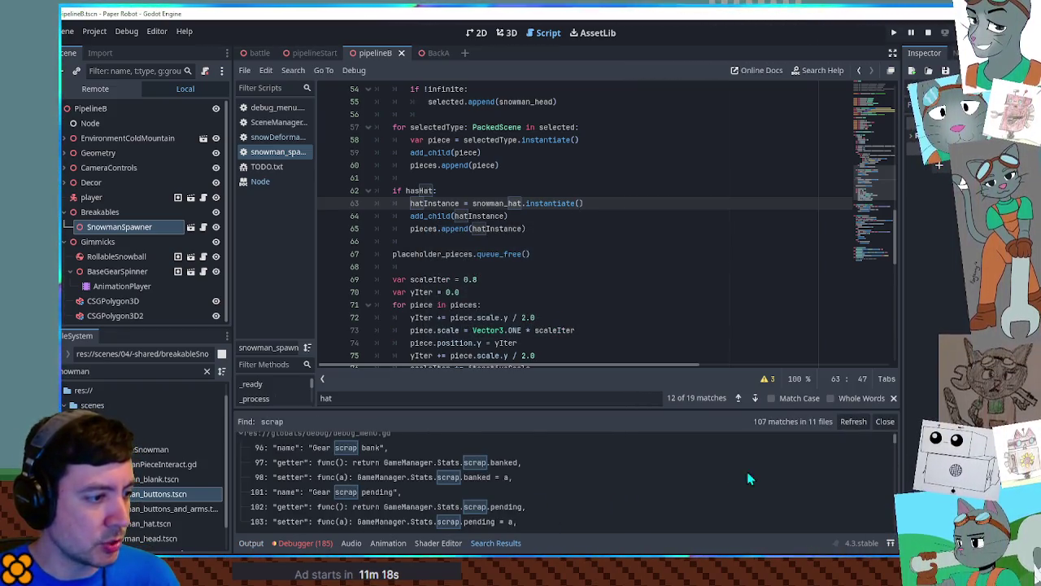
{"action": "left_click_drag", "start_coordinate": [612, 409], "coordinate": [613, 366]}
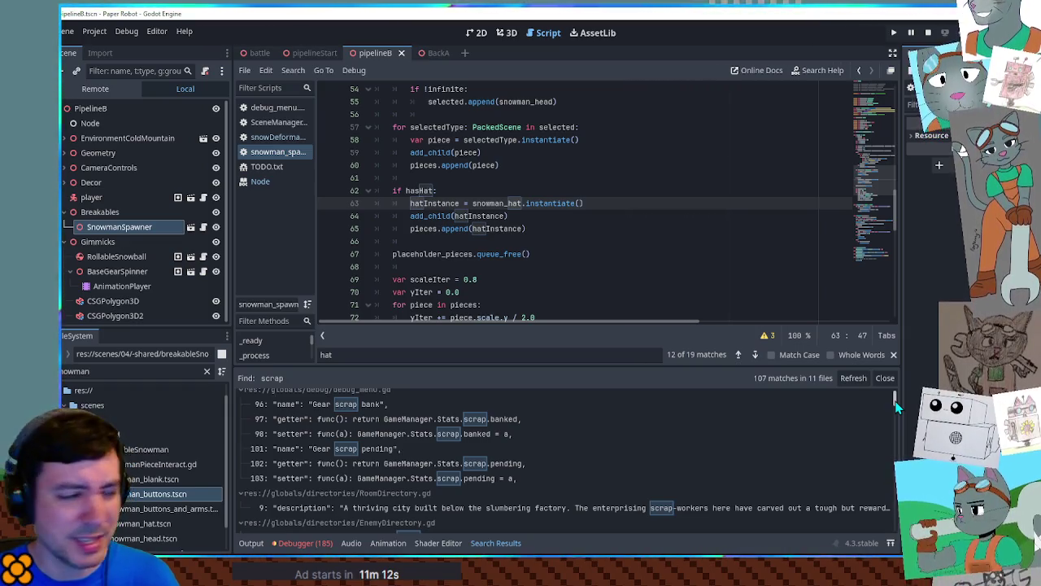
{"action": "scroll", "coordinate": [464, 432], "scroll_direction": "down", "scroll_amount": 2}
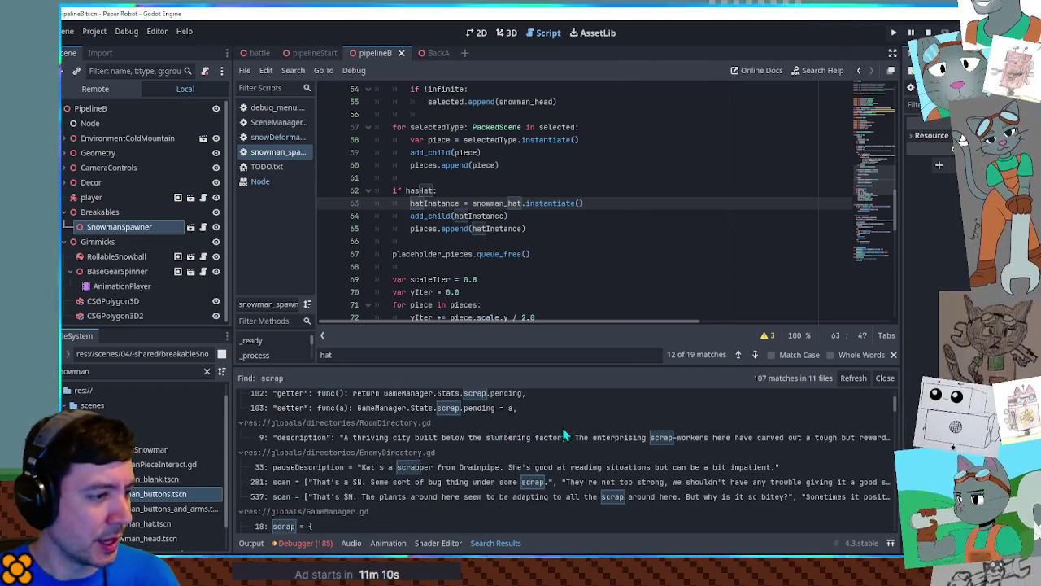
{"action": "scroll", "coordinate": [561, 429], "scroll_direction": "down", "scroll_amount": 3}
{"action": "scroll", "coordinate": [382, 431], "scroll_direction": "up", "scroll_amount": 3}
{"action": "scroll", "coordinate": [368, 438], "scroll_direction": "down", "scroll_amount": 3}
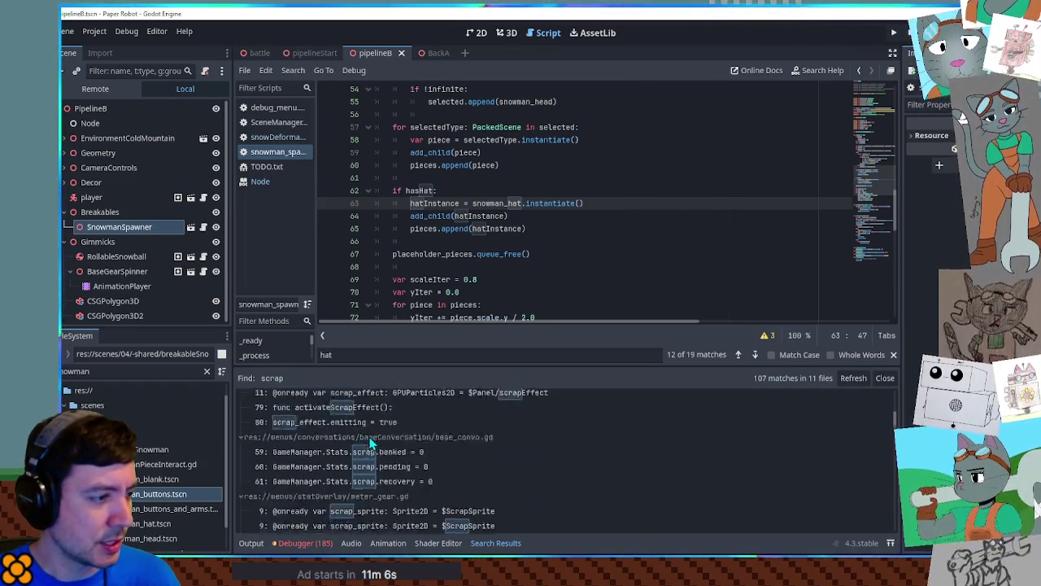
{"action": "scroll", "coordinate": [370, 444], "scroll_direction": "up", "scroll_amount": 2}
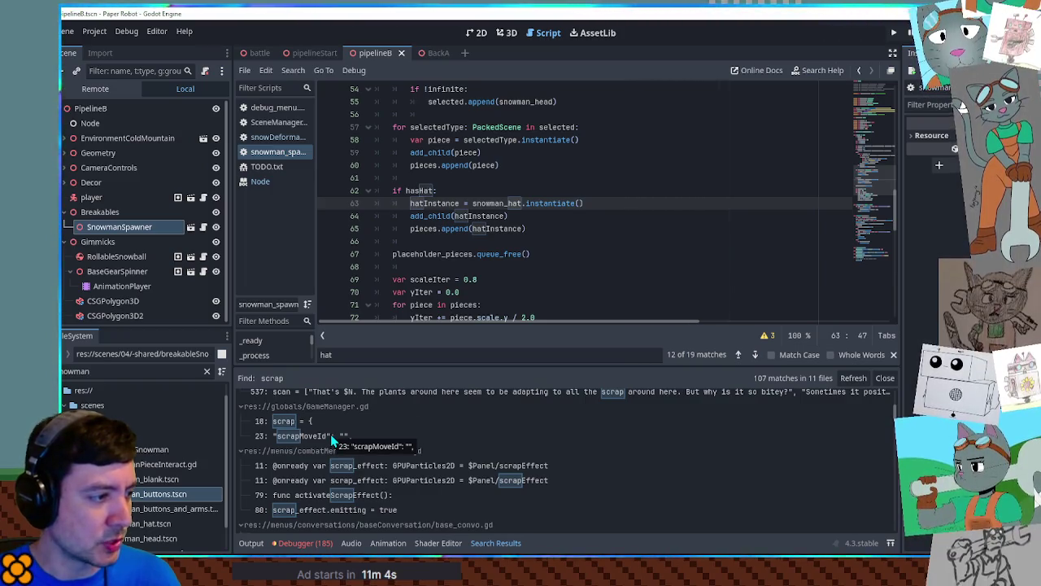
{"action": "left_click", "coordinate": [332, 440]}
{"action": "double_click", "coordinate": [462, 89]}
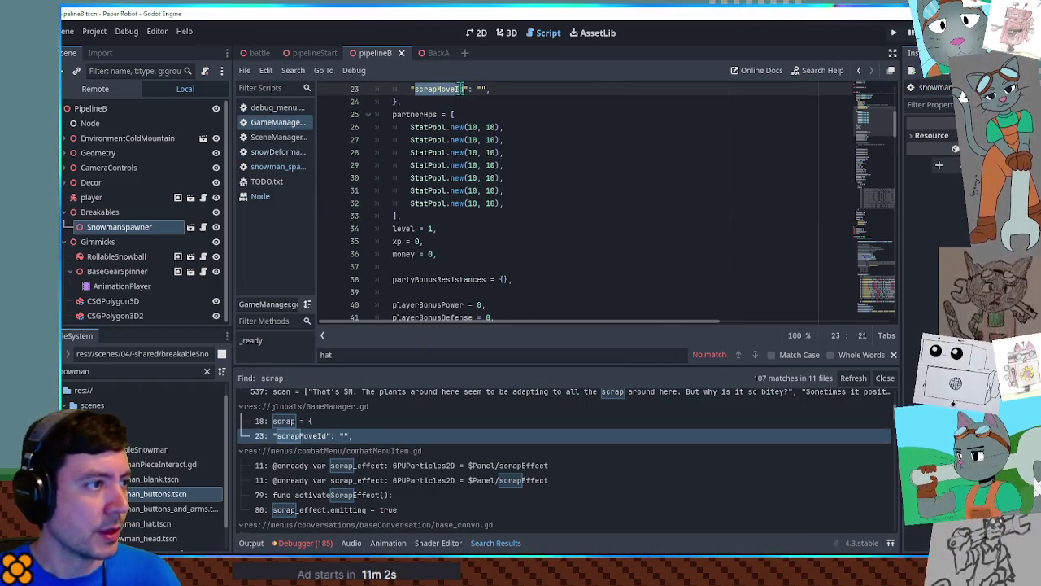
Find all scrapMoveId uses project-wide and open BattleMenus.gd at the potentialScrapMoves logic.
{"action": "key", "text": "ctrl+f"}
{"action": "key", "text": "ctrl+shift+f"}
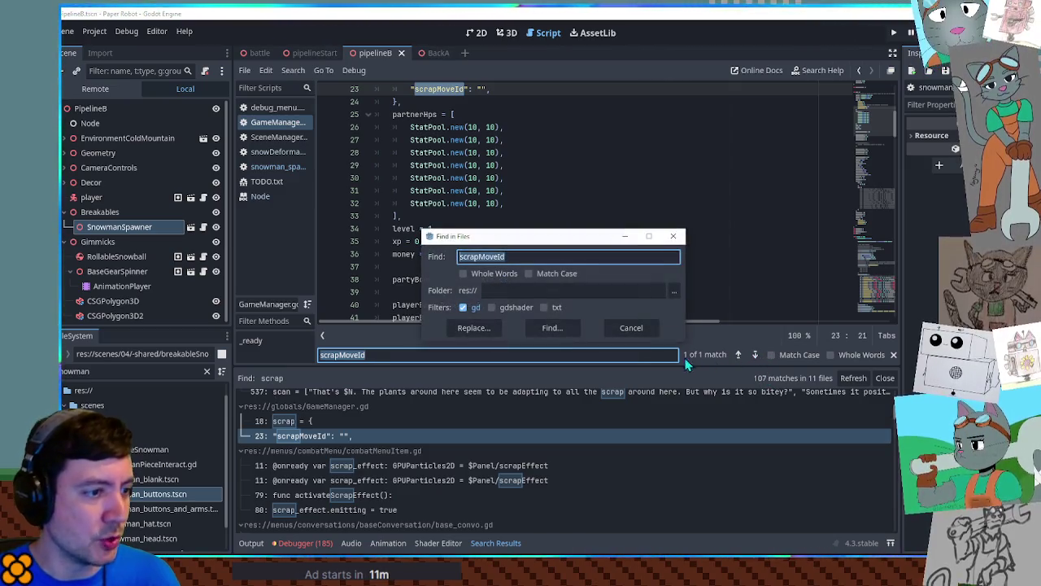
{"action": "left_click", "coordinate": [556, 337]}
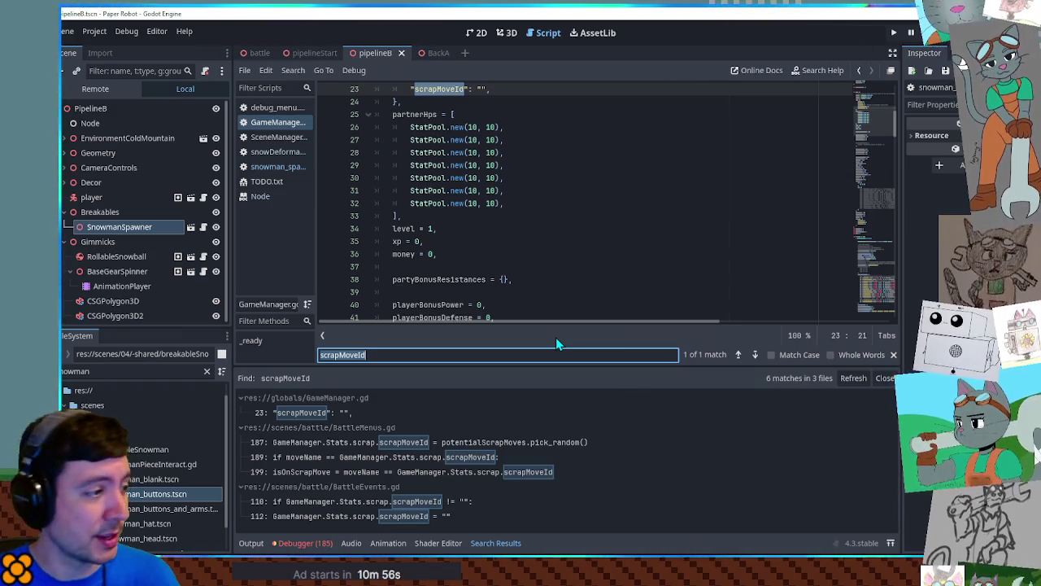
{"action": "left_click", "coordinate": [494, 441]}
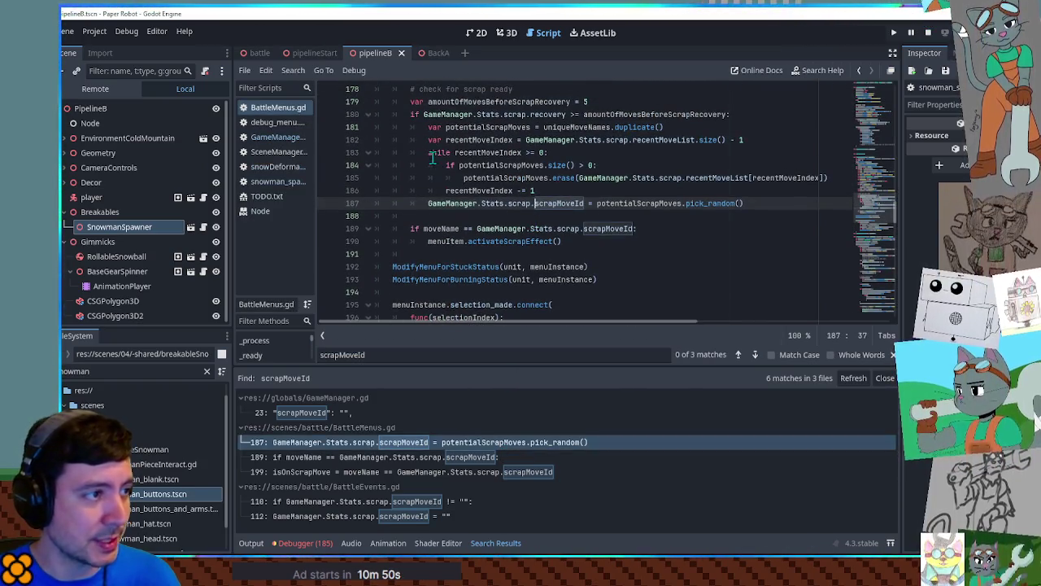
{"action": "left_click", "coordinate": [612, 127]}
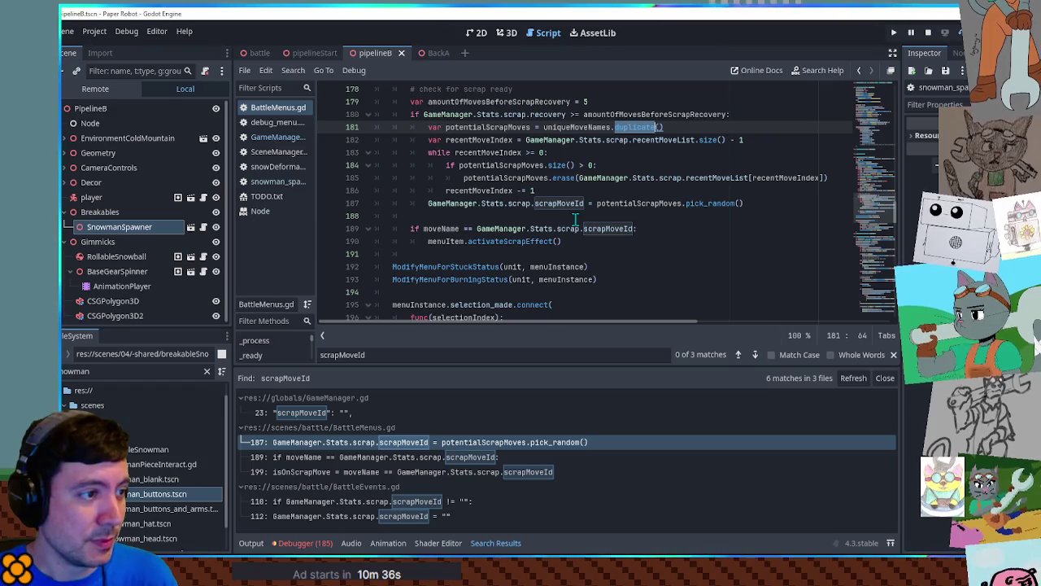
Review recentMoveList, recentMoveIndex and amountOfMovesBeforeScrapRecovery, then launch the game's debug panel.
{"action": "double_click", "coordinate": [650, 141]}
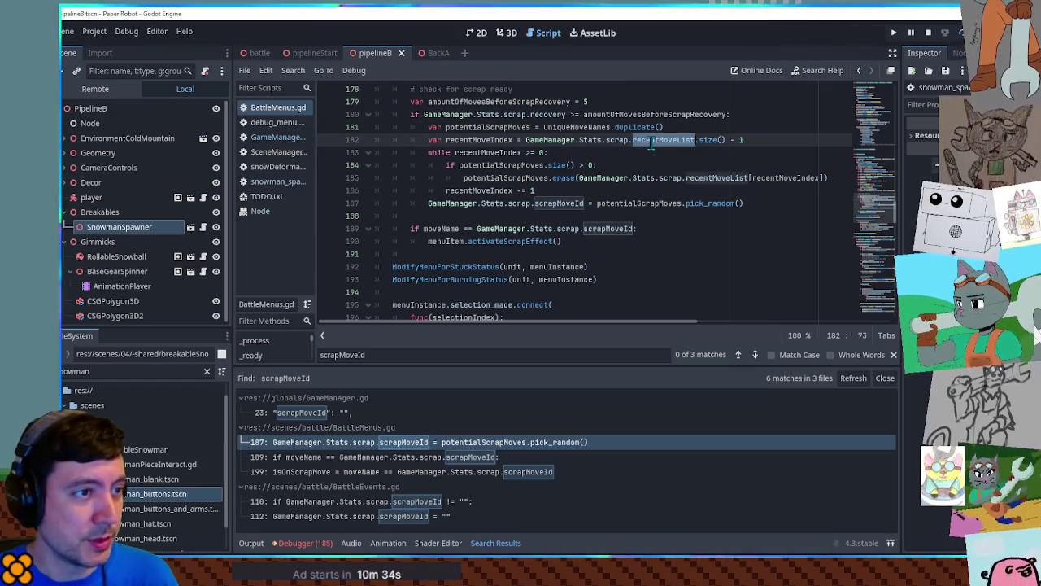
{"action": "scroll", "coordinate": [651, 142], "scroll_direction": "up", "scroll_amount": 3}
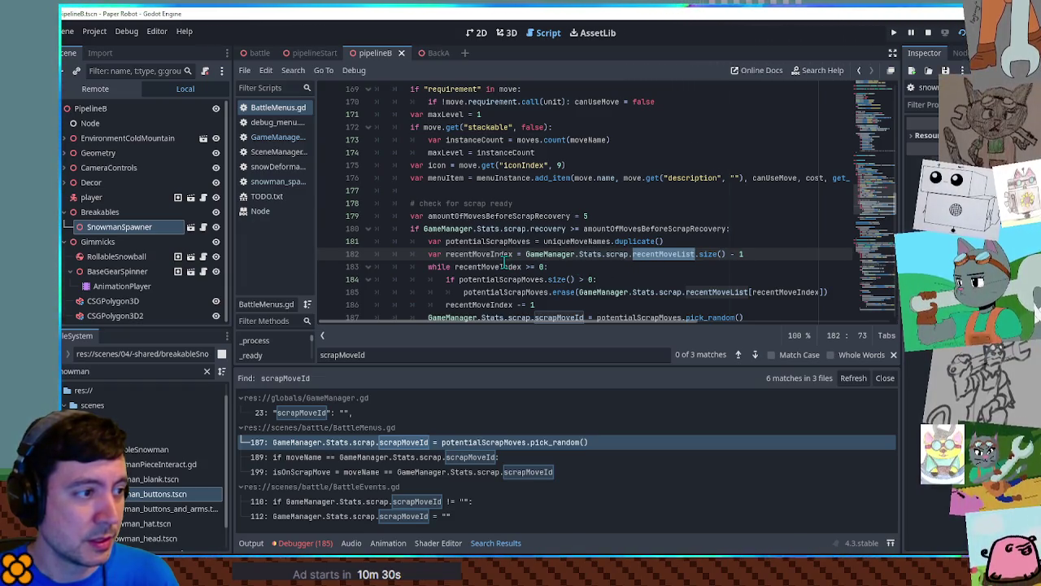
{"action": "scroll", "coordinate": [505, 266], "scroll_direction": "down", "scroll_amount": 1}
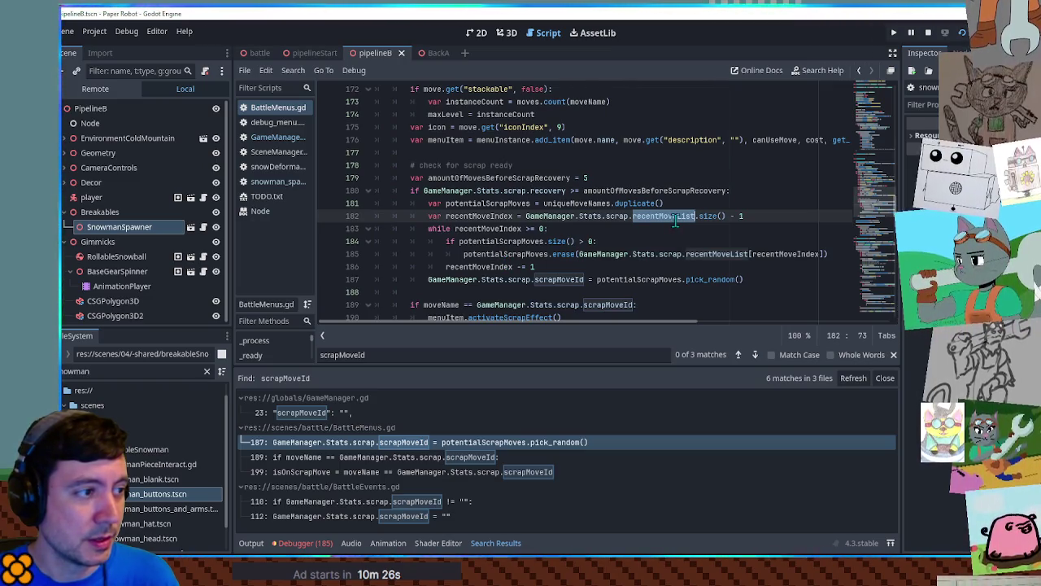
{"action": "double_click", "coordinate": [480, 215]}
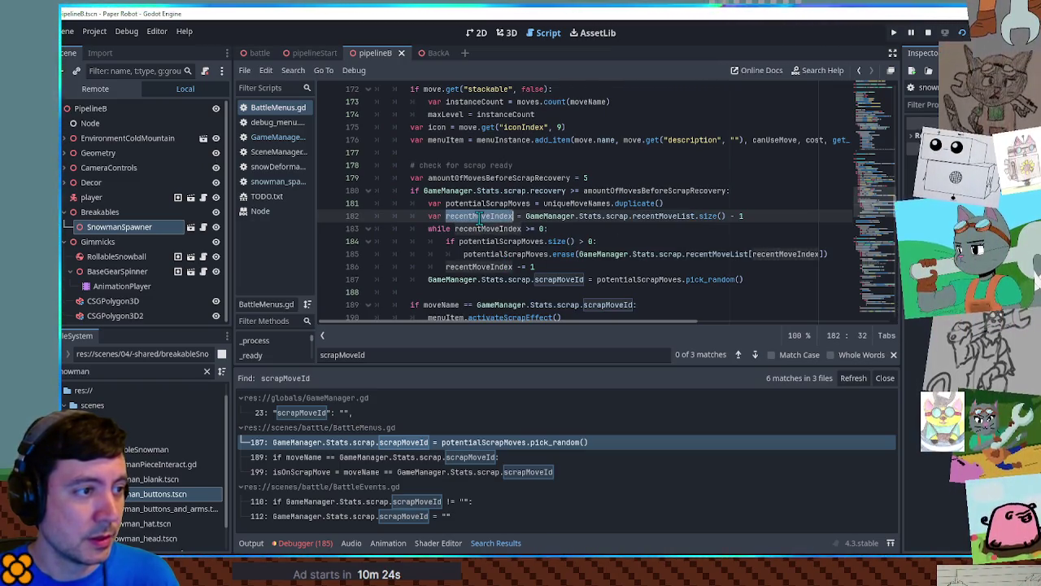
{"action": "double_click", "coordinate": [647, 191]}
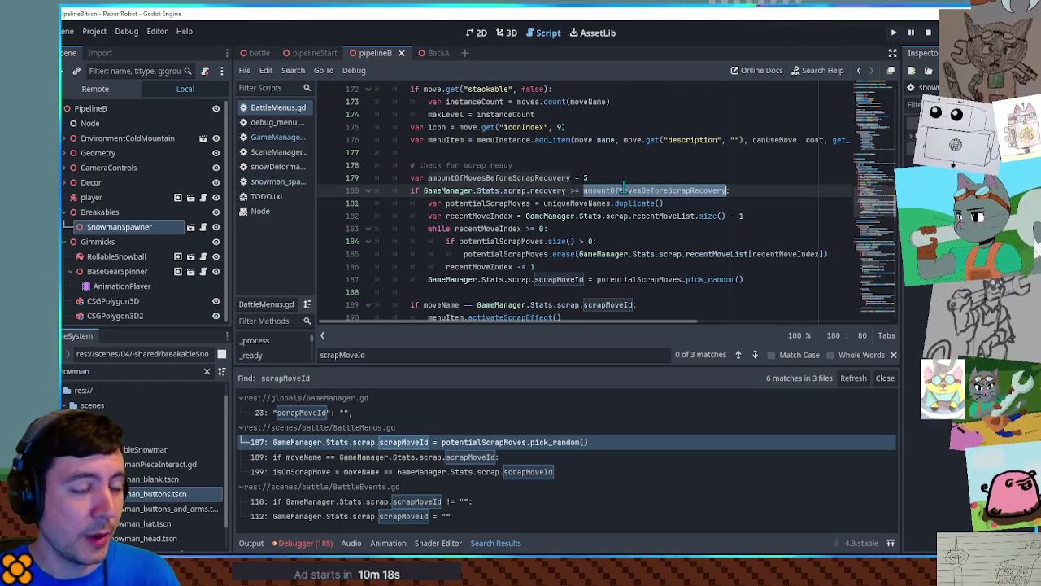
{"action": "scroll", "coordinate": [616, 203], "scroll_direction": "down", "scroll_amount": 5}
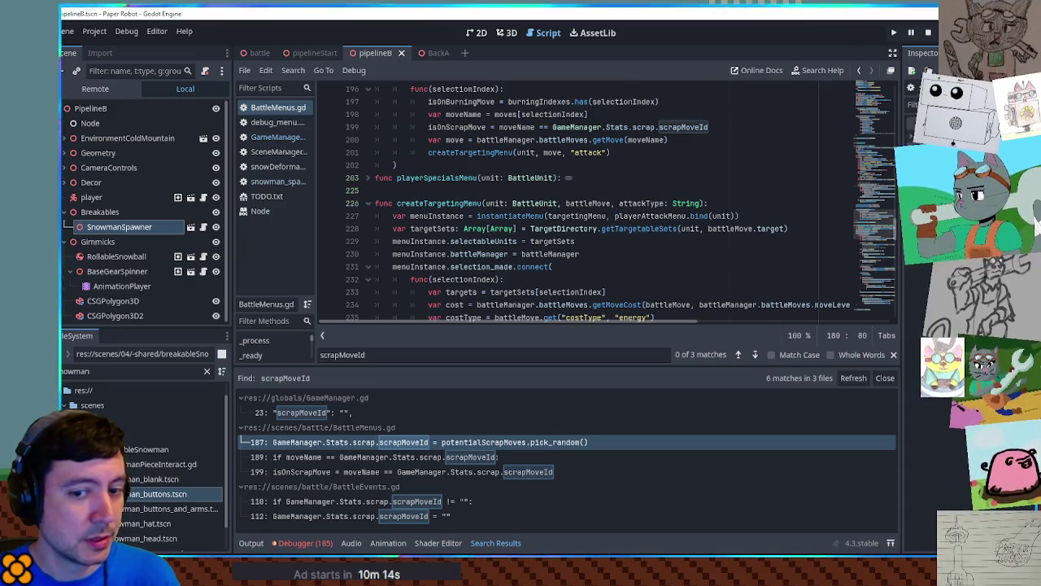
{"action": "key", "text": "alt+Tab"}
{"action": "key", "text": "grave"}
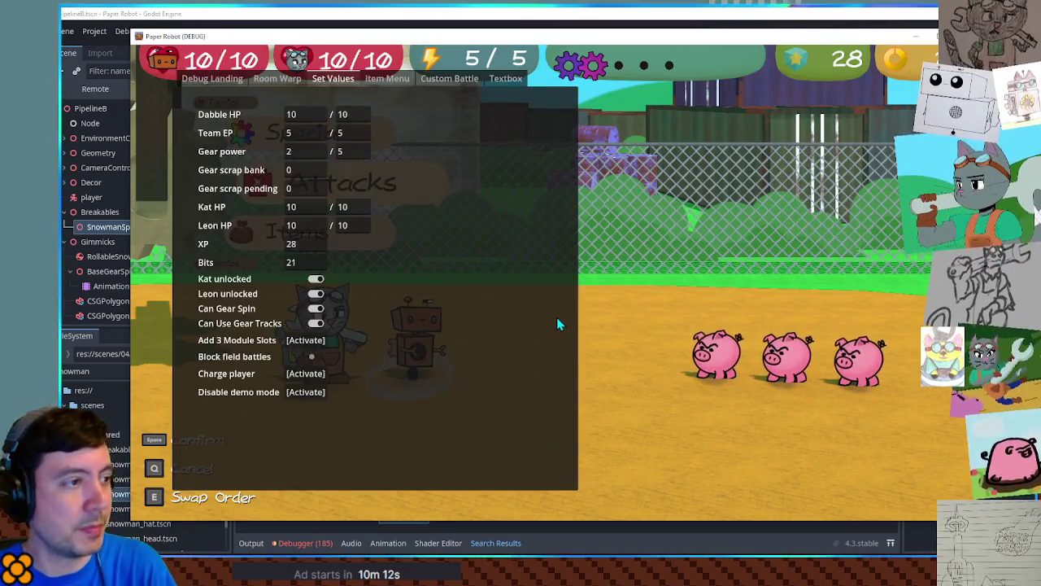
In Custom Battle, set Enemy 1 to CaveMite, Enemies 2 and 3 to None, and start.
{"action": "left_click", "coordinate": [442, 79]}
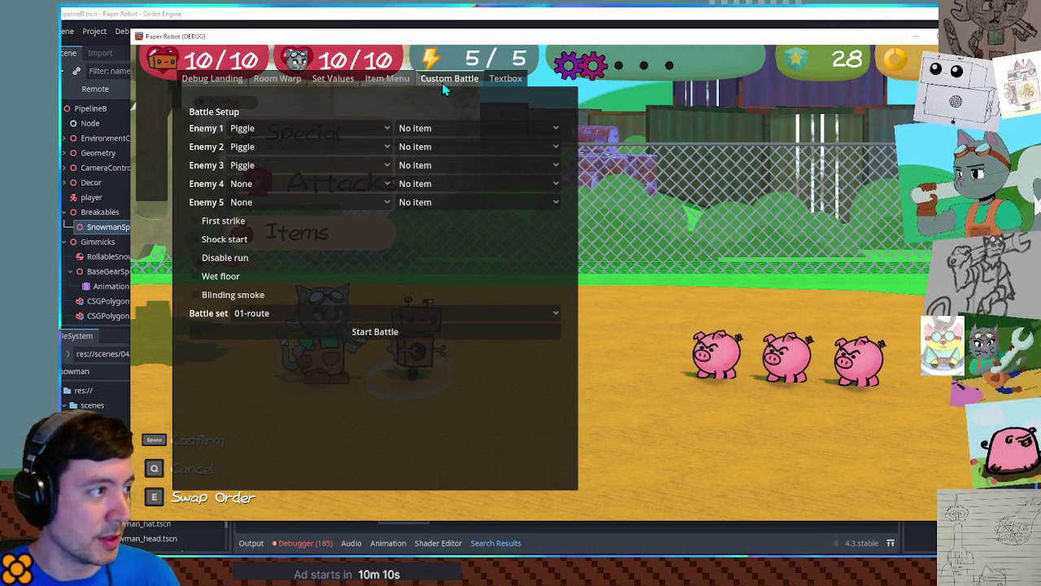
{"action": "left_click", "coordinate": [311, 127]}
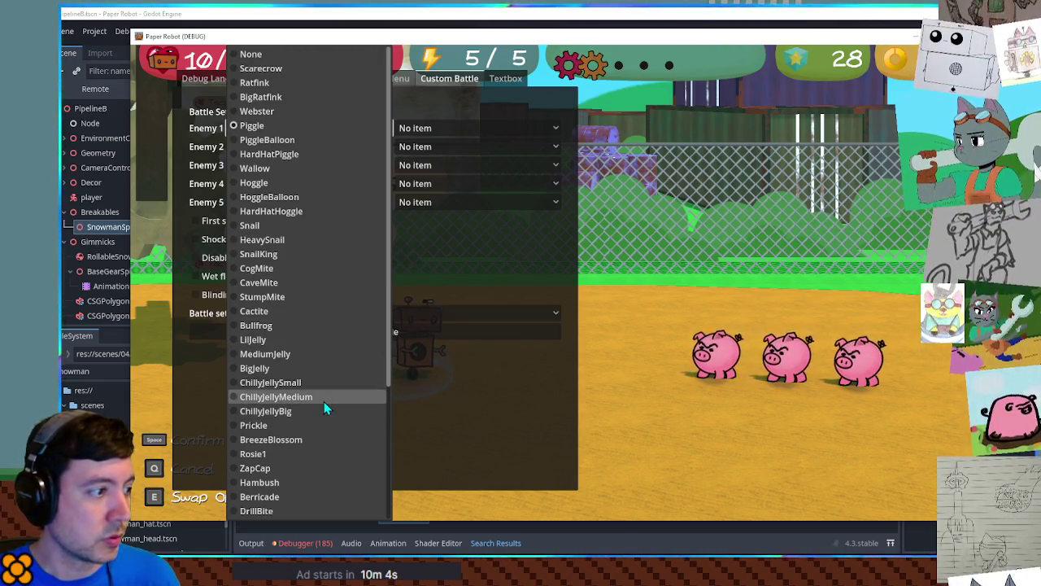
{"action": "left_click", "coordinate": [302, 230]}
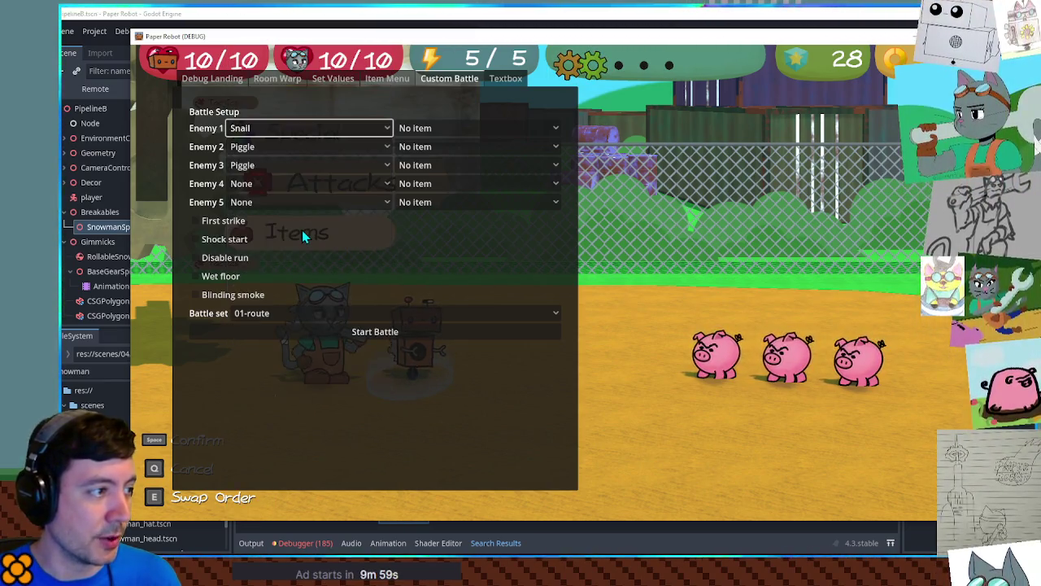
{"action": "left_click", "coordinate": [299, 136]}
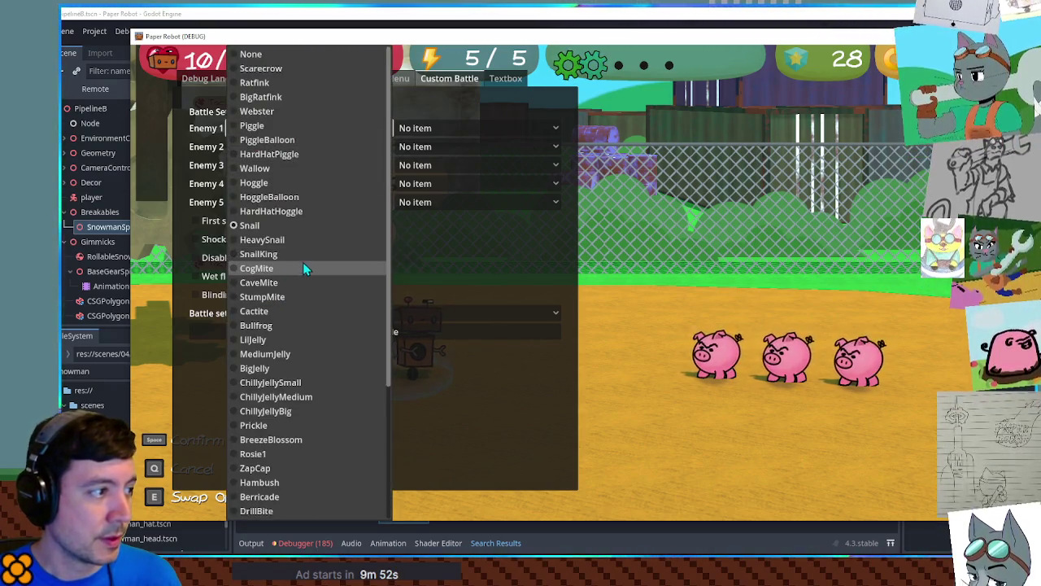
{"action": "left_click", "coordinate": [302, 282]}
{"action": "left_click", "coordinate": [291, 149]}
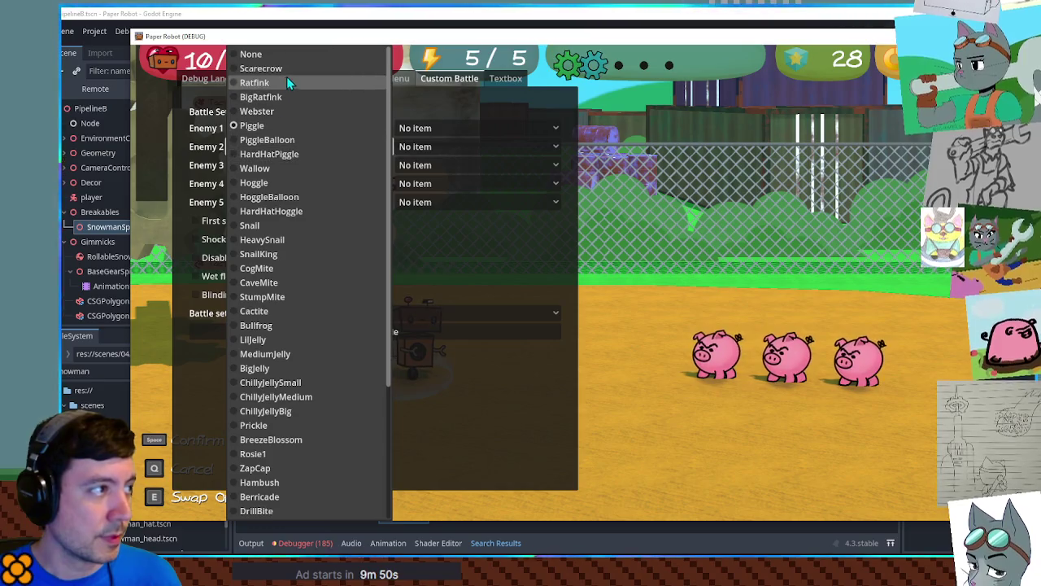
{"action": "left_click", "coordinate": [269, 54]}
{"action": "left_click", "coordinate": [310, 165]}
{"action": "left_click", "coordinate": [268, 53]}
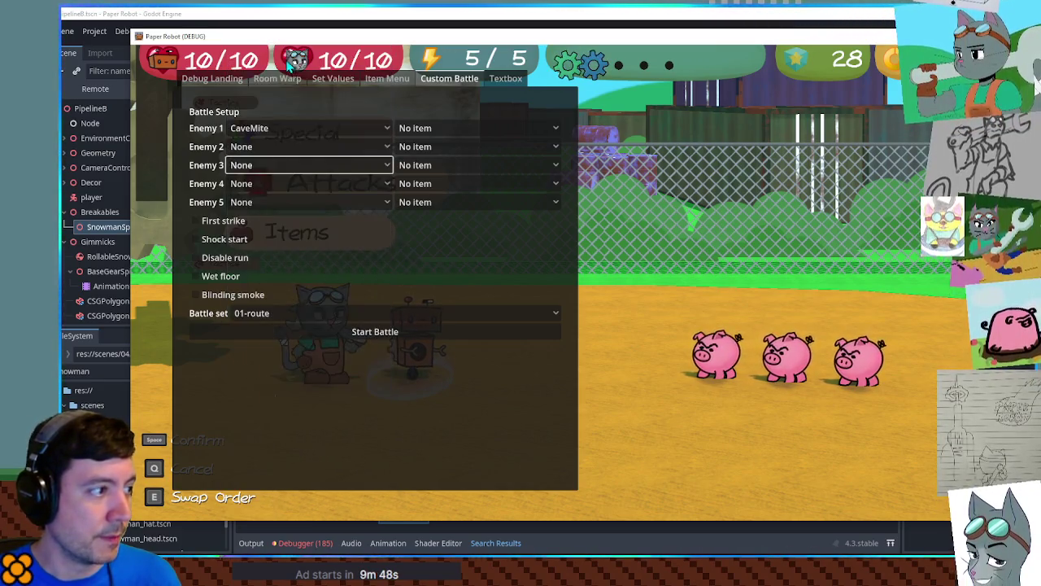
{"action": "left_click", "coordinate": [306, 335]}
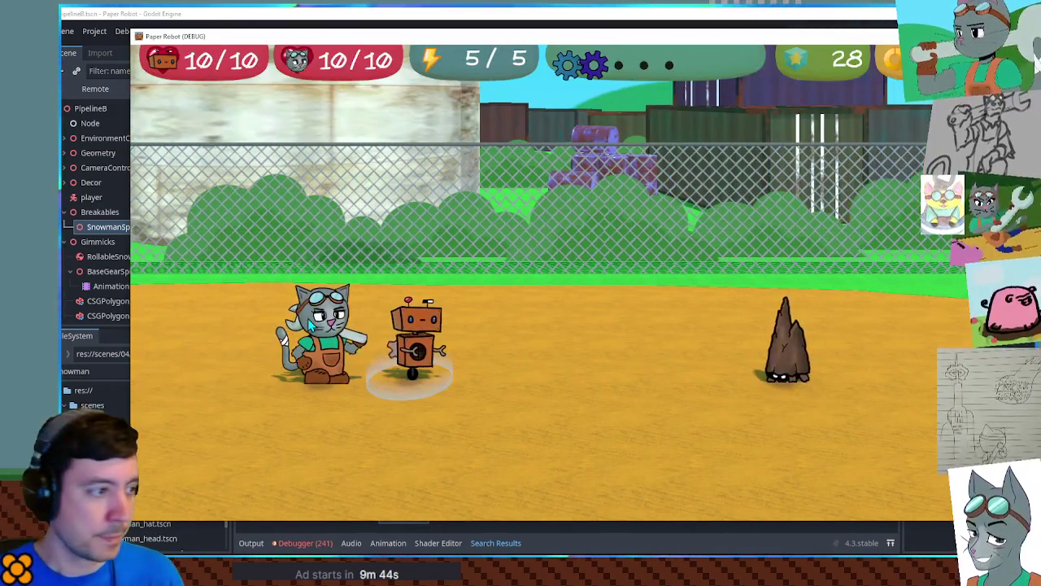
Hit the Cave Mite with Gear Spin and the cat's Spanner over several turns, then return to the editor.
{"action": "key", "text": "space"}
{"action": "key", "text": "q"}
{"action": "key", "text": "space"}
{"action": "key", "text": "space"}
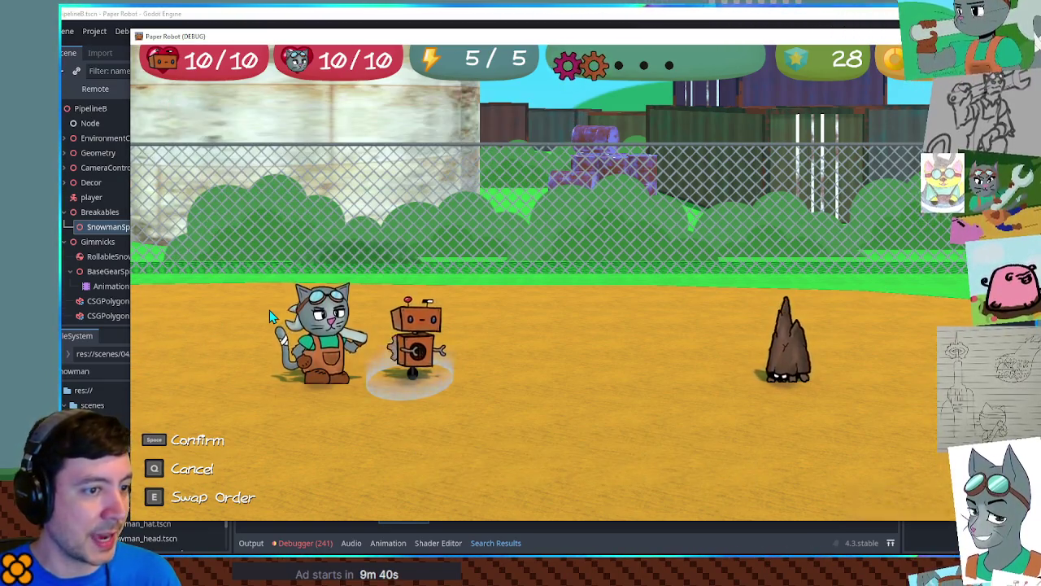
{"action": "key", "text": "space"}
{"action": "key", "text": "space"}
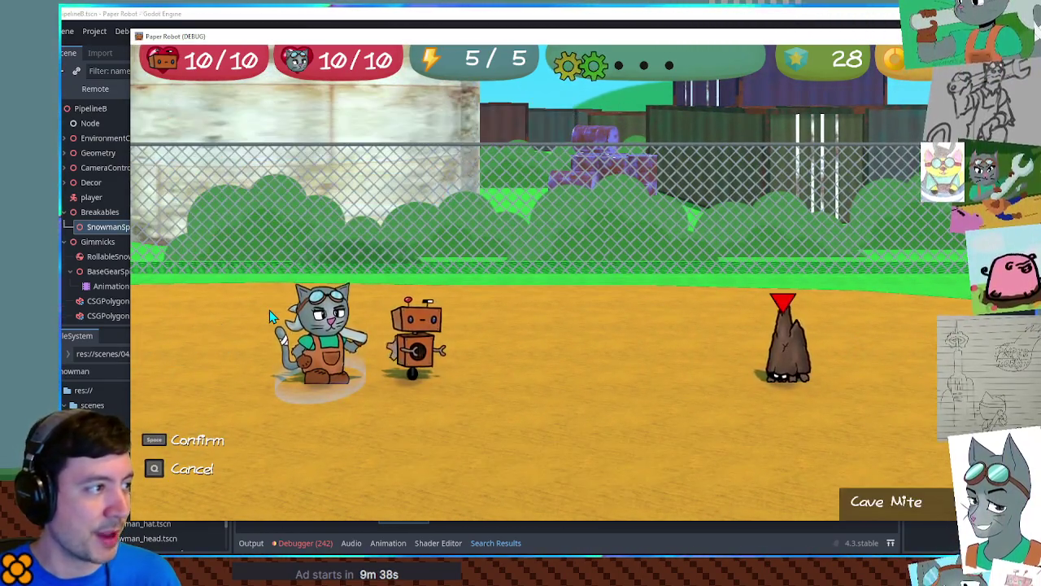
{"action": "key", "text": "space"}
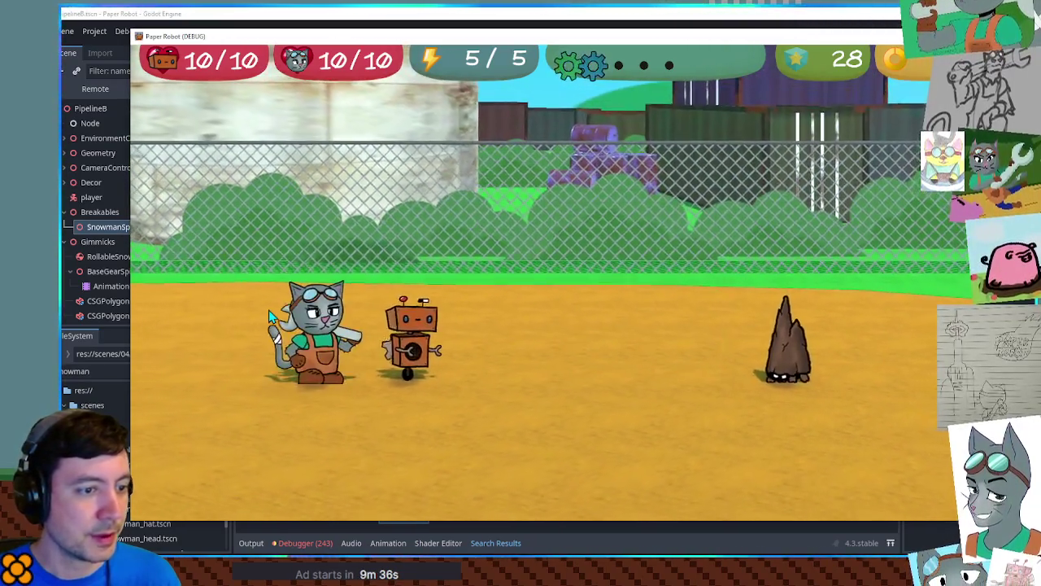
{"action": "key", "text": "space"}
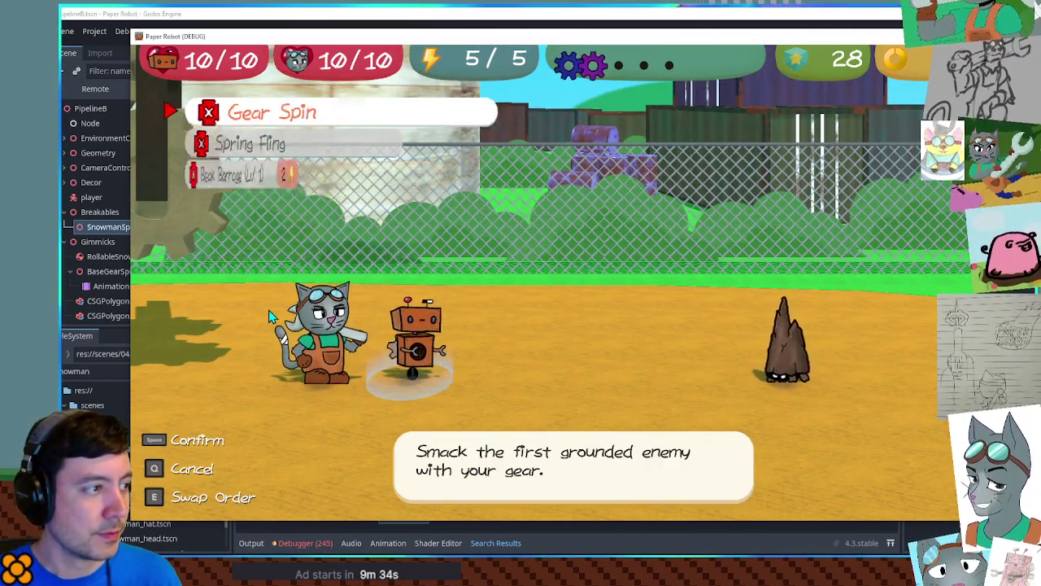
{"action": "key", "text": "space"}
{"action": "key", "text": "space"}
{"action": "key", "text": "space"}
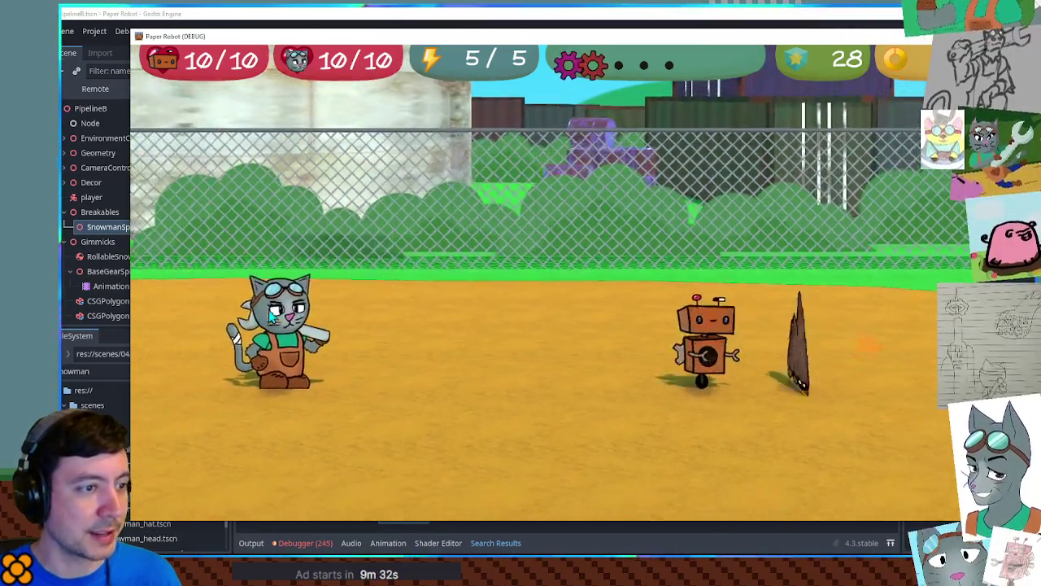
{"action": "key", "text": "space"}
{"action": "key", "text": "space"}
{"action": "key", "text": "space"}
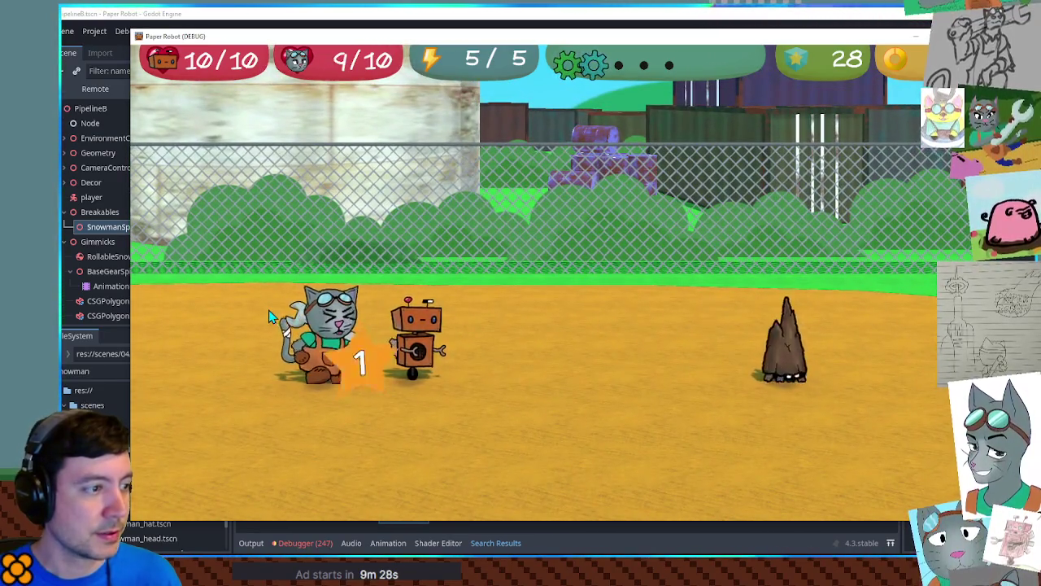
{"action": "key", "text": "space"}
{"action": "key", "text": "space"}
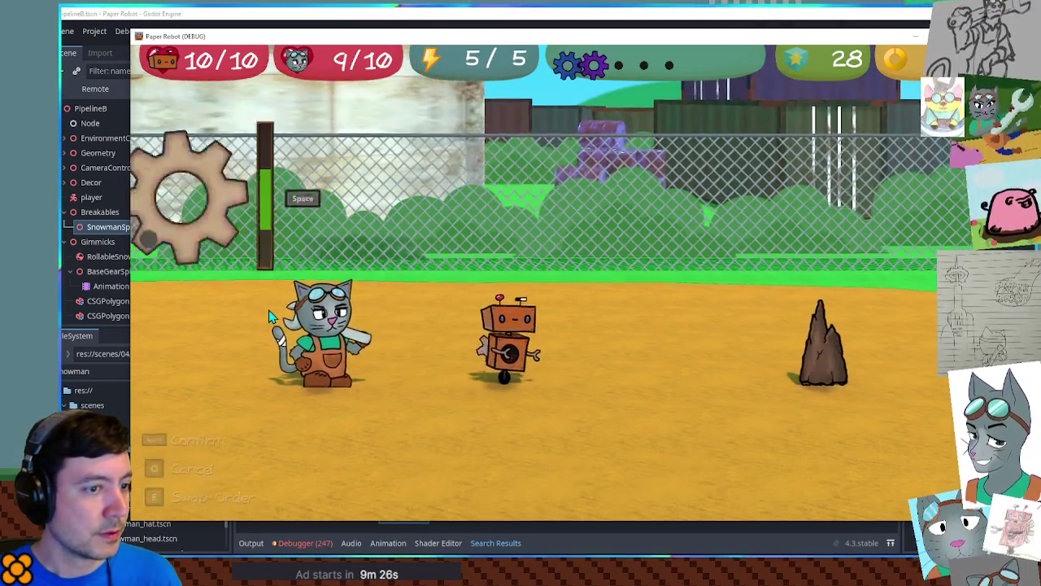
{"action": "key", "text": "space"}
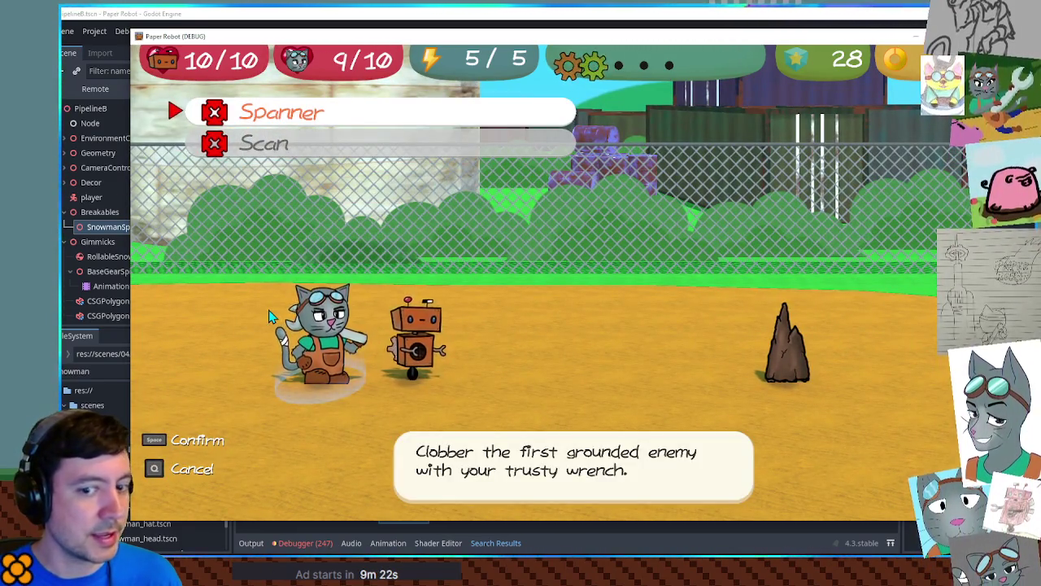
{"action": "left_click", "coordinate": [417, 29]}
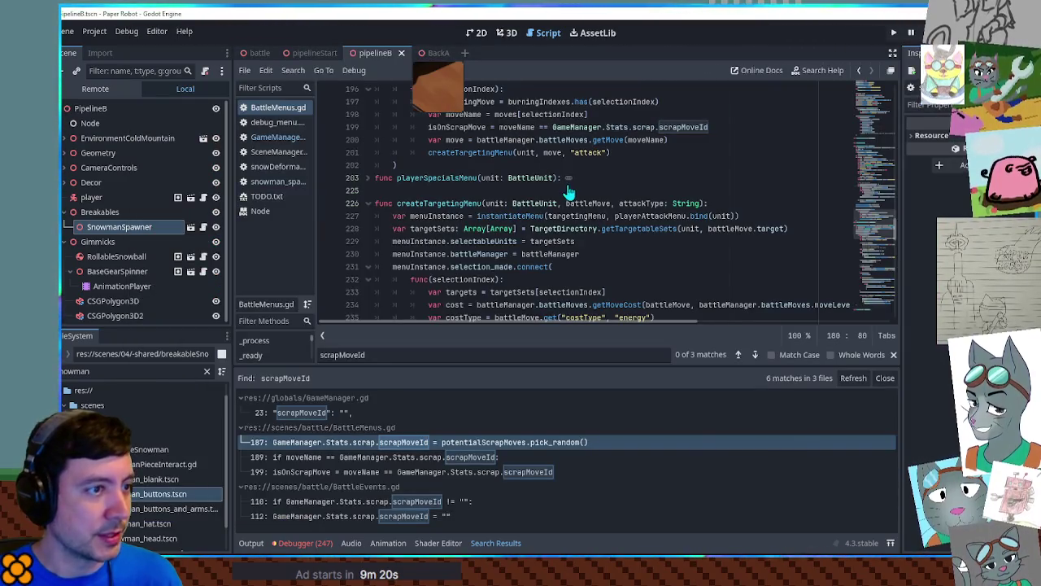
Review the scrapMoveId assignment at line 187 and amountOfMovesBeforeScrapRecovery, then switch to the game.
{"action": "double_click", "coordinate": [682, 127]}
{"action": "scroll", "coordinate": [681, 226], "scroll_direction": "up", "scroll_amount": 3}
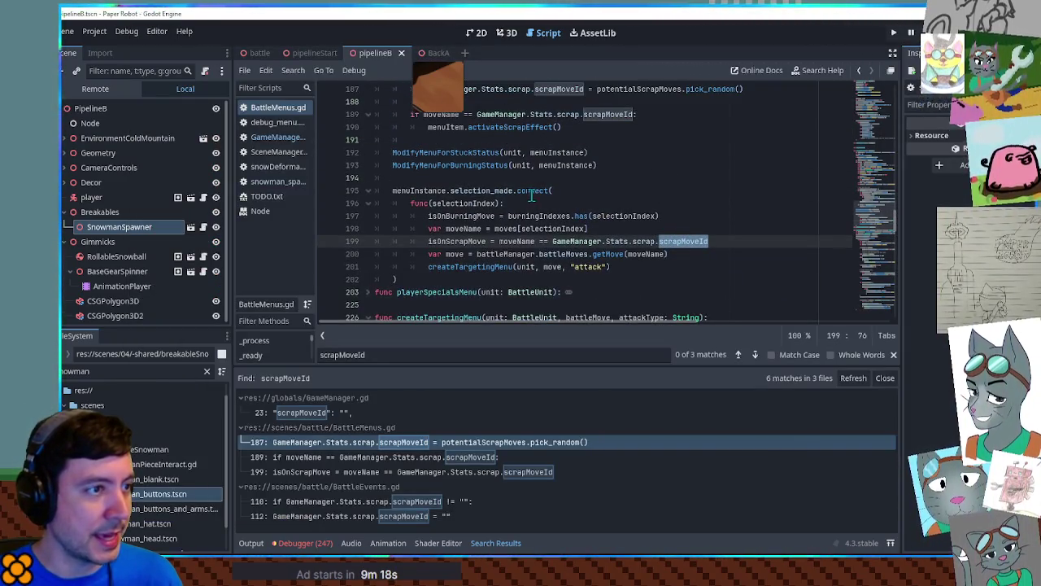
{"action": "scroll", "coordinate": [562, 203], "scroll_direction": "up", "scroll_amount": 2}
{"action": "scroll", "coordinate": [594, 211], "scroll_direction": "up", "scroll_amount": 2}
{"action": "left_click", "coordinate": [514, 242]}
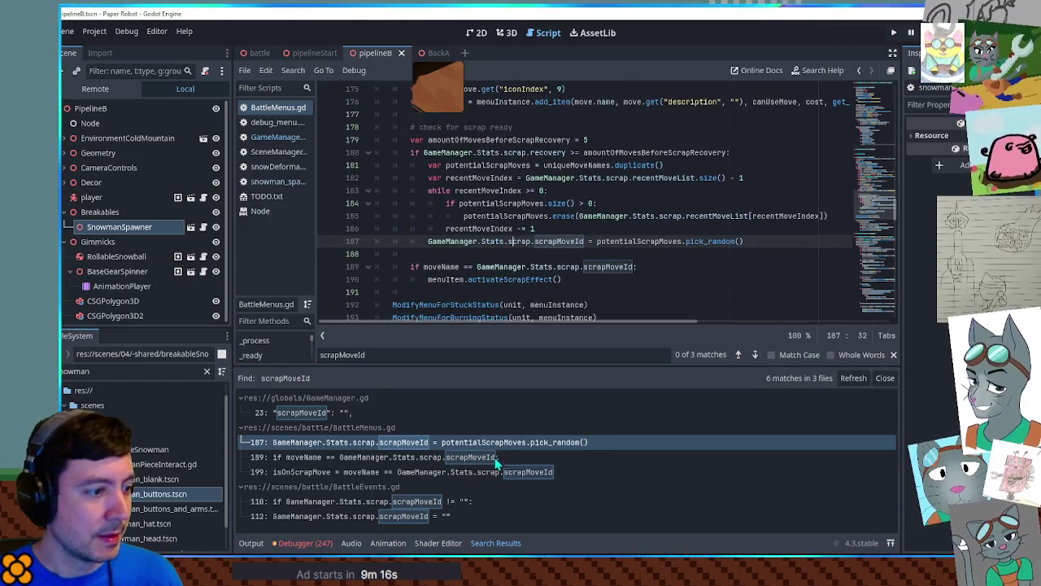
{"action": "left_click", "coordinate": [478, 447]}
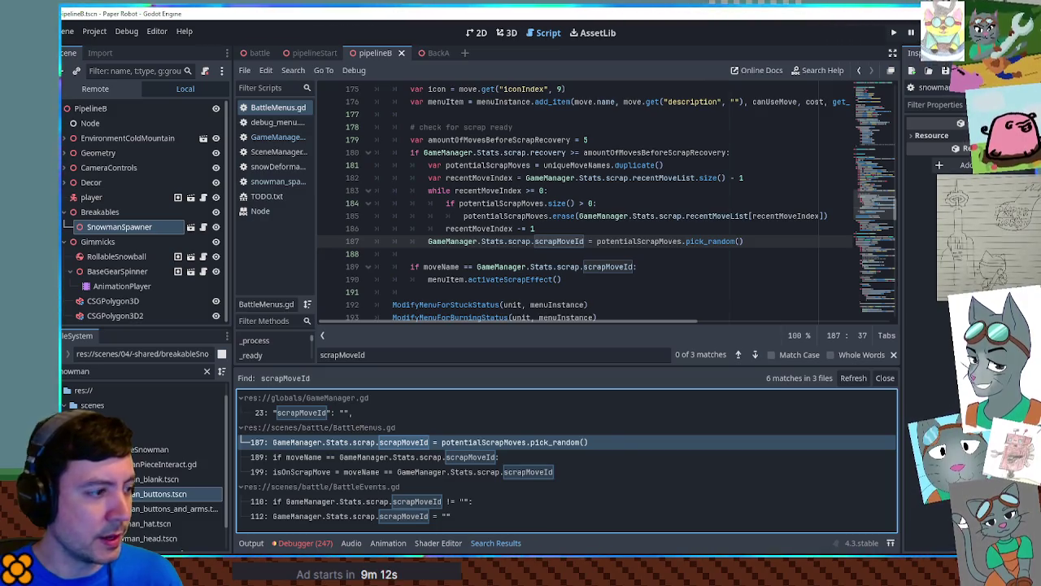
{"action": "scroll", "coordinate": [523, 228], "scroll_direction": "up", "scroll_amount": 12}
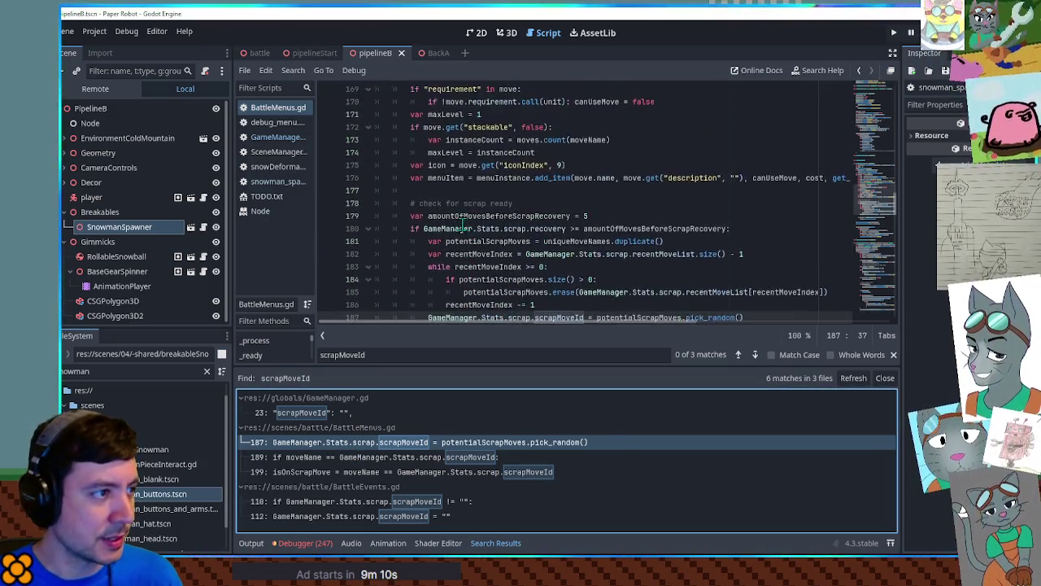
{"action": "scroll", "coordinate": [432, 223], "scroll_direction": "down", "scroll_amount": 12}
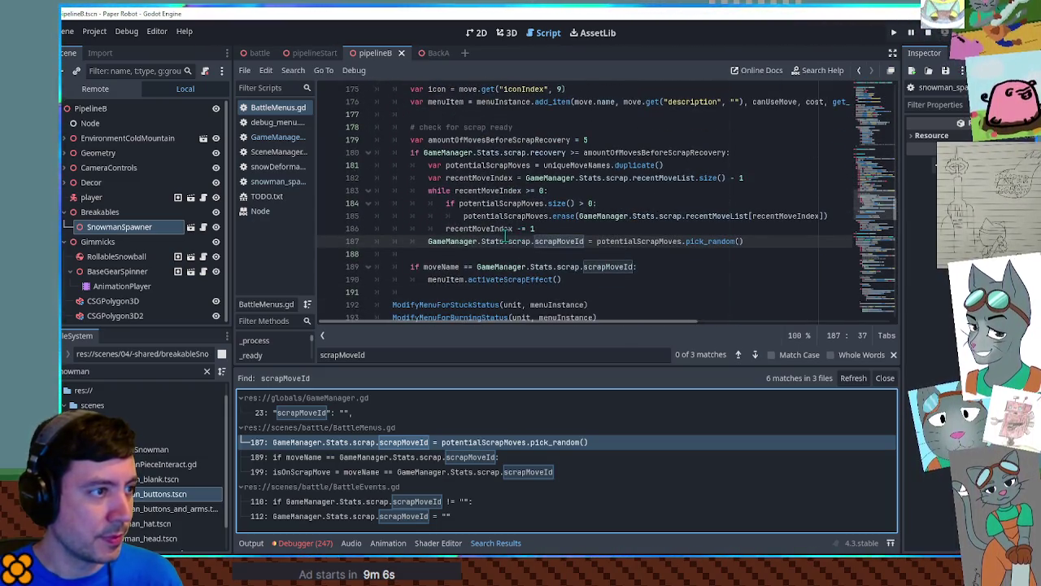
{"action": "double_click", "coordinate": [535, 140]}
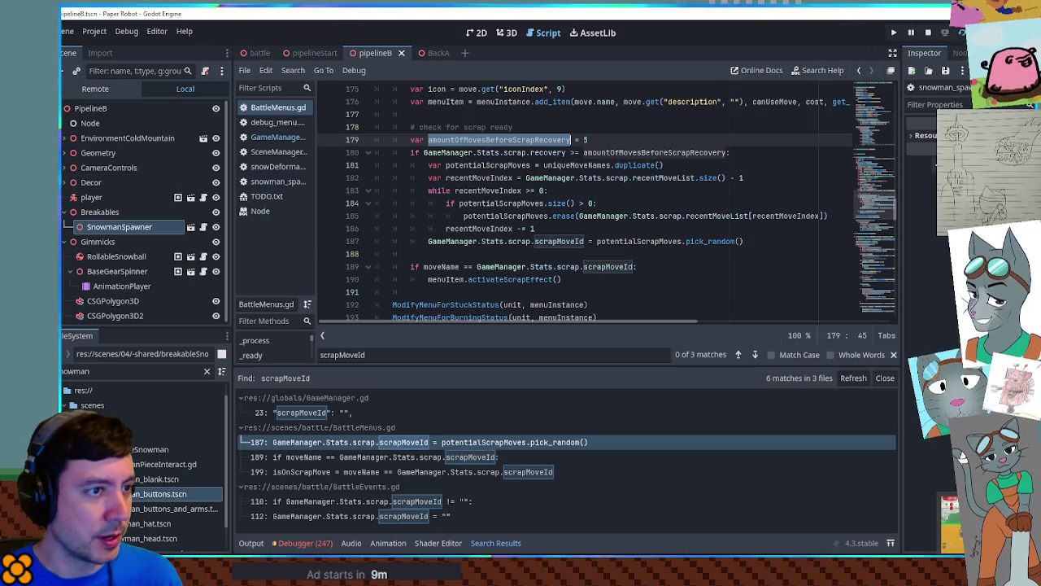
{"action": "key", "text": "alt+Tab"}
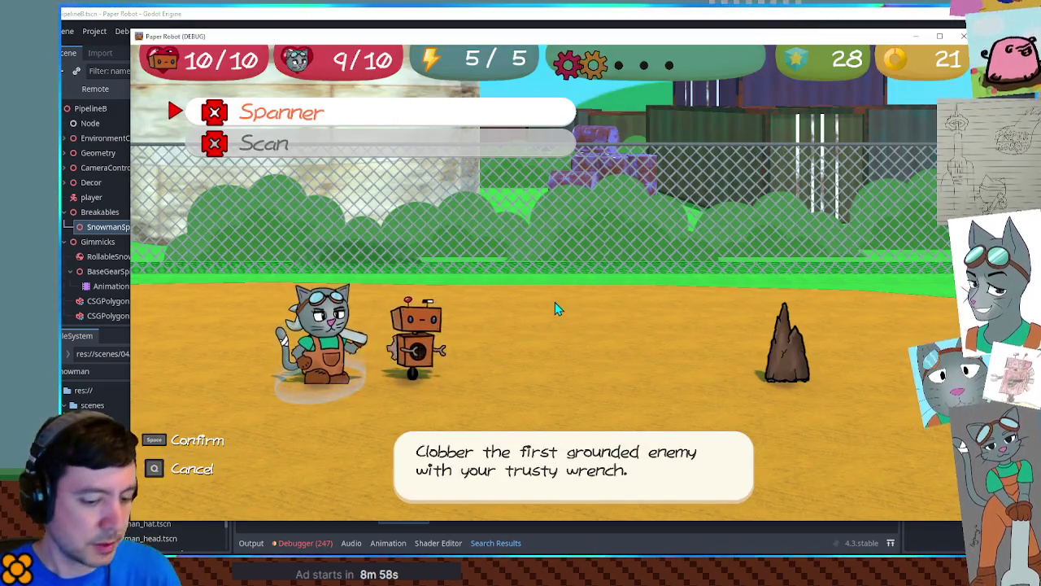
Check the HP, EP and XP stats in the debug panel's Set Values tab, then close it.
{"action": "key", "text": "F1"}
{"action": "left_click", "coordinate": [333, 79]}
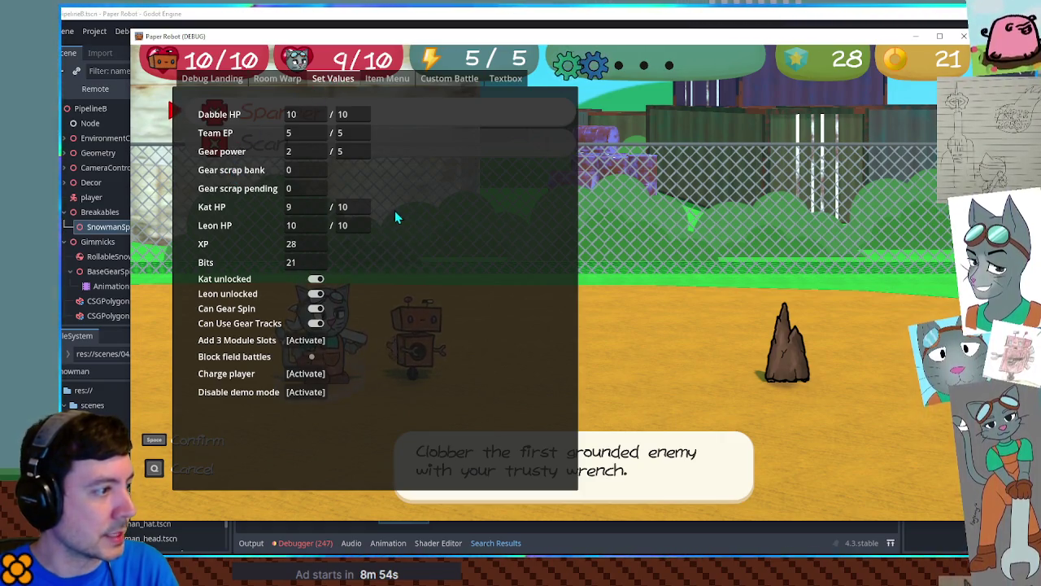
{"action": "key", "text": "F1"}
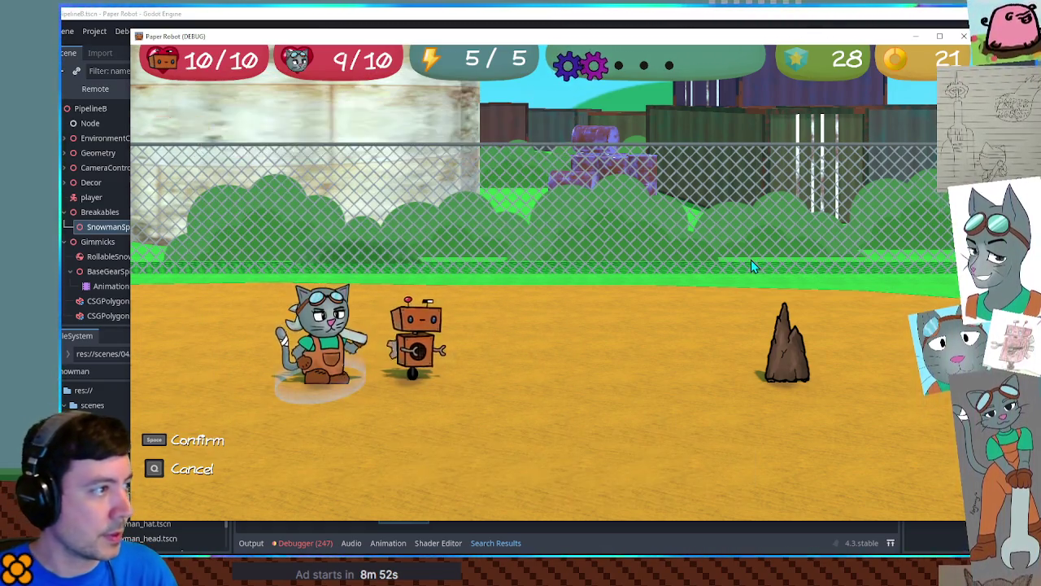
Hit the Cave Mite with Spanner and Gear Spin, cancel the next Spanner, and return to the editor.
{"action": "key", "text": "space"}
{"action": "key", "text": "space"}
{"action": "key", "text": "space"}
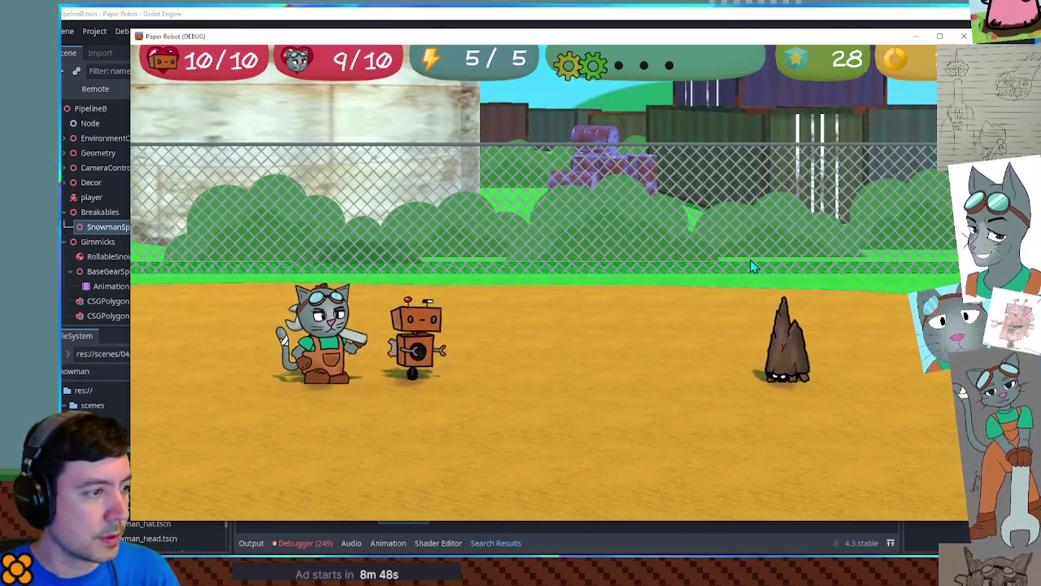
{"action": "key", "text": "space"}
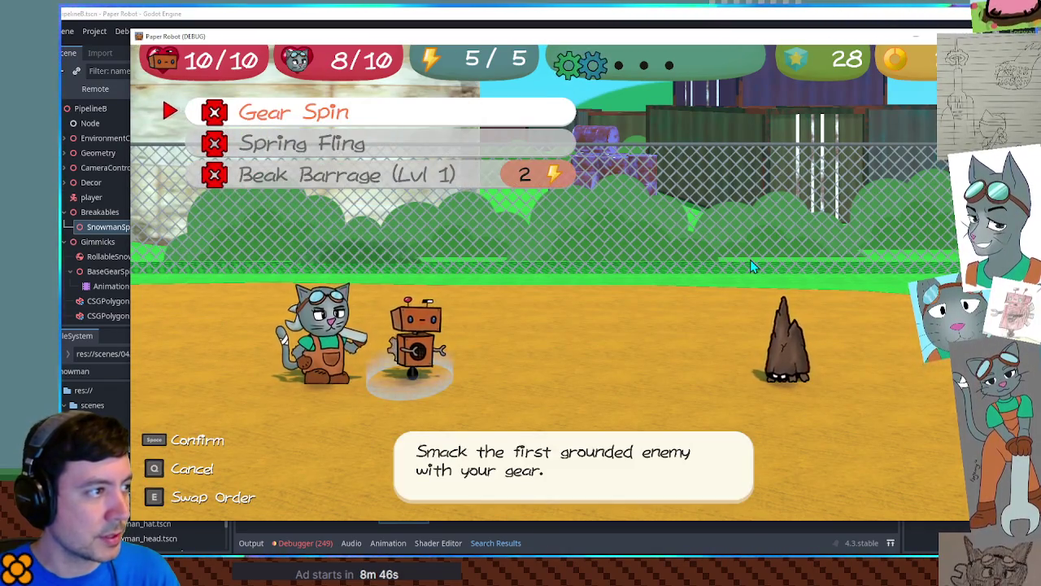
{"action": "key", "text": "space"}
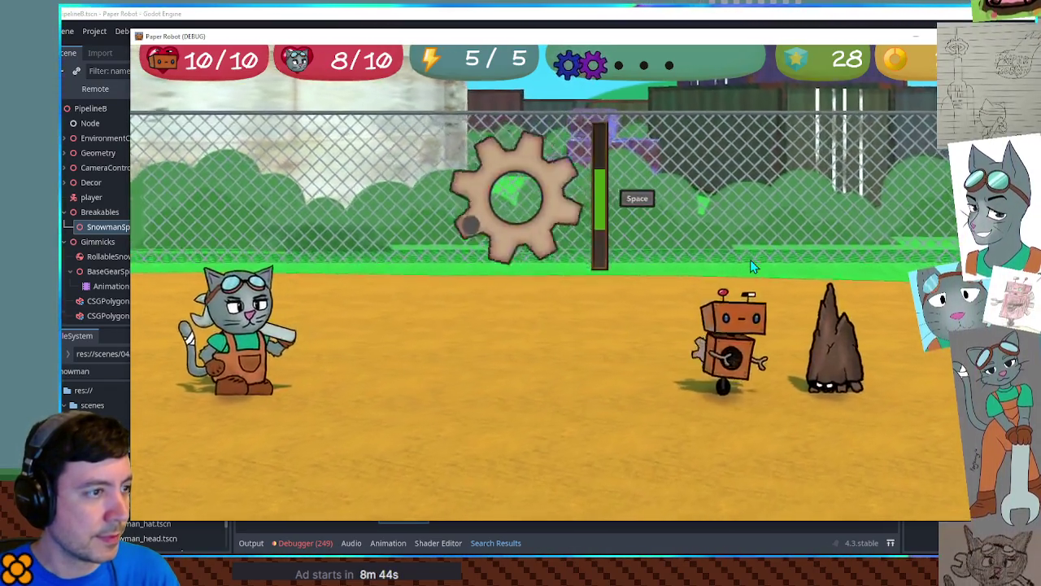
{"action": "key", "text": "space"}
{"action": "key", "text": "space"}
{"action": "key", "text": "q"}
{"action": "key", "text": "q"}
{"action": "key", "text": "F8"}
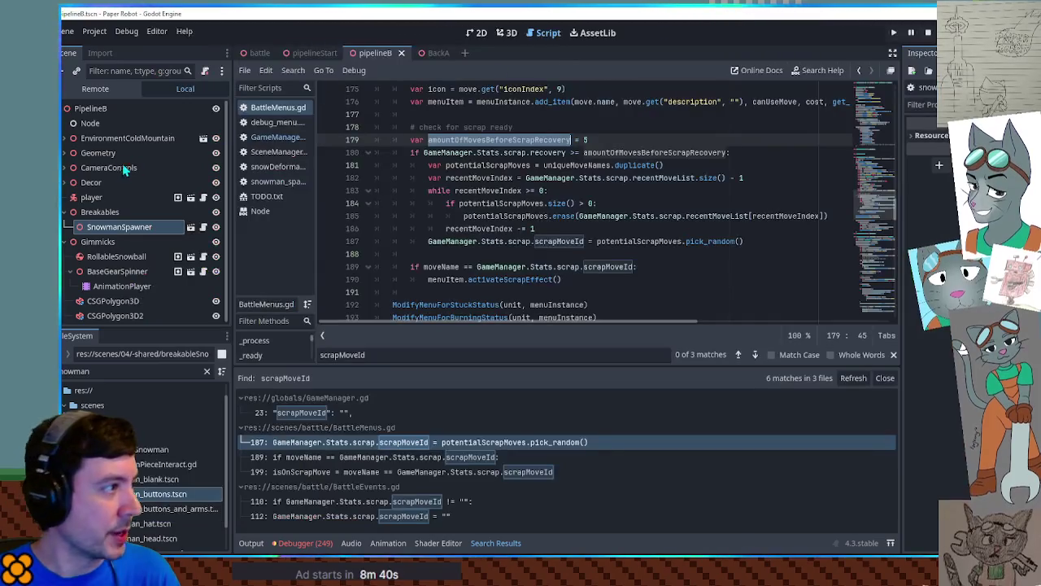
In the Remote scene tree, select GameManager and expand the scrap entry of its Stats.
{"action": "left_click", "coordinate": [104, 89]}
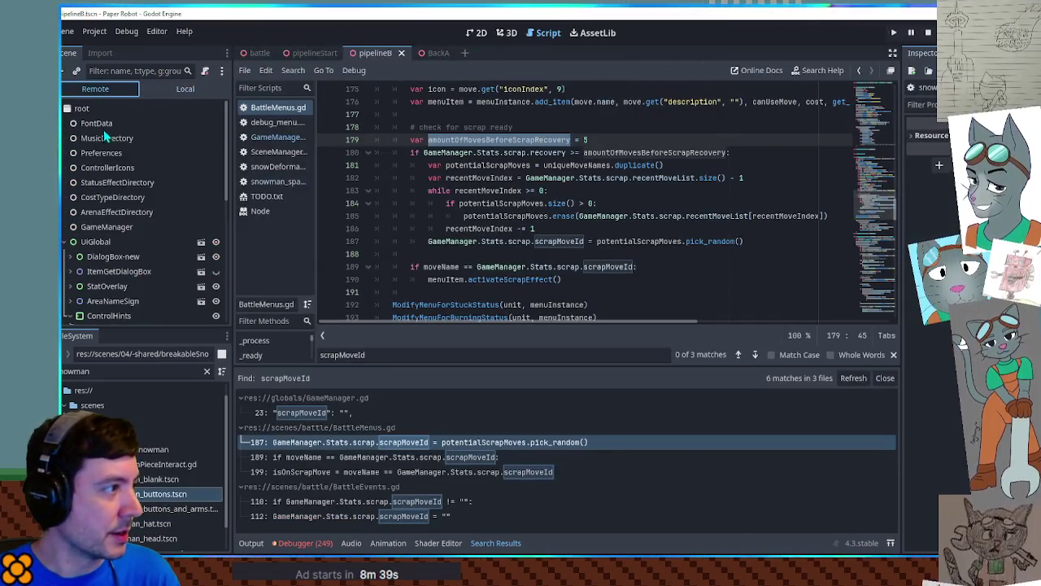
{"action": "left_click", "coordinate": [112, 231]}
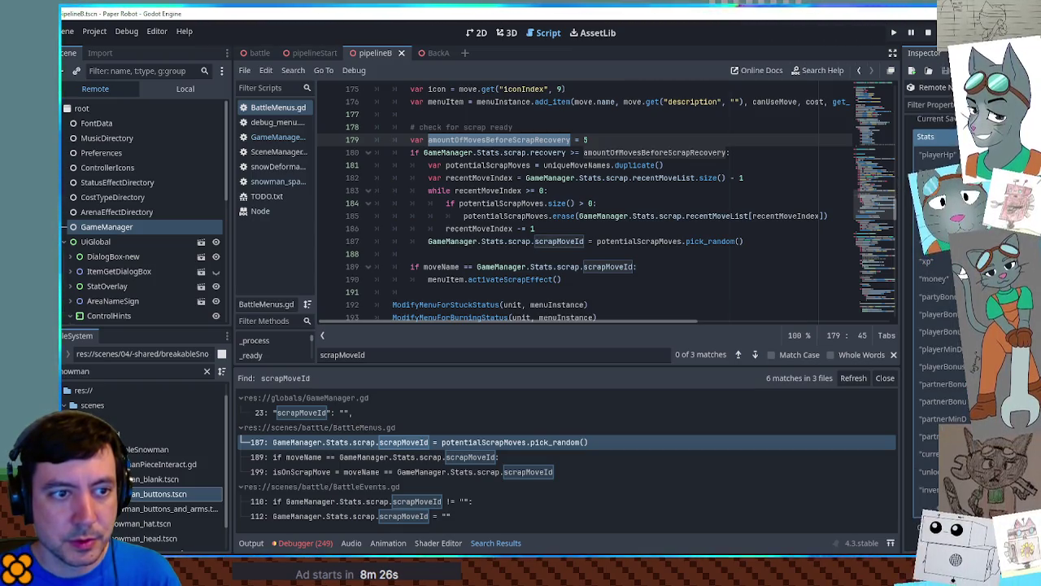
{"action": "left_click", "coordinate": [962, 269]}
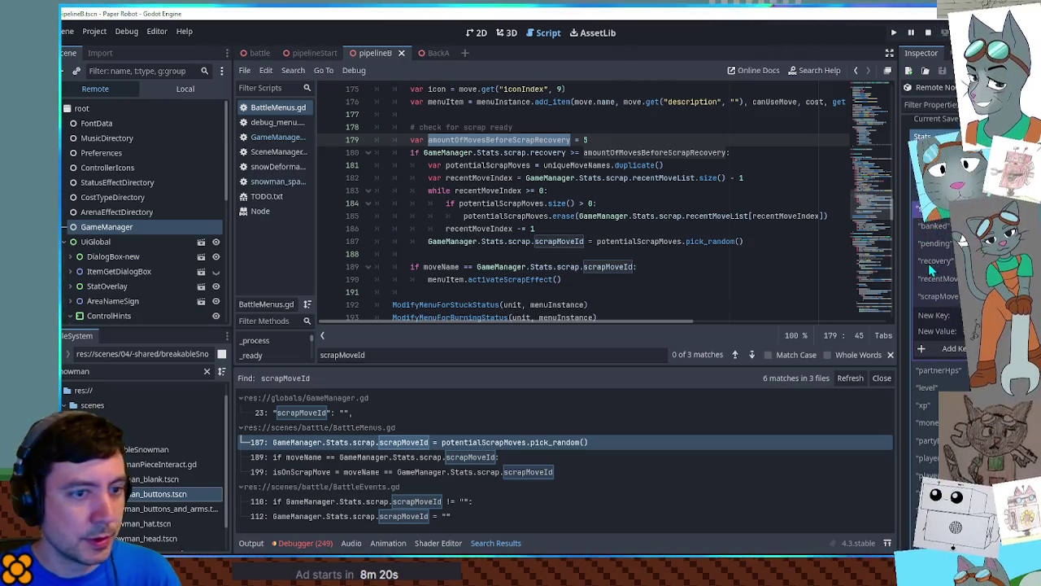
Search all project files for GameManager.Stats.scrap.recovery and open the line 272 match.
{"action": "left_click_drag", "start_coordinate": [534, 152], "coordinate": [424, 152]}
{"action": "key", "text": "ctrl+shift+f"}
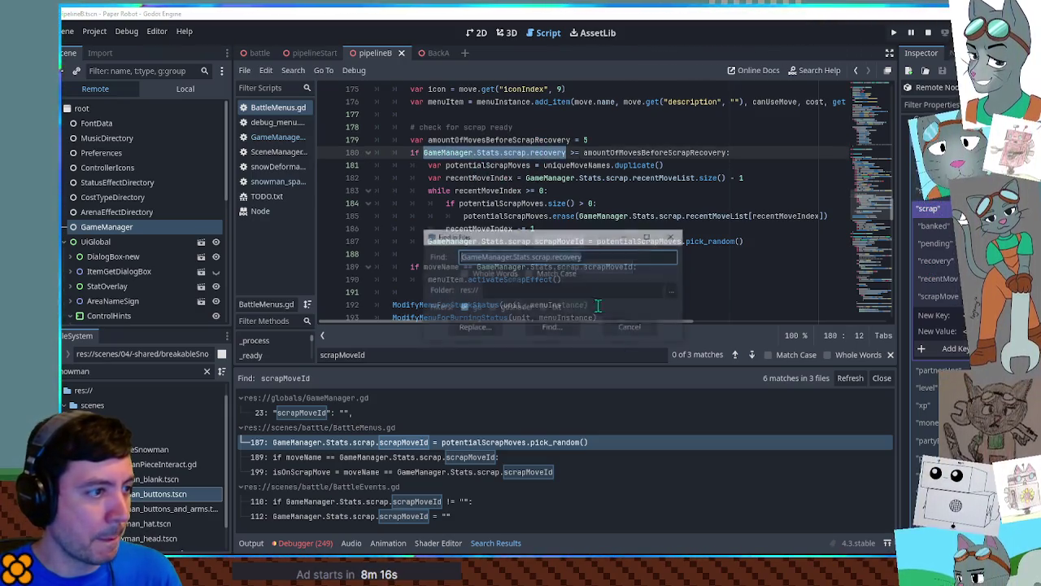
{"action": "left_click", "coordinate": [552, 327]}
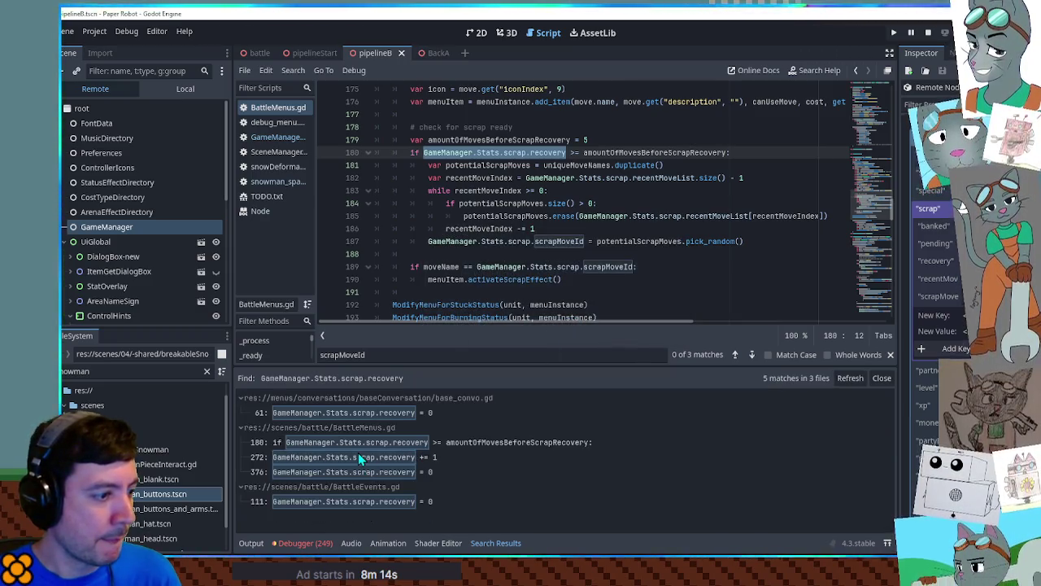
{"action": "left_click", "coordinate": [358, 456]}
Inspect the ScrapRecovery condition on line 270 and duplicate that line.
{"action": "scroll", "coordinate": [514, 254], "scroll_direction": "down", "scroll_amount": 1}
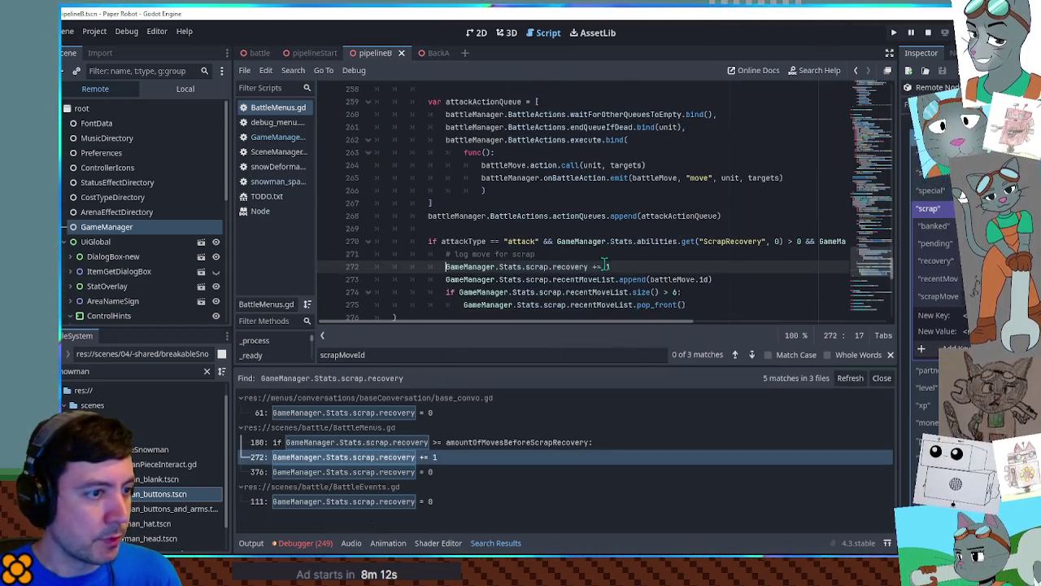
{"action": "mouse_move", "coordinate": [635, 323]}
{"action": "left_mouse_down"}
{"action": "mouse_move", "coordinate": [679, 326]}
{"action": "mouse_move", "coordinate": [644, 325]}
{"action": "mouse_move", "coordinate": [666, 332]}
{"action": "left_mouse_up"}
{"action": "scroll", "coordinate": [442, 208], "scroll_direction": "down", "scroll_amount": 1}
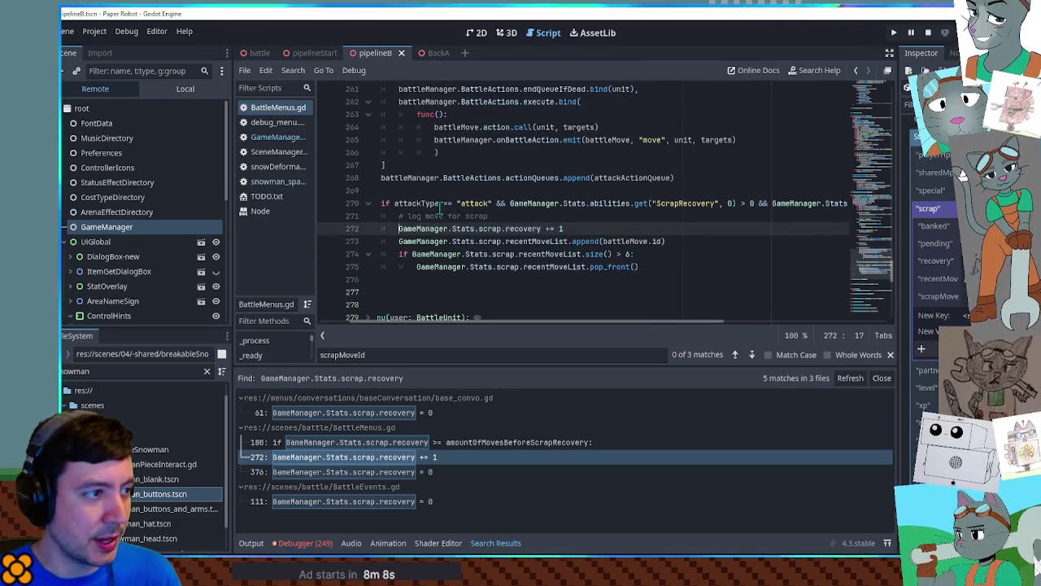
{"action": "mouse_move", "coordinate": [570, 322]}
{"action": "left_mouse_down"}
{"action": "mouse_move", "coordinate": [690, 329]}
{"action": "mouse_move", "coordinate": [597, 323]}
{"action": "left_mouse_up"}
{"action": "double_click", "coordinate": [639, 203]}
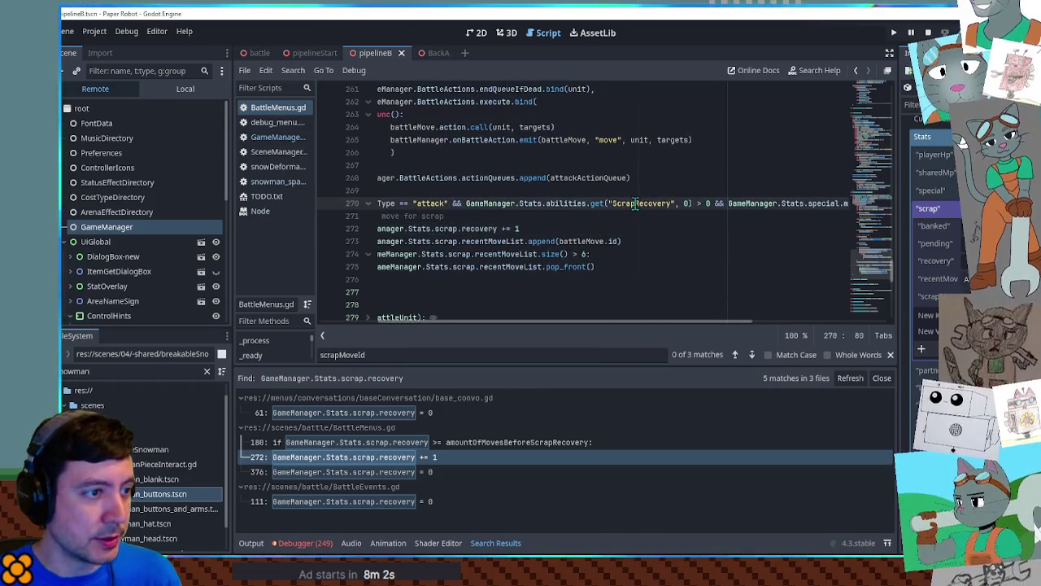
{"action": "mouse_move", "coordinate": [679, 320]}
{"action": "left_mouse_down"}
{"action": "mouse_move", "coordinate": [787, 329]}
{"action": "mouse_move", "coordinate": [742, 331]}
{"action": "left_mouse_up"}
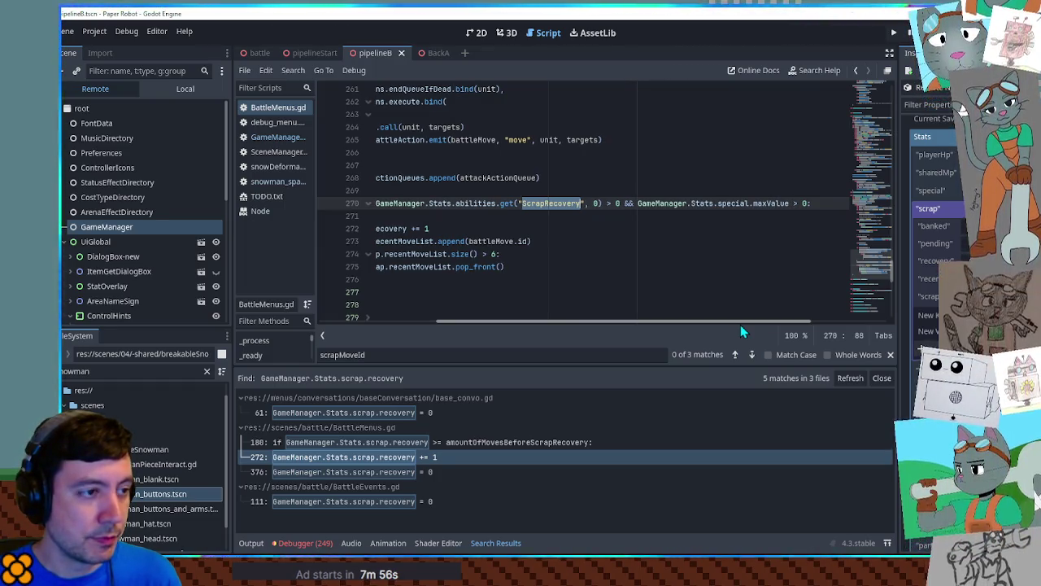
{"action": "mouse_move", "coordinate": [740, 324]}
{"action": "left_mouse_down"}
{"action": "mouse_move", "coordinate": [711, 323]}
{"action": "mouse_move", "coordinate": [749, 324]}
{"action": "left_mouse_up"}
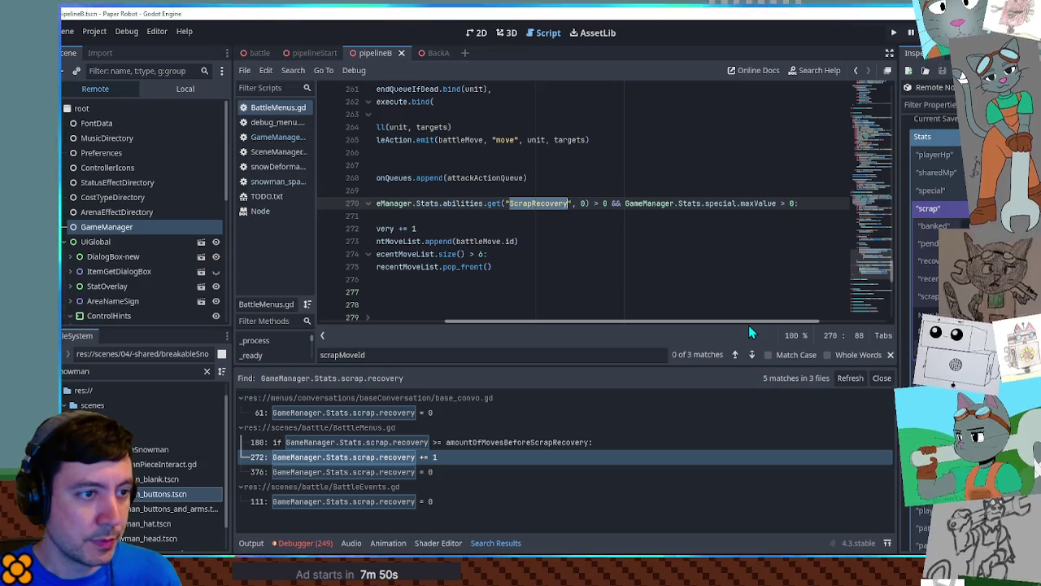
{"action": "left_click_drag", "start_coordinate": [748, 325], "coordinate": [728, 322]}
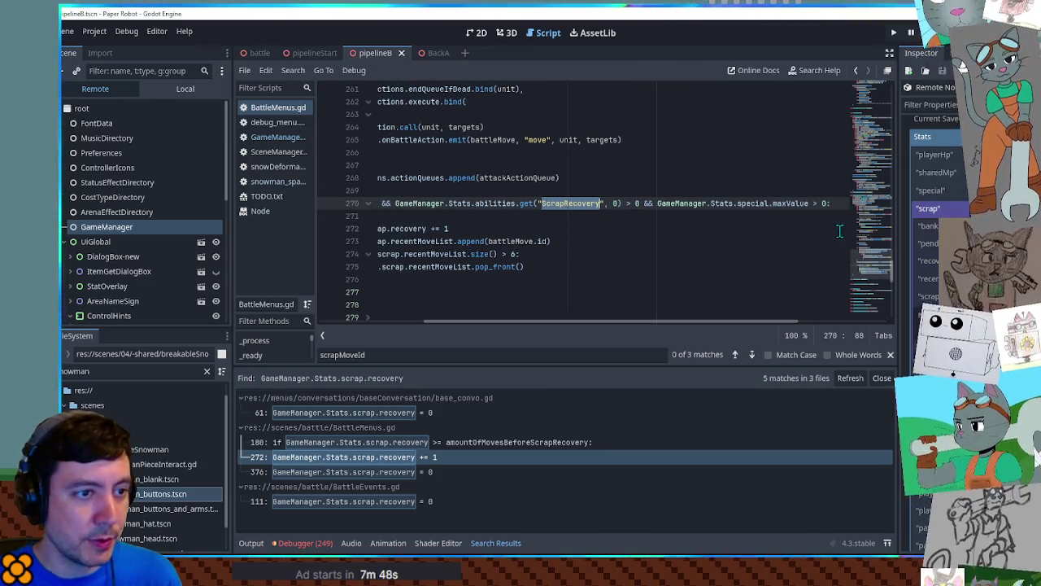
{"action": "left_click", "coordinate": [826, 203]}
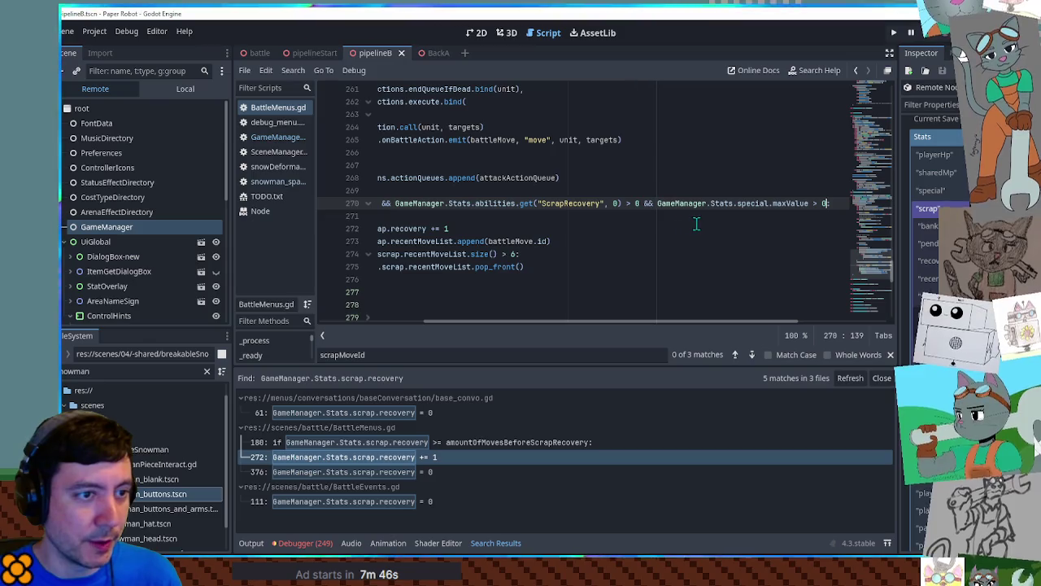
{"action": "key", "text": "ctrl+shift+d"}
Comment out original line 270 and strip the ScrapRecovery check from duplicate line 271.
{"action": "left_click", "coordinate": [834, 203]}
{"action": "key", "text": "ctrl+k"}
{"action": "key", "text": "Down"}
{"action": "key", "text": "Home"}
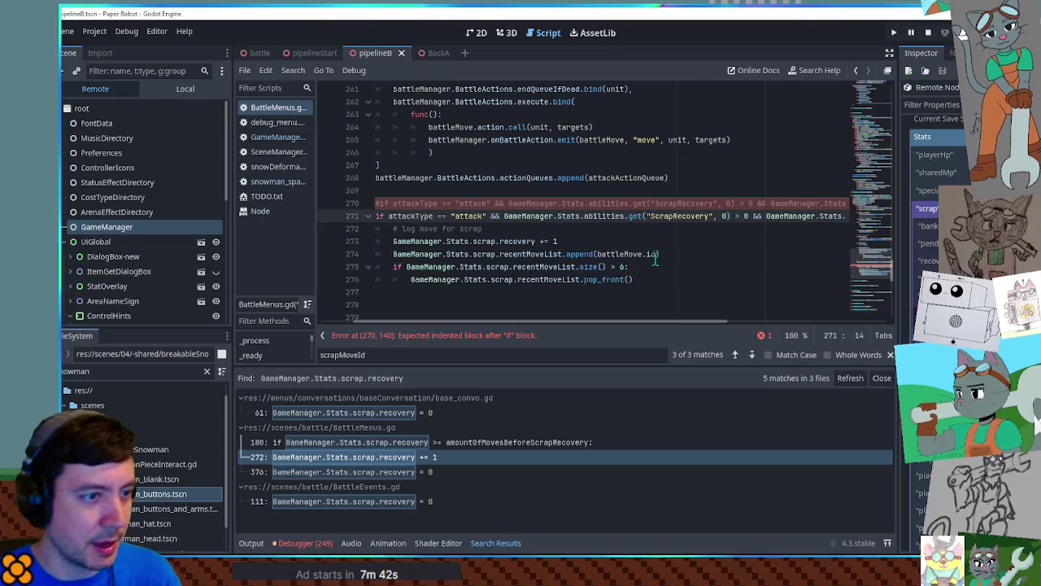
{"action": "left_click", "coordinate": [489, 215]}
{"action": "key", "text": "shift+End"}
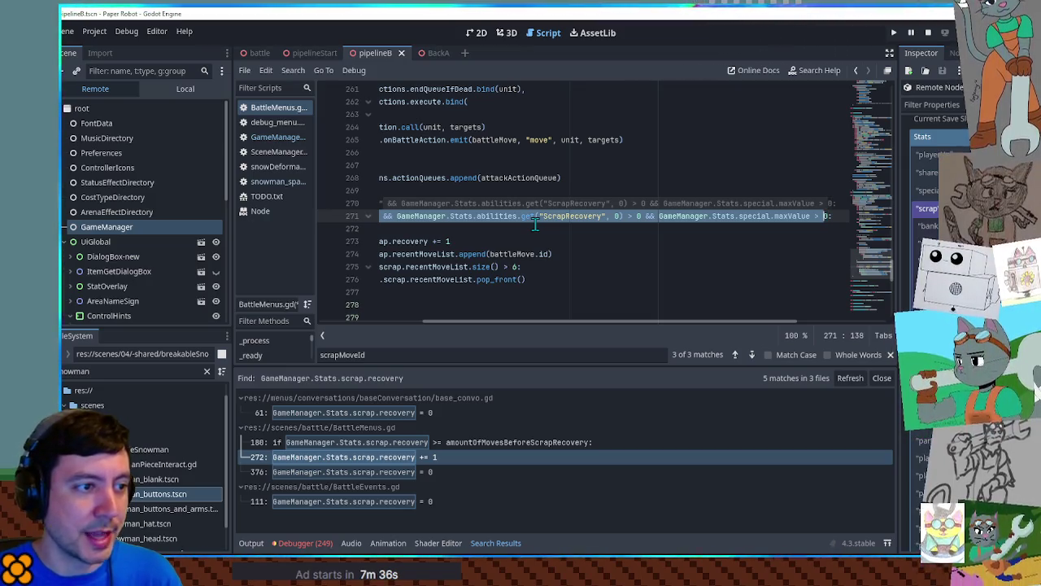
{"action": "key", "text": "shift+Left"}
{"action": "key", "text": "shift+Left"}
{"action": "key", "text": "shift+Left"}
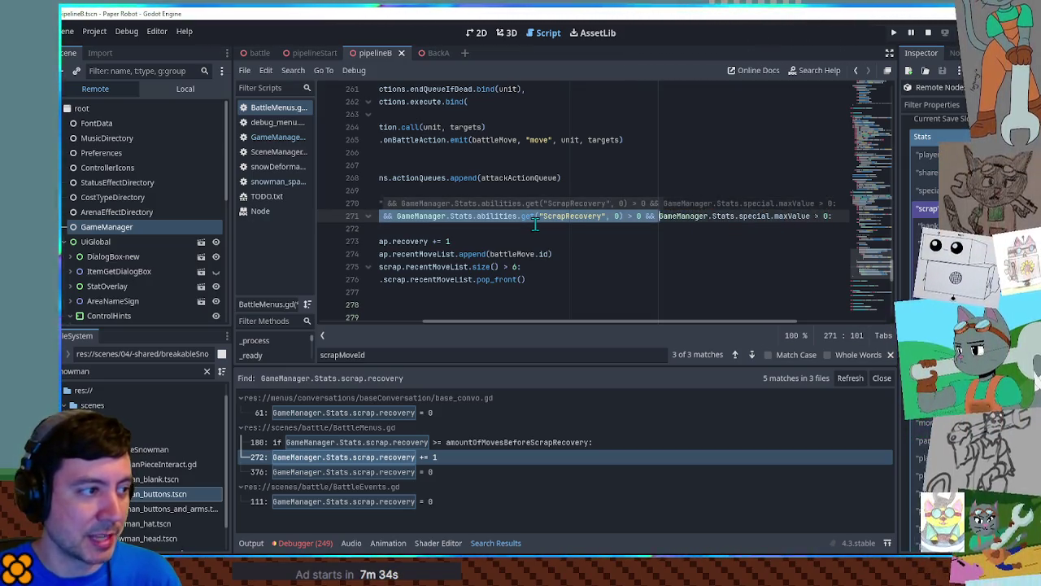
{"action": "type", "text": "&&"}
{"action": "key", "text": "Home"}
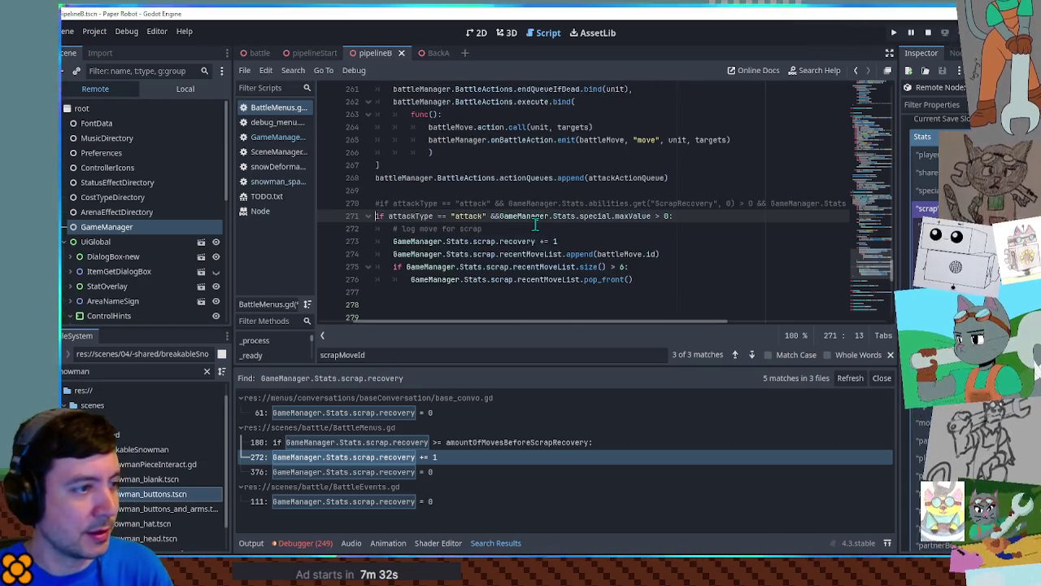
{"action": "left_click", "coordinate": [498, 215]}
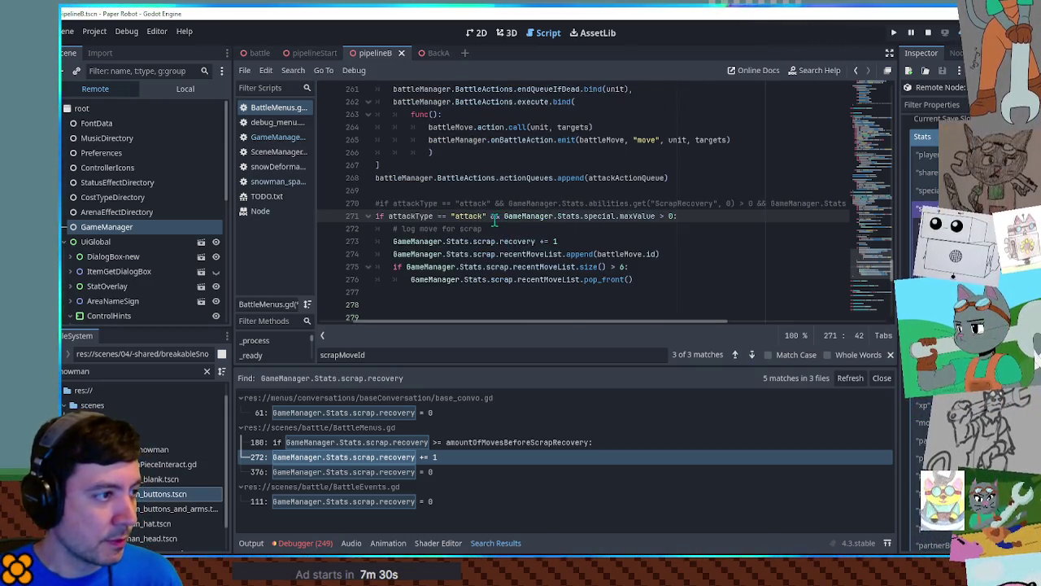
{"action": "left_click_drag", "start_coordinate": [556, 215], "coordinate": [708, 215]}
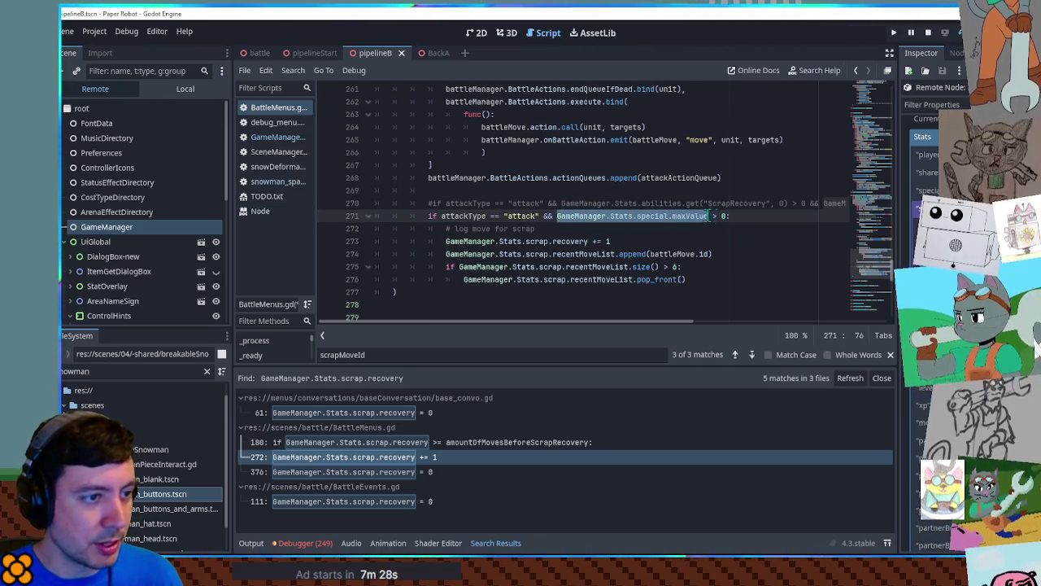
{"action": "key", "text": "End"}
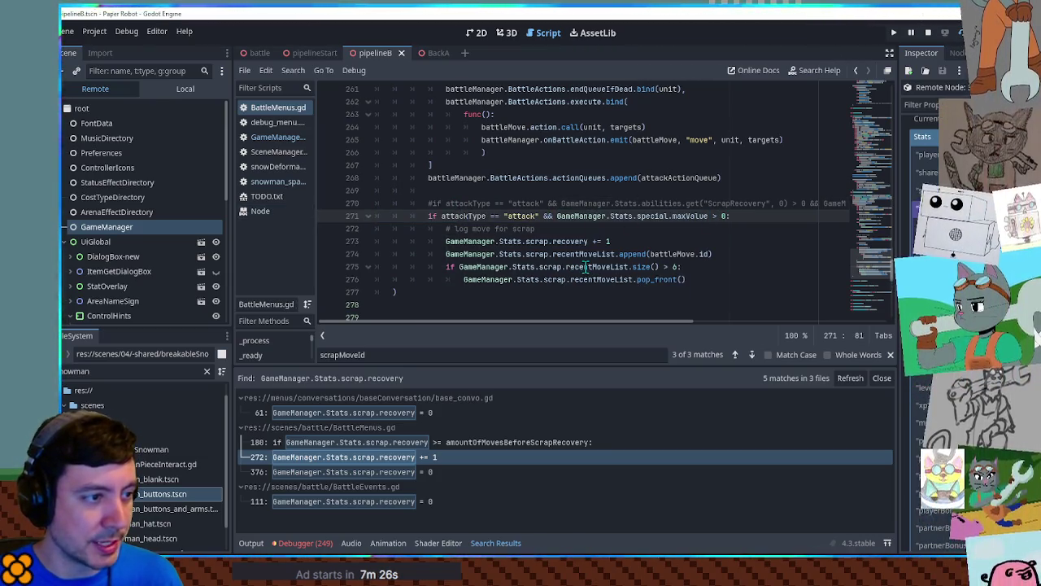
Bring the running Paper Robot (DEBUG) game window to the front.
{"action": "scroll", "coordinate": [440, 233], "scroll_direction": "up", "scroll_amount": 5}
{"action": "scroll", "coordinate": [440, 232], "scroll_direction": "down", "scroll_amount": 7}
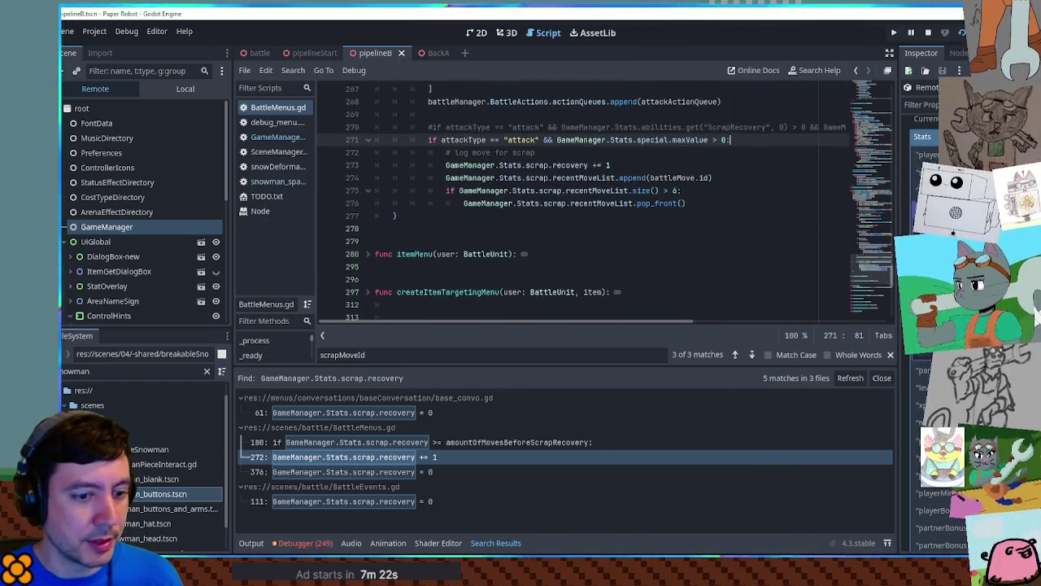
{"action": "key", "text": "alt+Tab"}
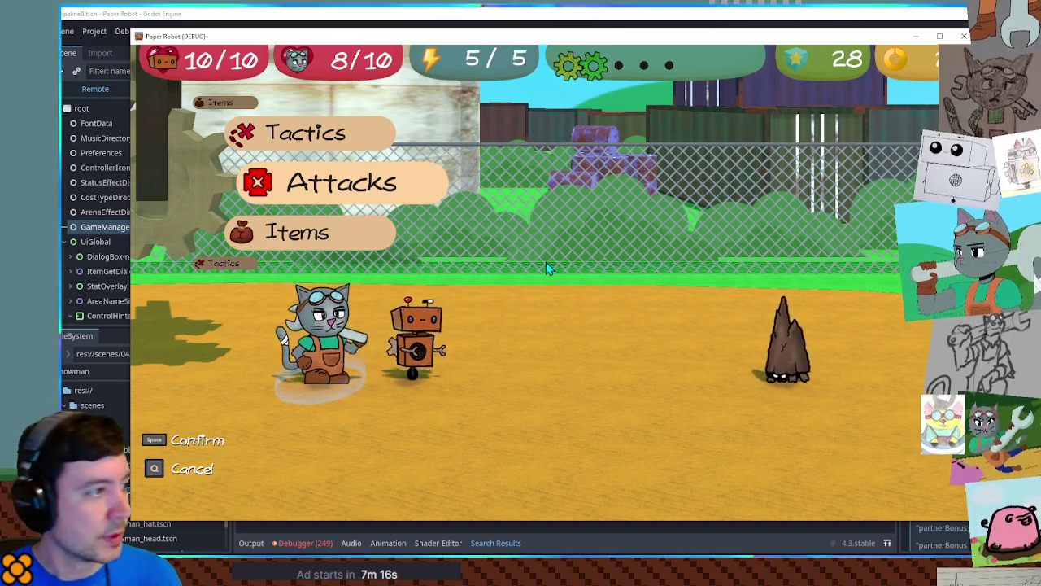
Attack the Cave Mite with the robot's basic attack and the cat's Spanner.
{"action": "key", "text": "space"}
{"action": "key", "text": "space"}
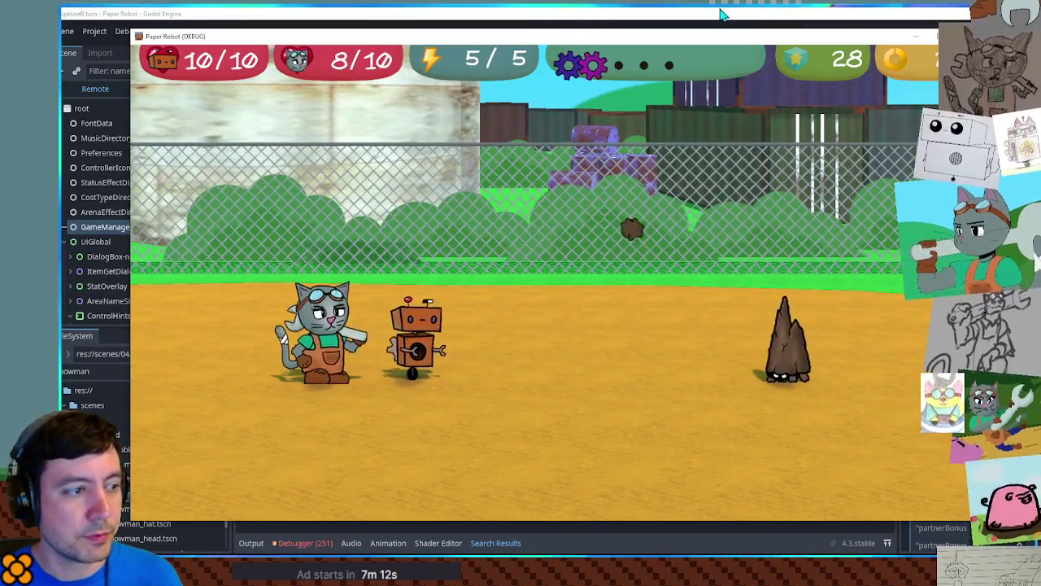
{"action": "left_click", "coordinate": [721, 13]}
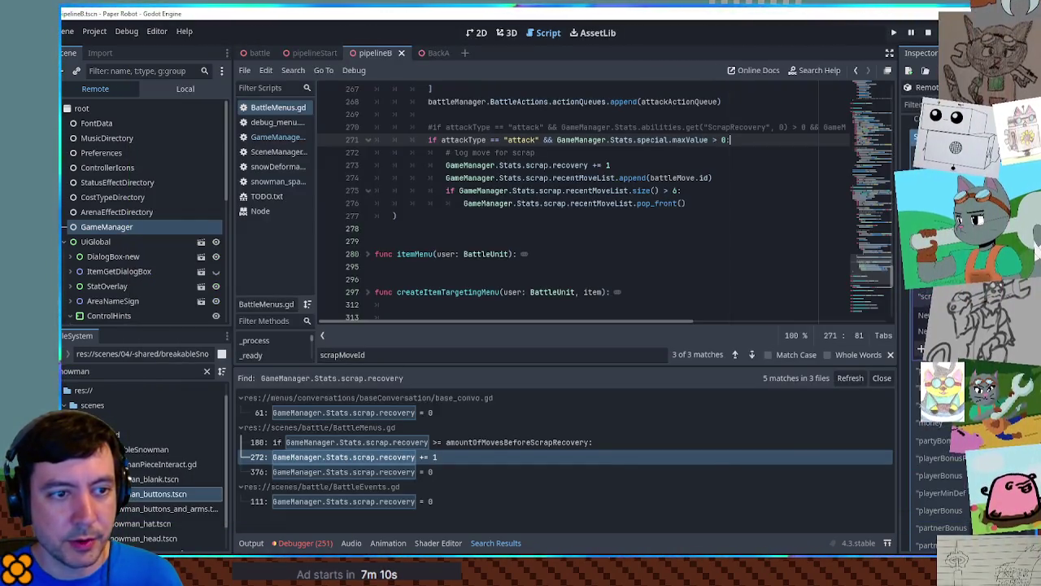
{"action": "key", "text": "alt+Tab"}
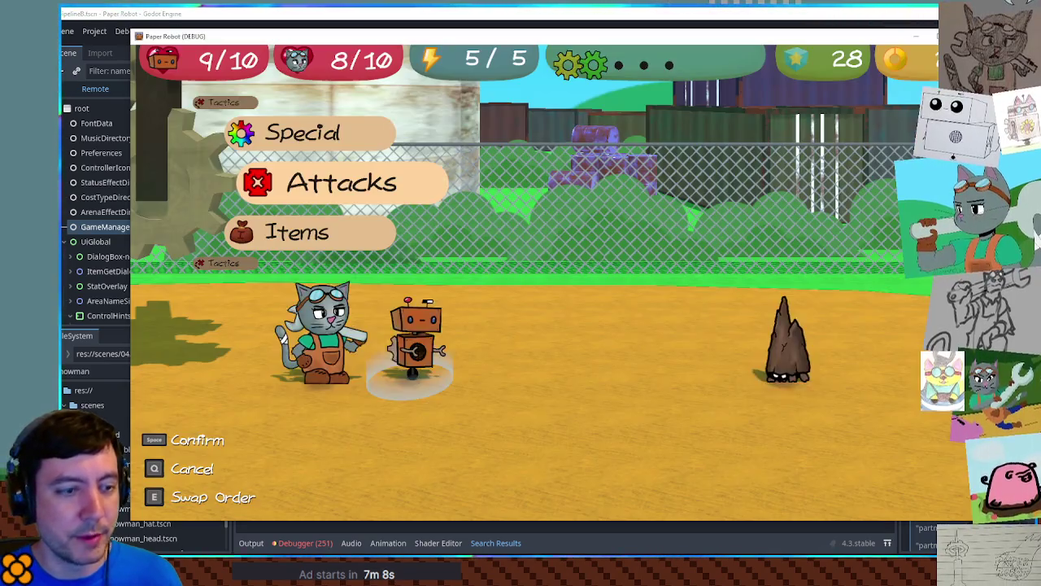
{"action": "key", "text": "space"}
{"action": "key", "text": "space"}
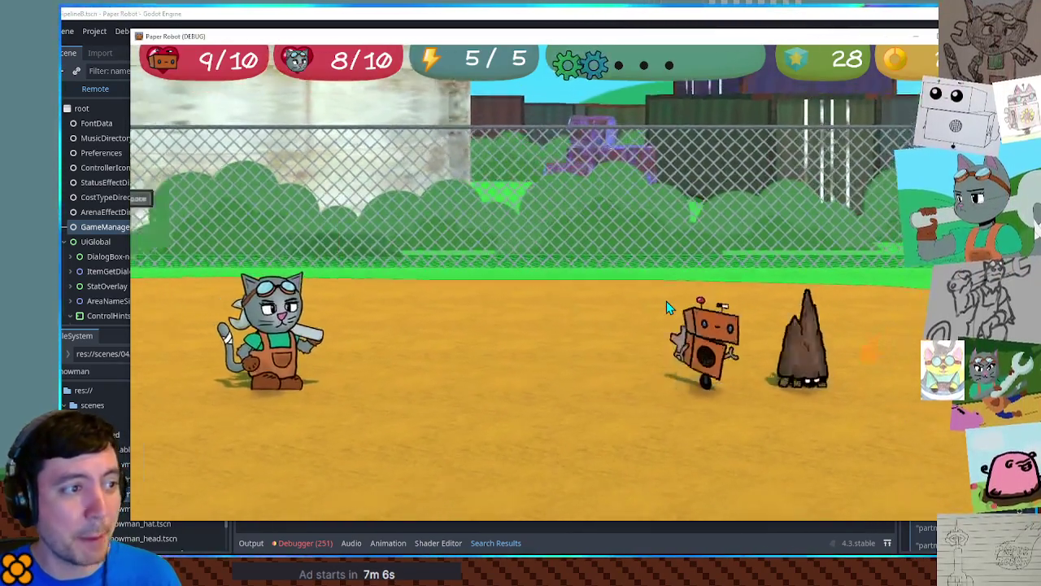
{"action": "key", "text": "space"}
{"action": "key", "text": "space"}
{"action": "key", "text": "space"}
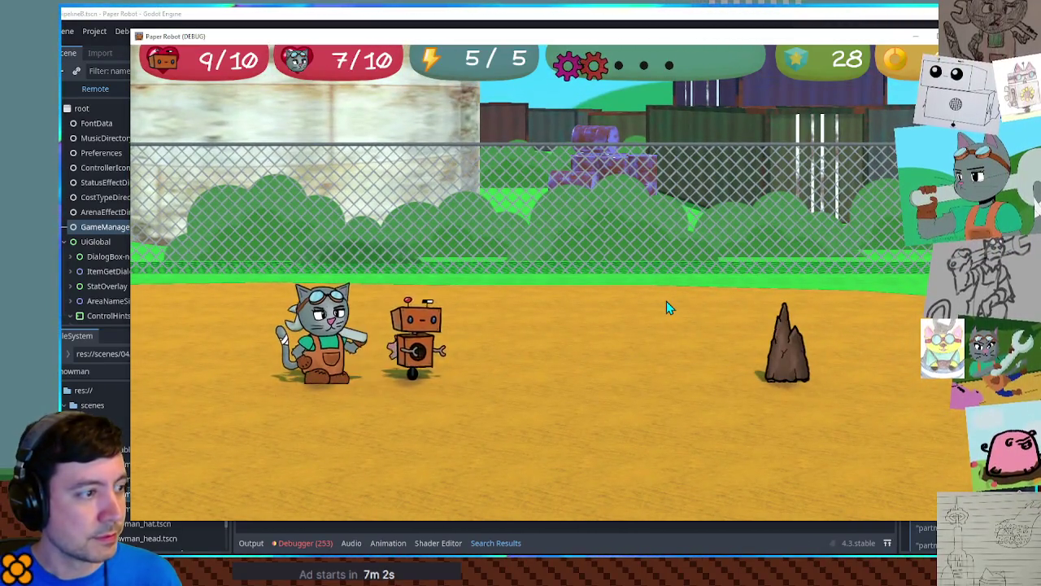
{"action": "key", "text": "space"}
{"action": "key", "text": "space"}
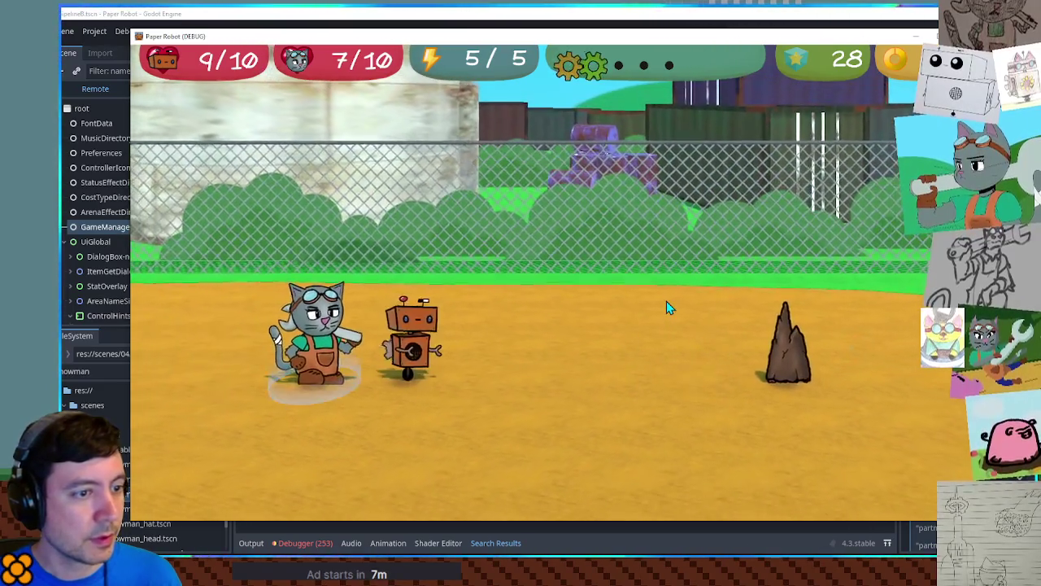
{"action": "key", "text": "space"}
{"action": "key", "text": "space"}
{"action": "key", "text": "space"}
{"action": "key", "text": "space"}
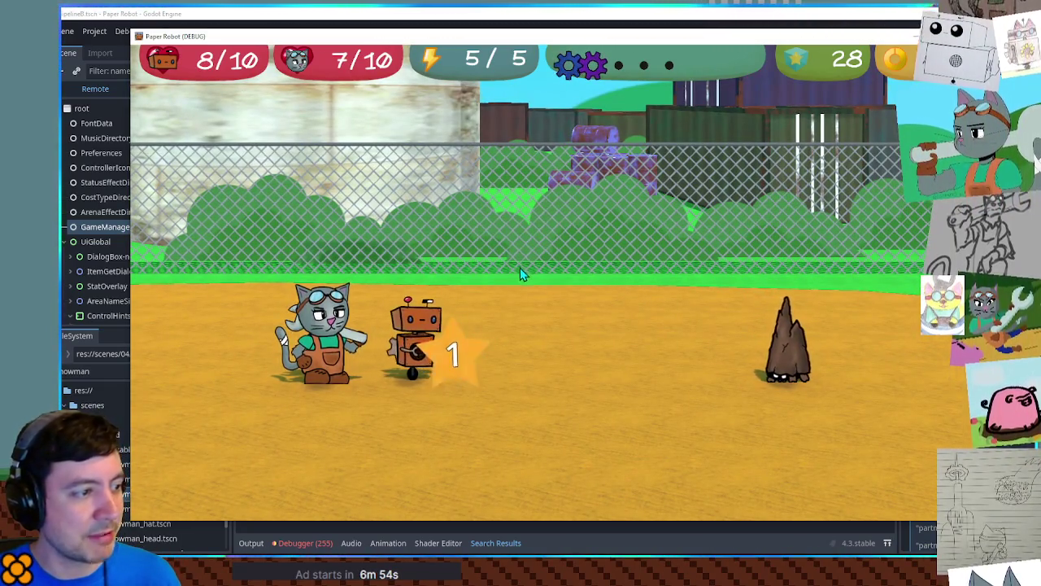
Choose the robot's Beak Barrage from its attacks and target the Cave Mite.
{"action": "key", "text": "space"}
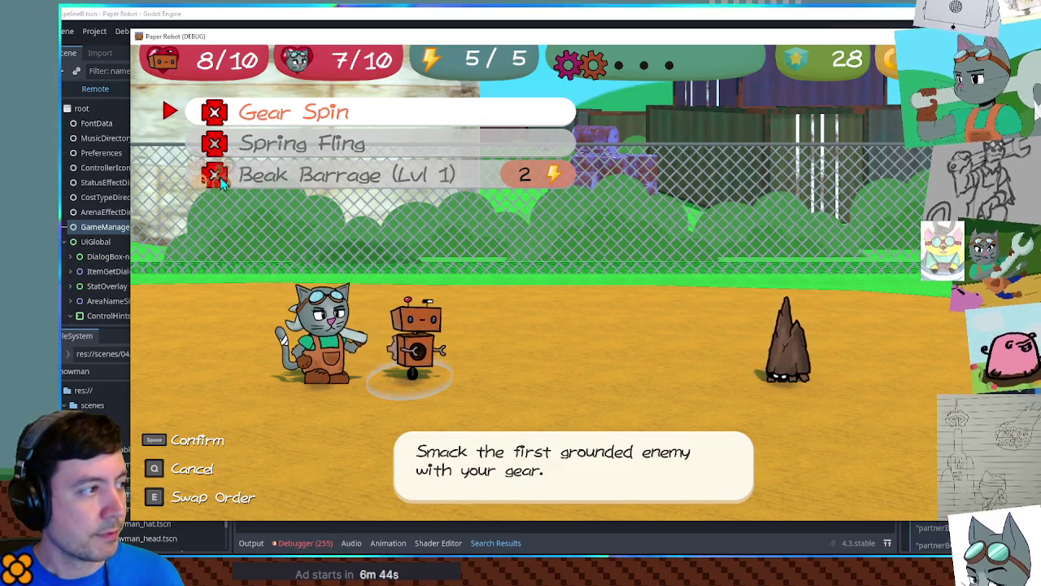
{"action": "key", "text": "Up"}
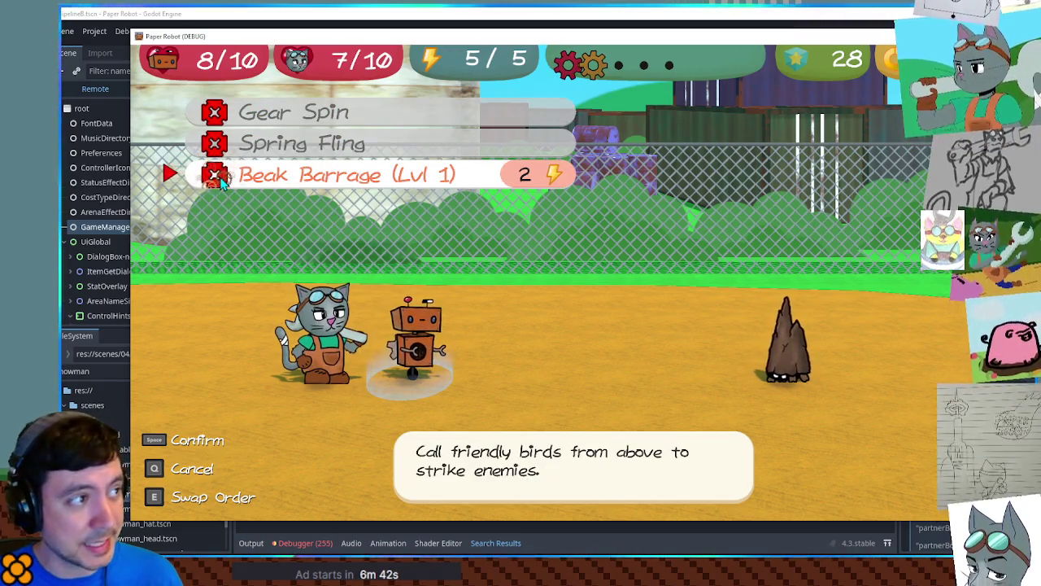
{"action": "key", "text": "space"}
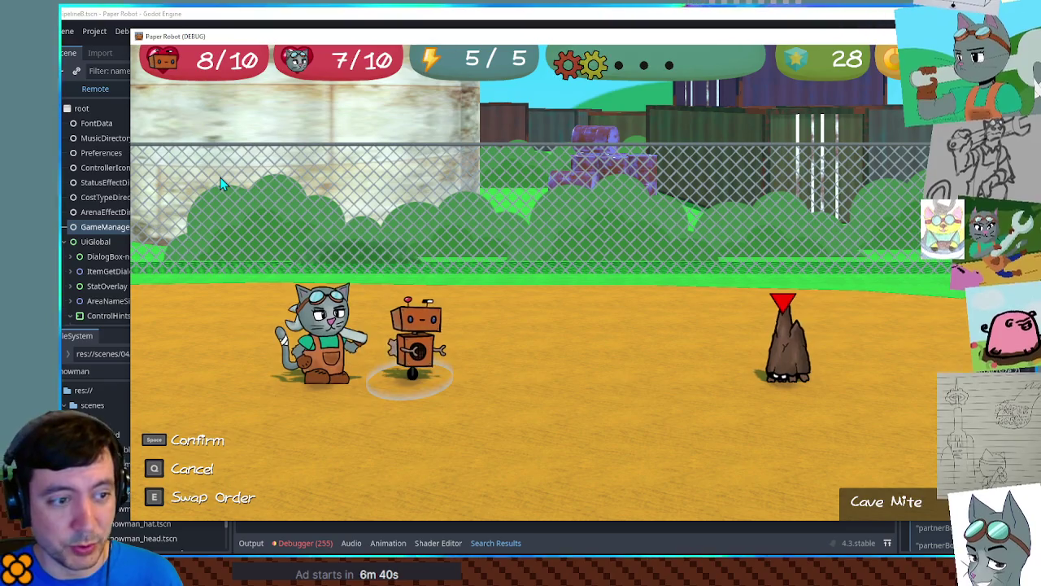
{"action": "key", "text": "space"}
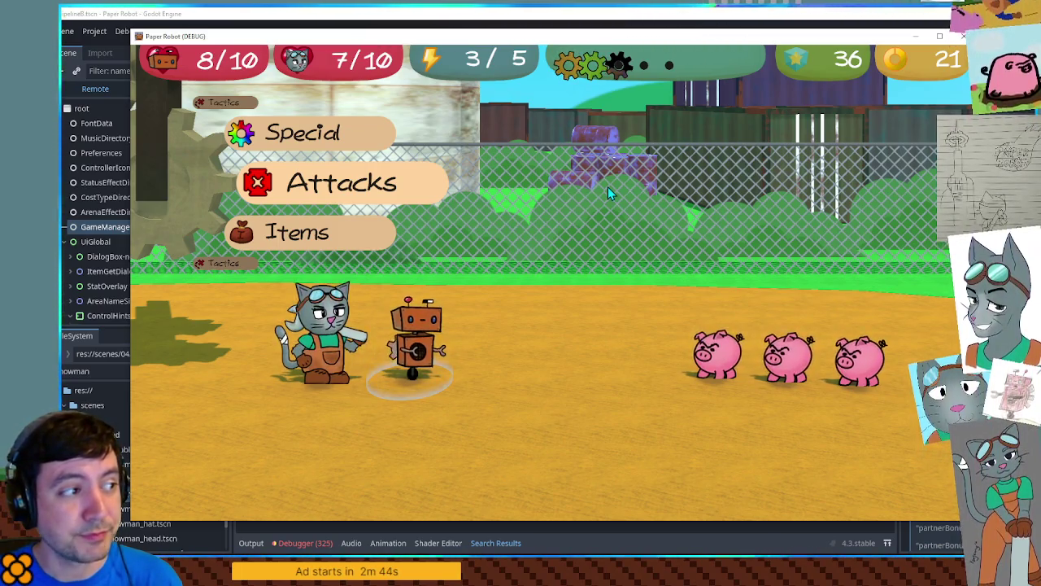
Repeatedly back out of and reopen the robot's attack list, stepping to Spring Fling and Beak Barrage.
{"action": "key", "text": "Return"}
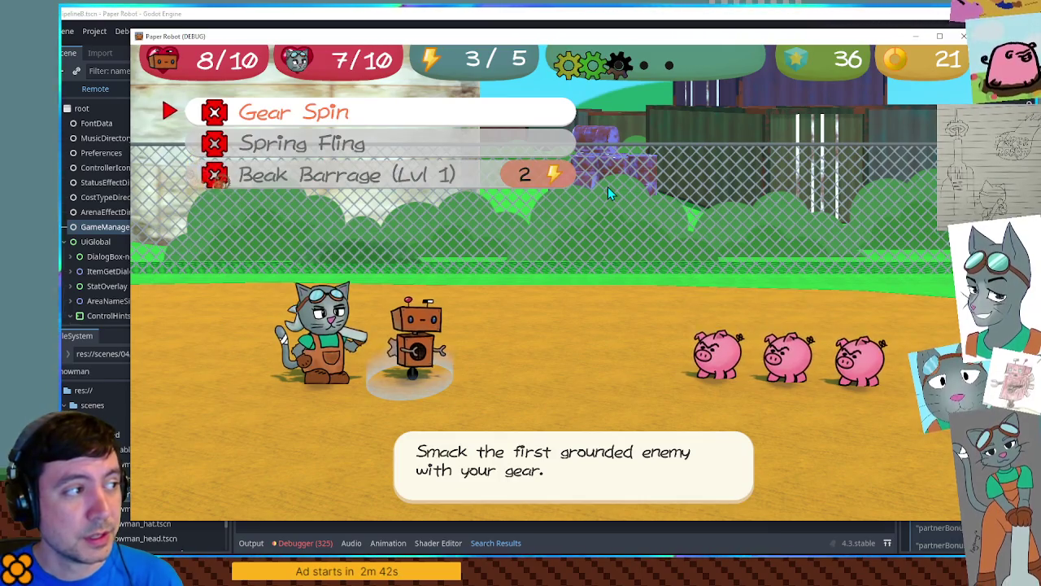
{"action": "key", "text": "Escape"}
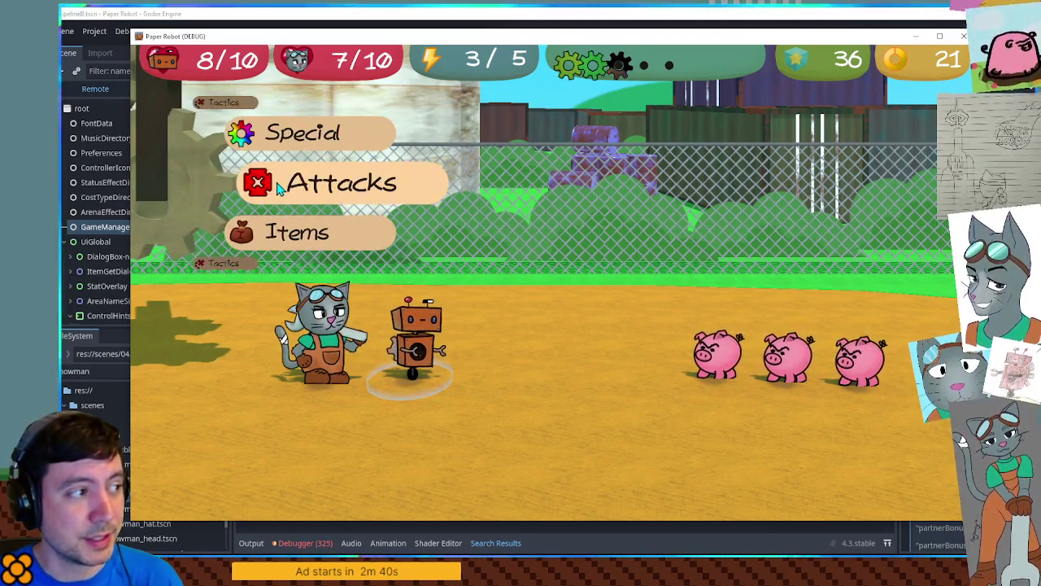
{"action": "left_click", "coordinate": [277, 183]}
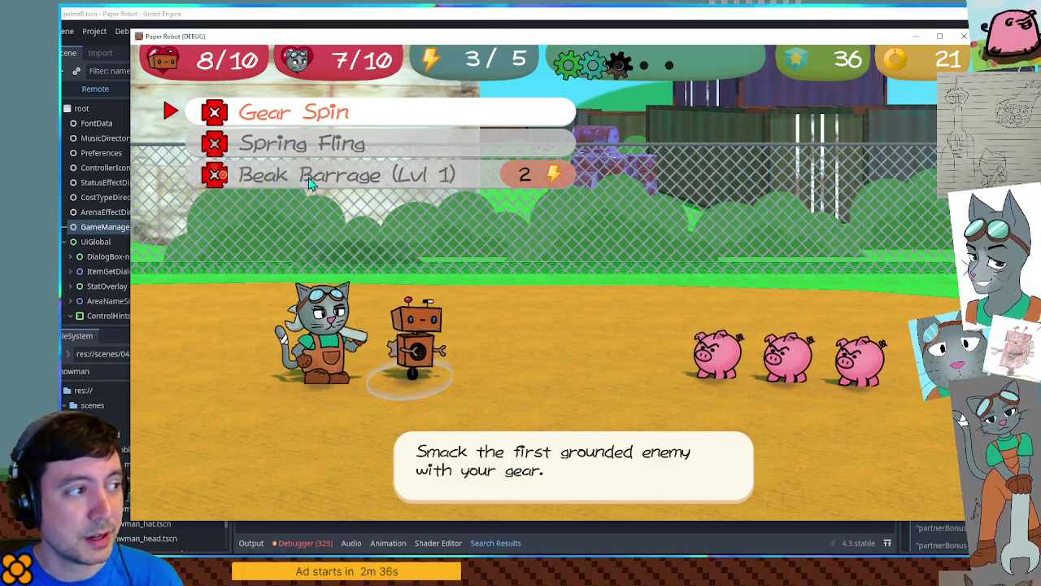
{"action": "key", "text": "Down"}
{"action": "key", "text": "Down"}
{"action": "key", "text": "Escape"}
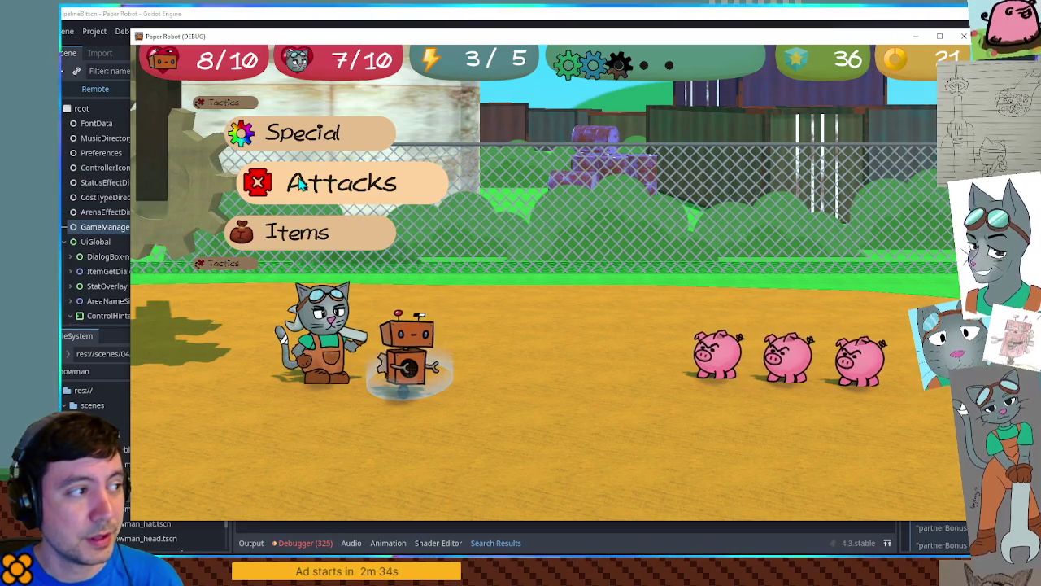
{"action": "left_click", "coordinate": [299, 184]}
{"action": "key", "text": "Down"}
{"action": "key", "text": "Down"}
{"action": "key", "text": "Escape"}
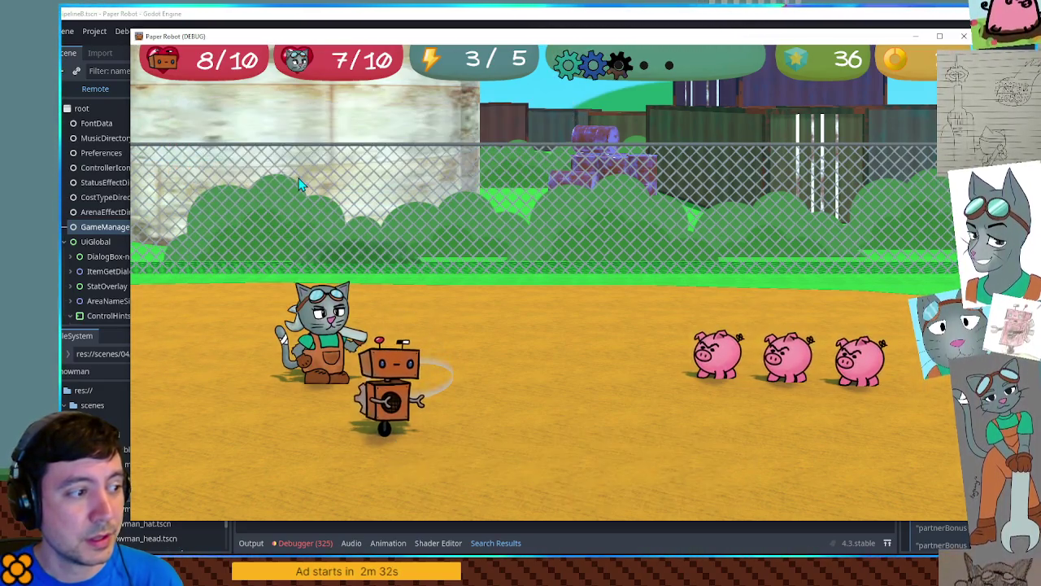
{"action": "key", "text": "Return"}
{"action": "key", "text": "Down"}
Cycle between Gear Spin, Beak Barrage and Spring Fling, raising Beak Barrage to Lvl 2.
{"action": "key", "text": "Up"}
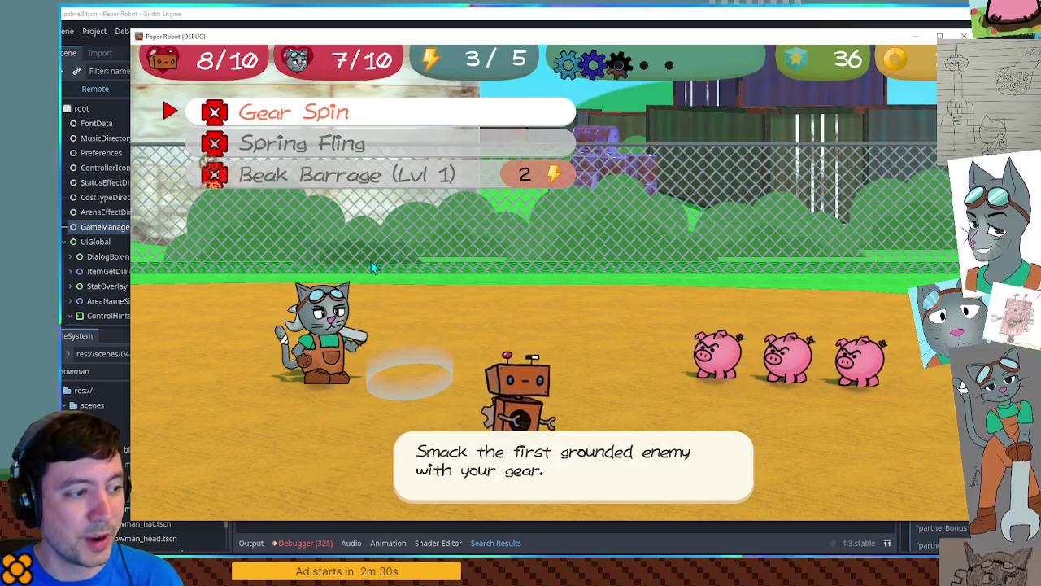
{"action": "key", "text": "Up"}
{"action": "key", "text": "Up"}
{"action": "key", "text": "Down"}
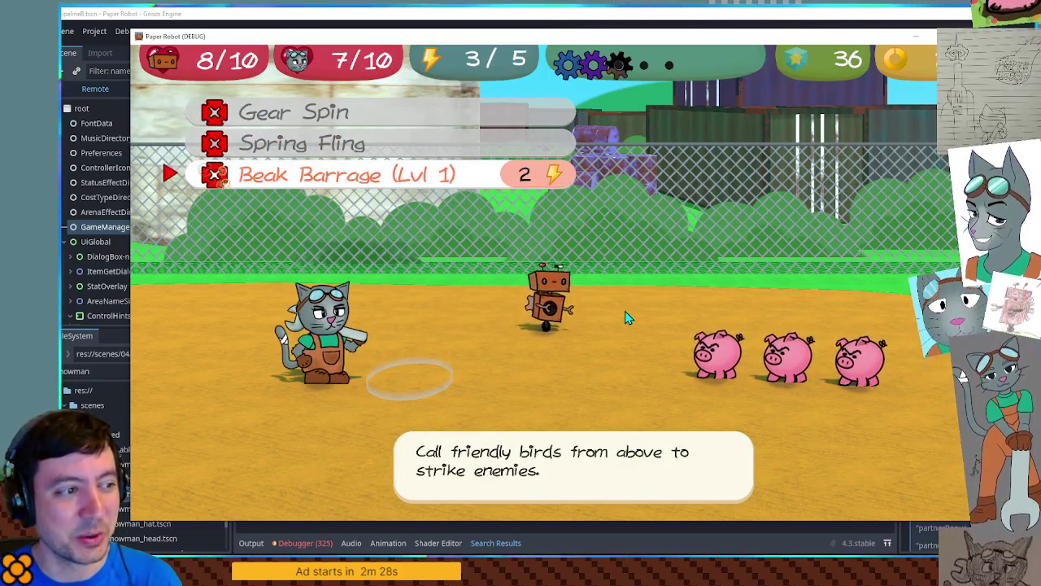
{"action": "key", "text": "Up"}
{"action": "key", "text": "Up"}
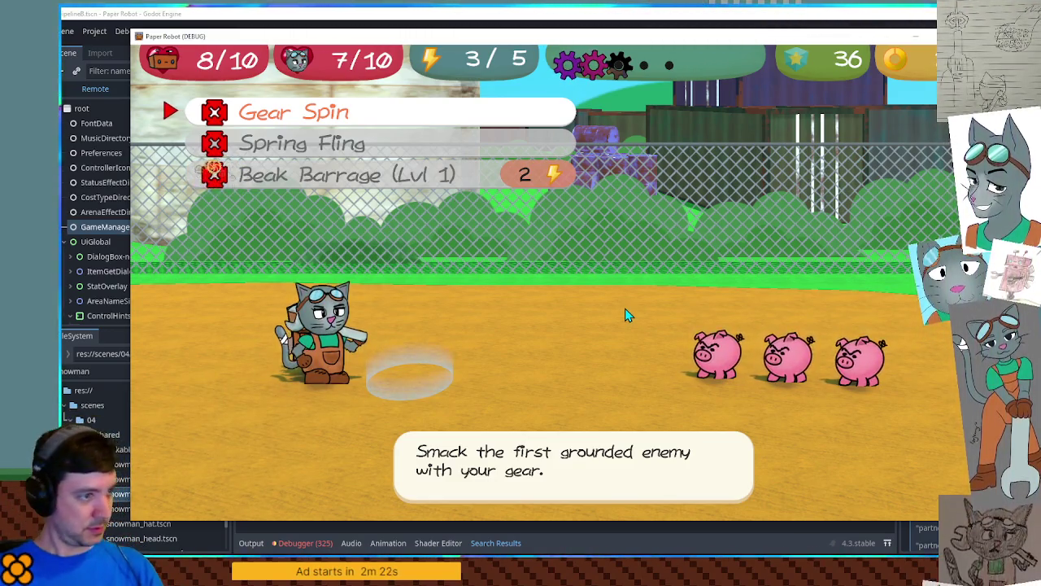
{"action": "key", "text": "Up"}
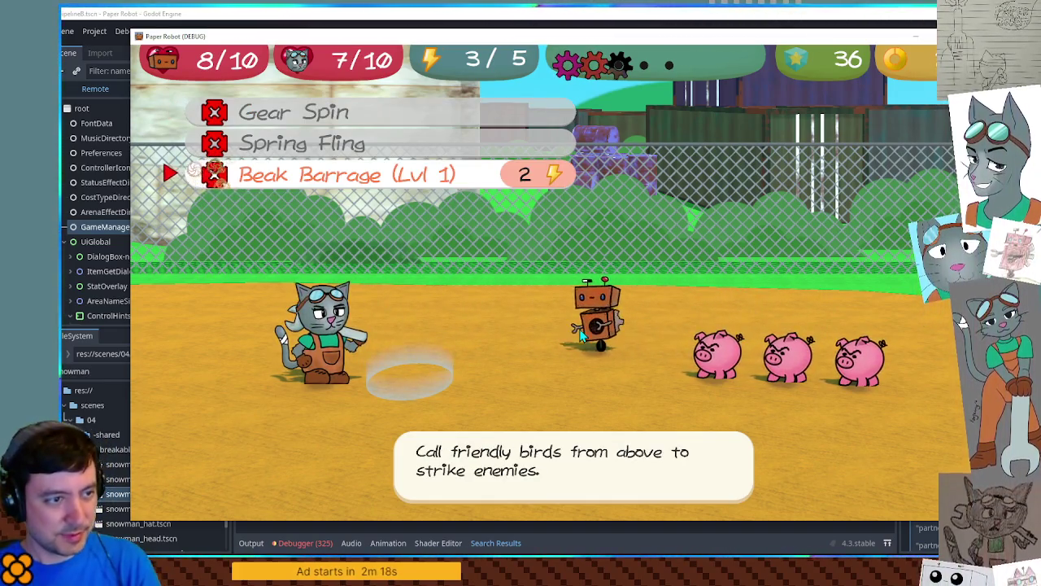
{"action": "key", "text": "Down"}
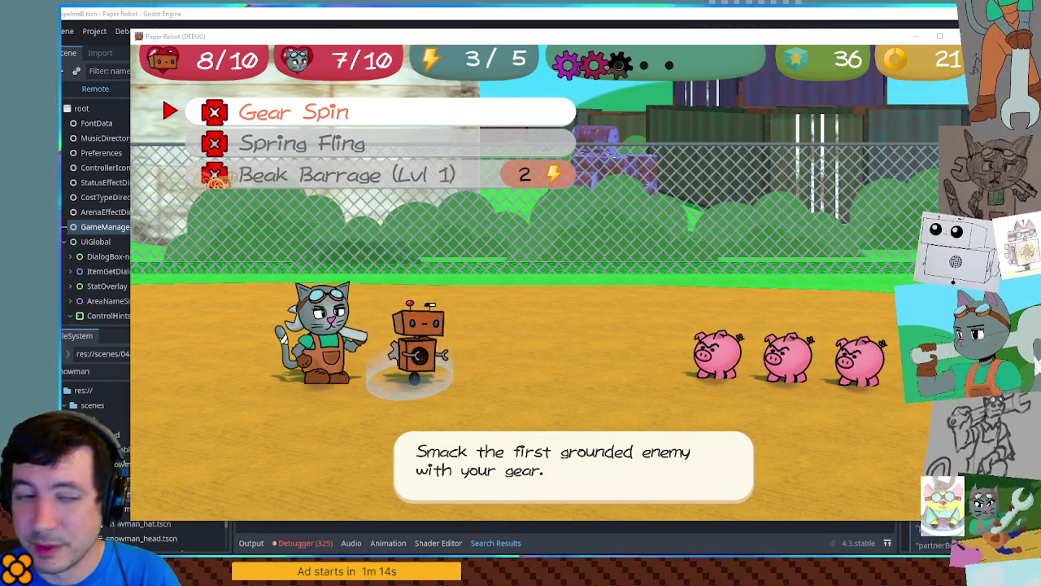
{"action": "key", "text": "Down"}
{"action": "key", "text": "Down"}
{"action": "key", "text": "Down"}
{"action": "key", "text": "Up"}
{"action": "key", "text": "Right"}
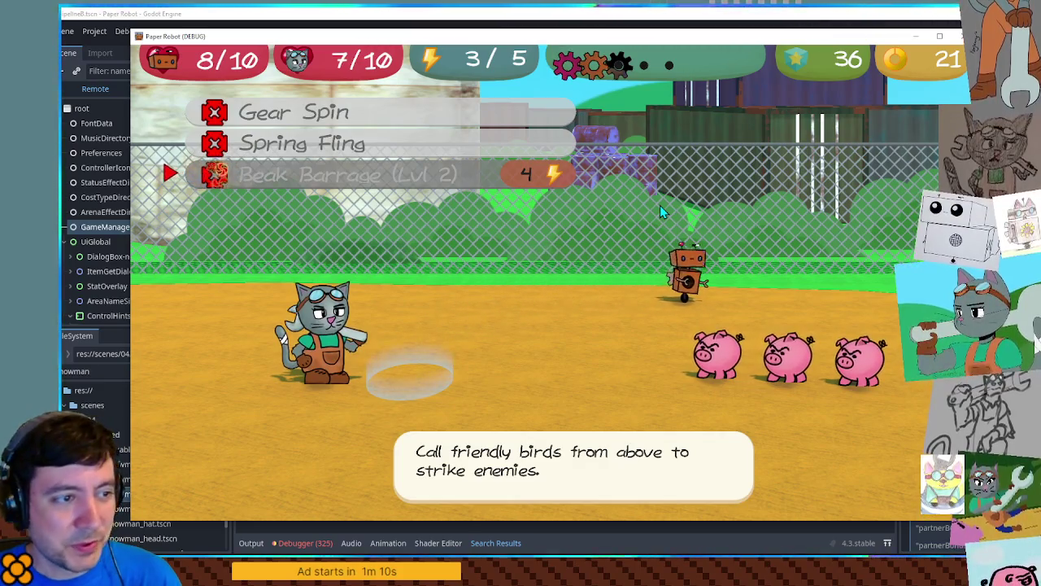
{"action": "key", "text": "Down"}
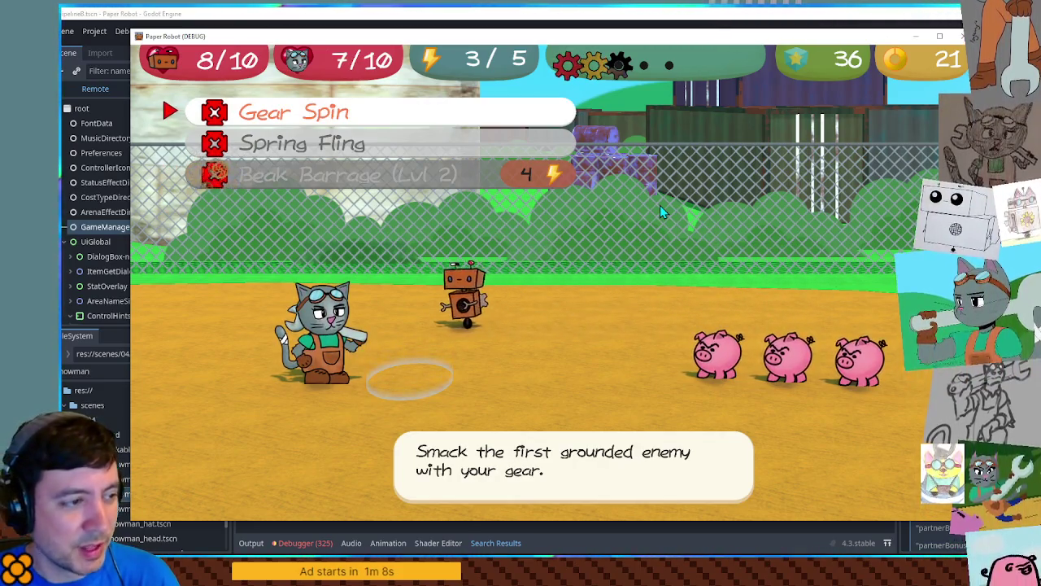
{"action": "key", "text": "Down"}
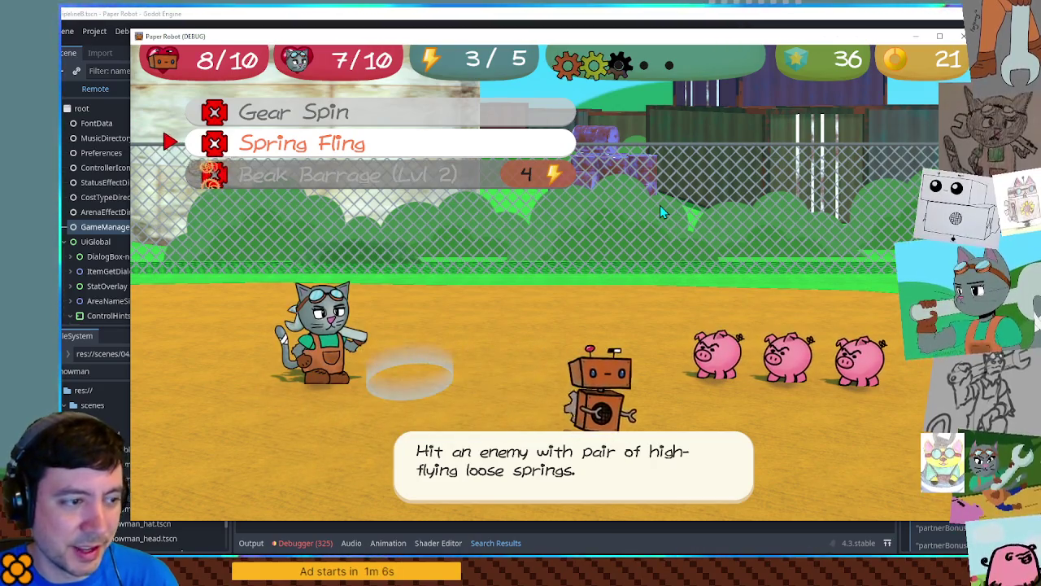
{"action": "key", "text": "Up"}
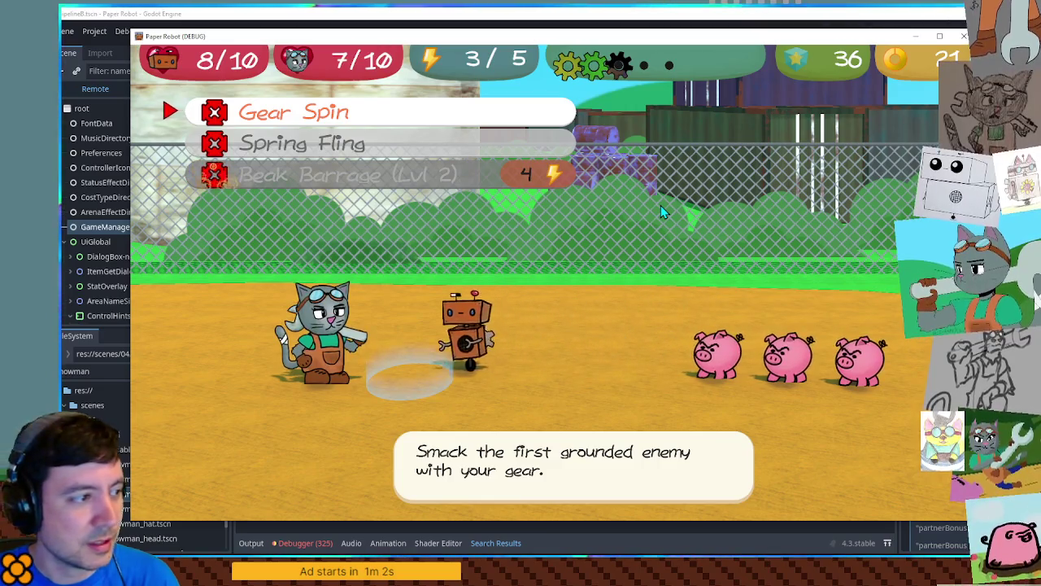
Confirm Beak Barrage is back at Lvl 1 and keep cycling the skill list, ending on Gear Spin.
{"action": "key", "text": "Up"}
{"action": "key", "text": "Down"}
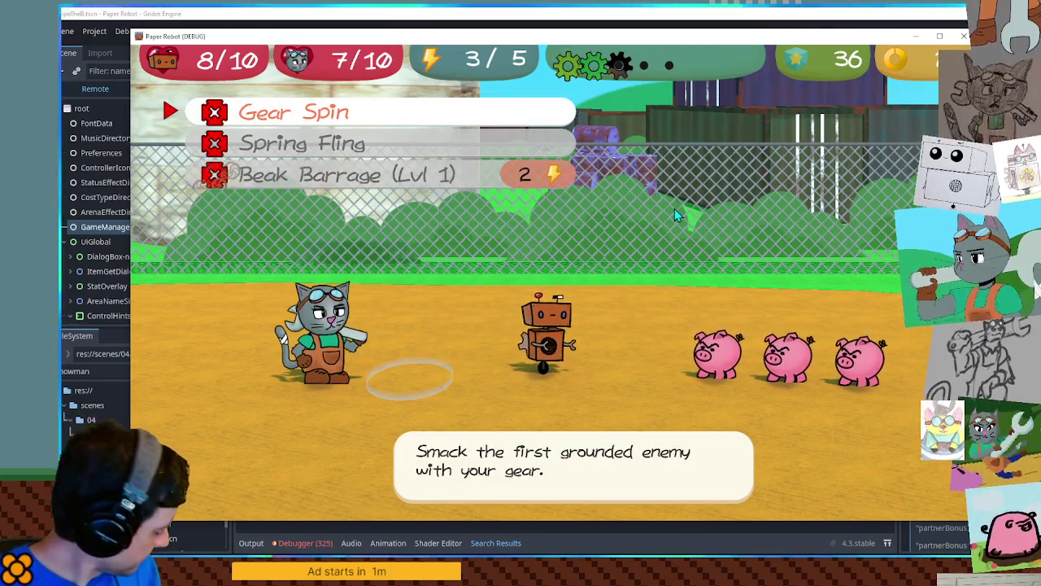
{"action": "key", "text": "Down"}
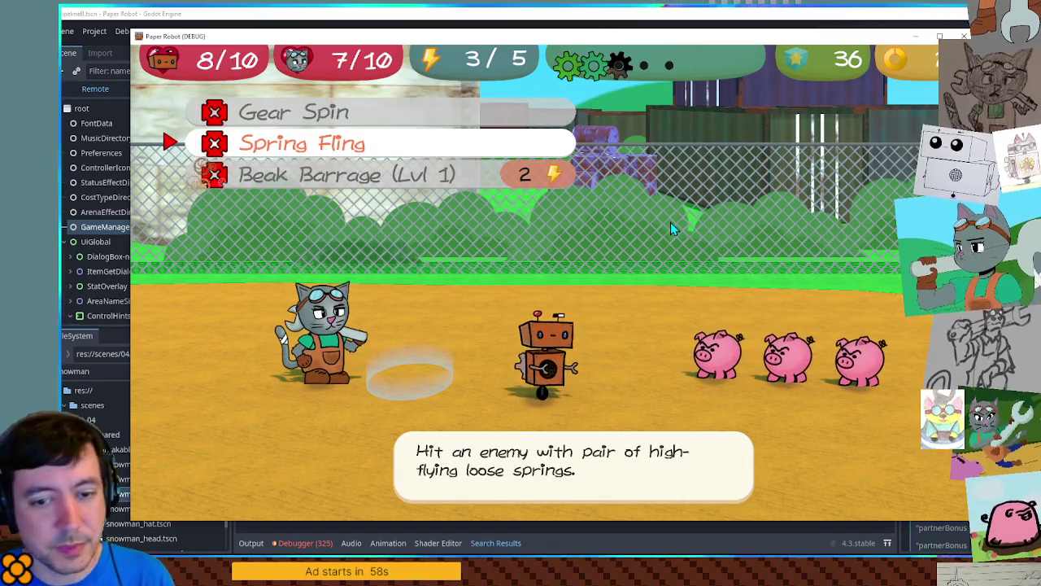
{"action": "key", "text": "Up"}
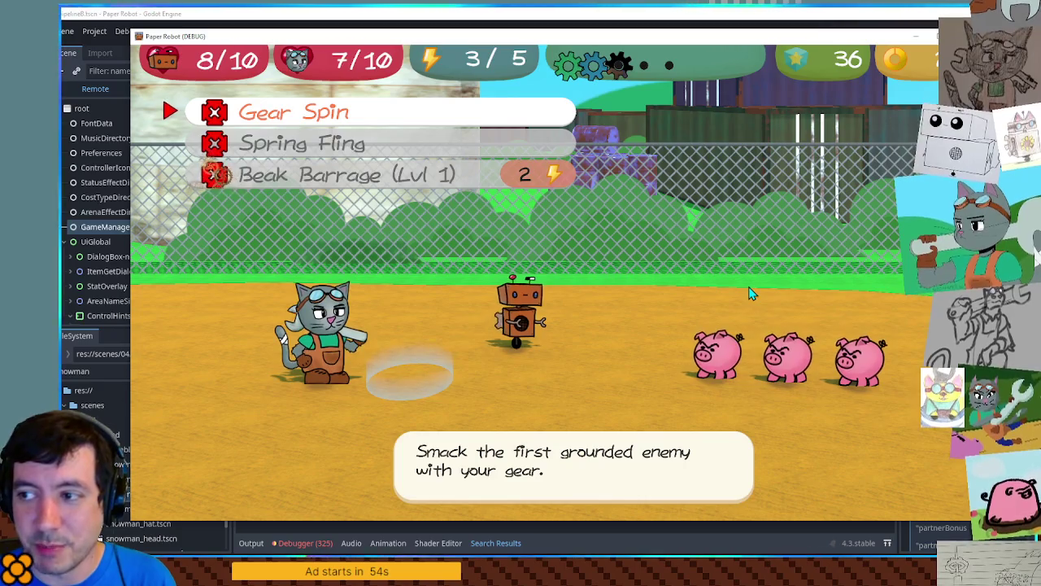
{"action": "key", "text": "Up"}
{"action": "key", "text": "Up"}
{"action": "key", "text": "Up"}
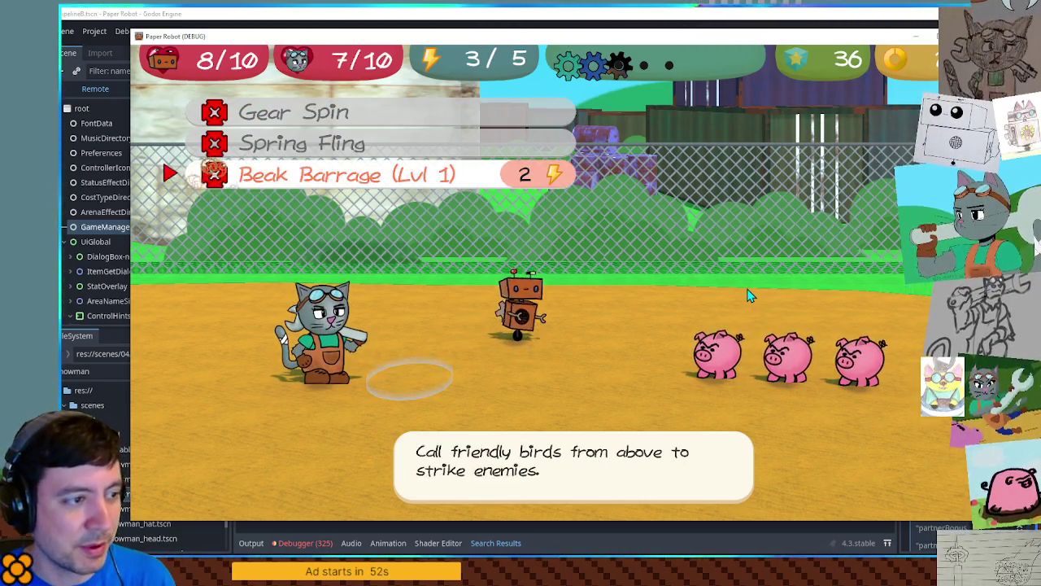
{"action": "key", "text": "Up"}
{"action": "key", "text": "Up"}
{"action": "key", "text": "Up"}
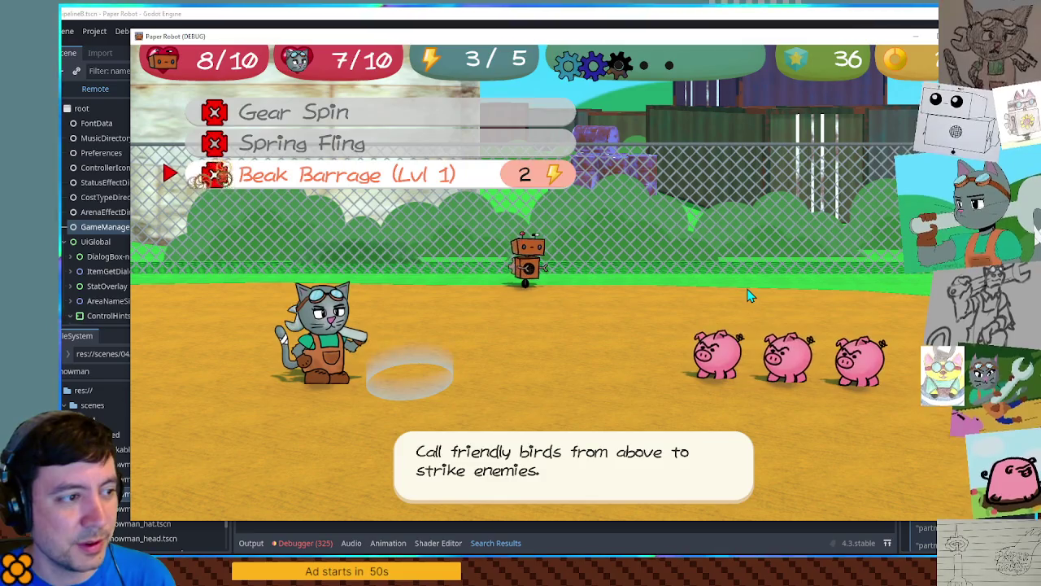
{"action": "key", "text": "Up"}
{"action": "key", "text": "Up"}
{"action": "key", "text": "Up"}
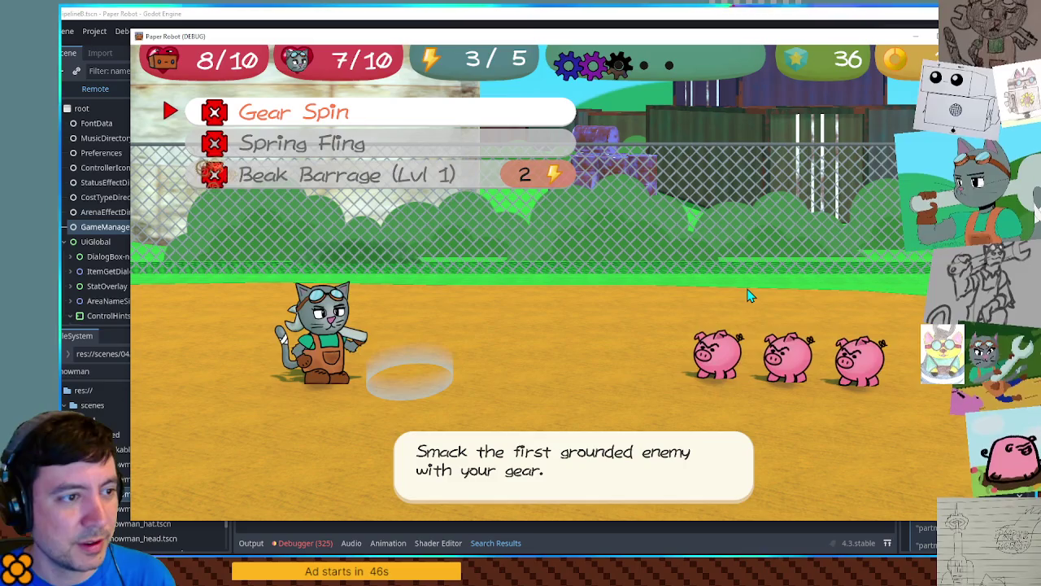
{"action": "key", "text": "Up"}
{"action": "key", "text": "Down"}
{"action": "key", "text": "Up"}
{"action": "key", "text": "Right"}
{"action": "key", "text": "Up"}
{"action": "key", "text": "Up"}
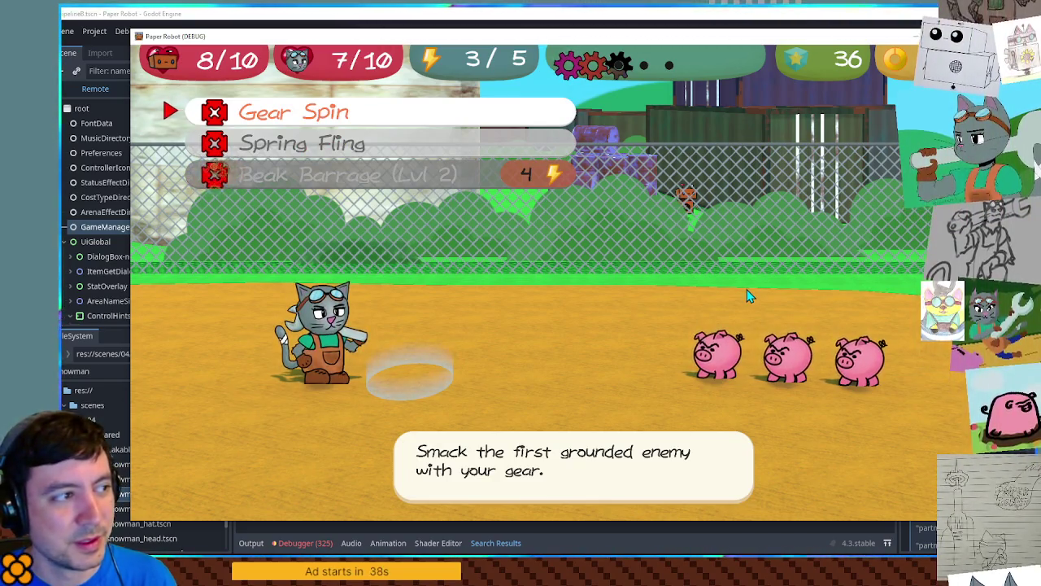
Leave the attack list, open and close Special, and rotate the command wheel until the tactics_moves.gd error.
{"action": "key", "text": "Escape"}
{"action": "key", "text": "Up"}
{"action": "key", "text": "Return"}
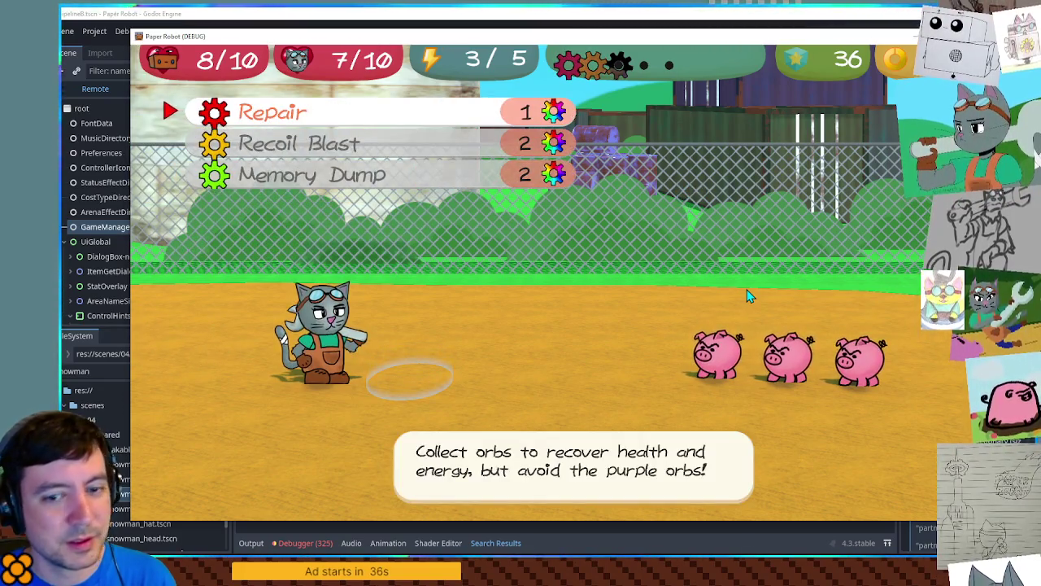
{"action": "key", "text": "Return"}
{"action": "key", "text": "Up"}
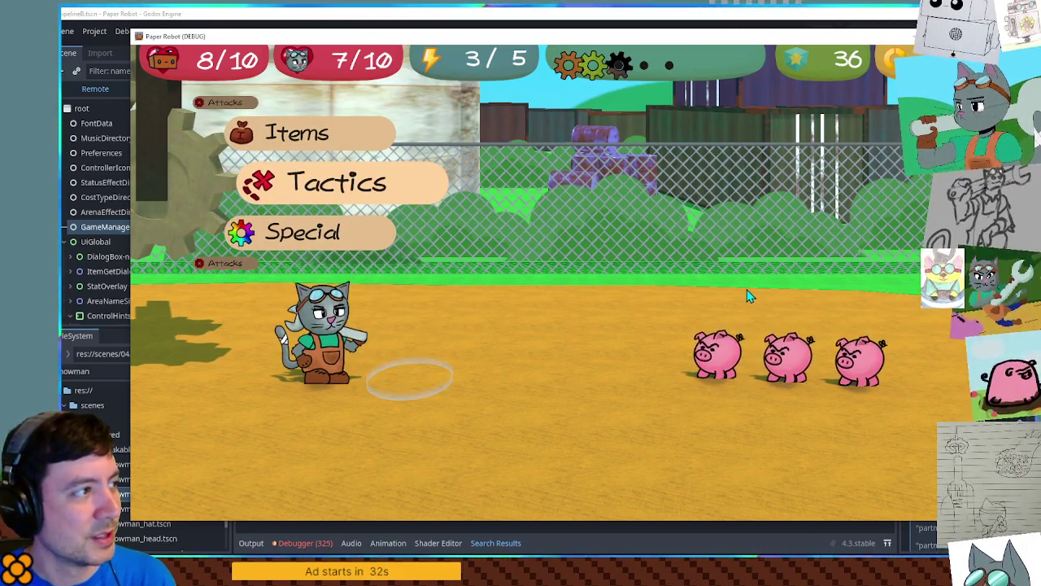
{"action": "key", "text": "Down"}
{"action": "key", "text": "Up"}
{"action": "key", "text": "Up"}
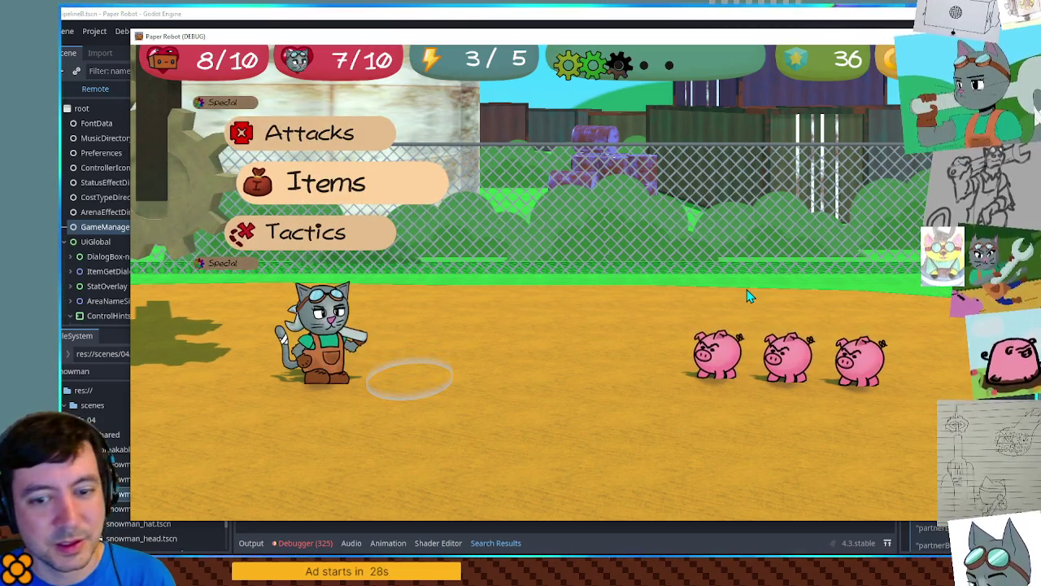
{"action": "key", "text": "Down"}
{"action": "key", "text": "Down"}
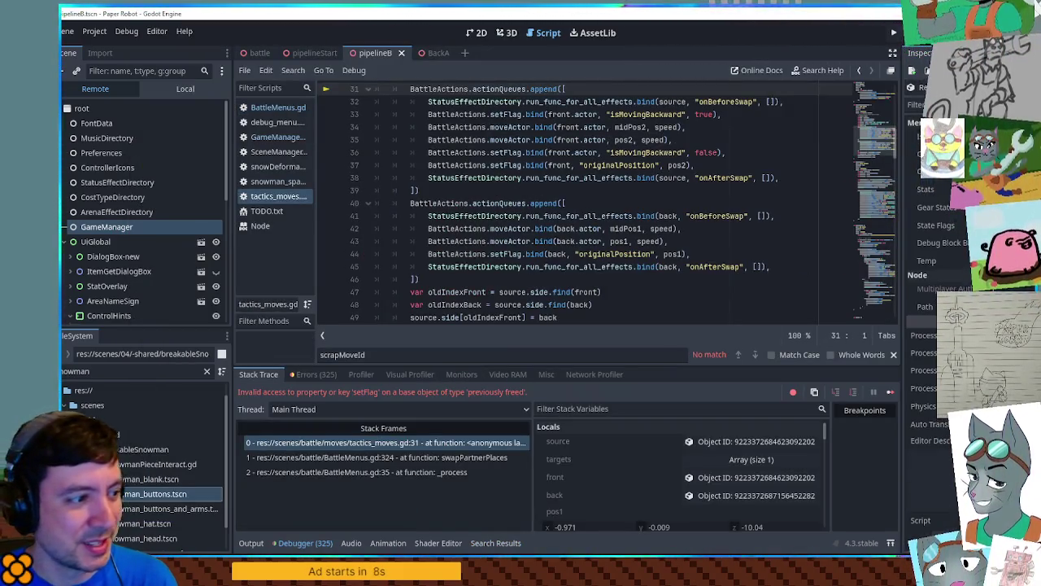
Stop the game with F8, glance at the 3D scene, then return to the scripts and open TODO.txt.
{"action": "key", "text": "F8"}
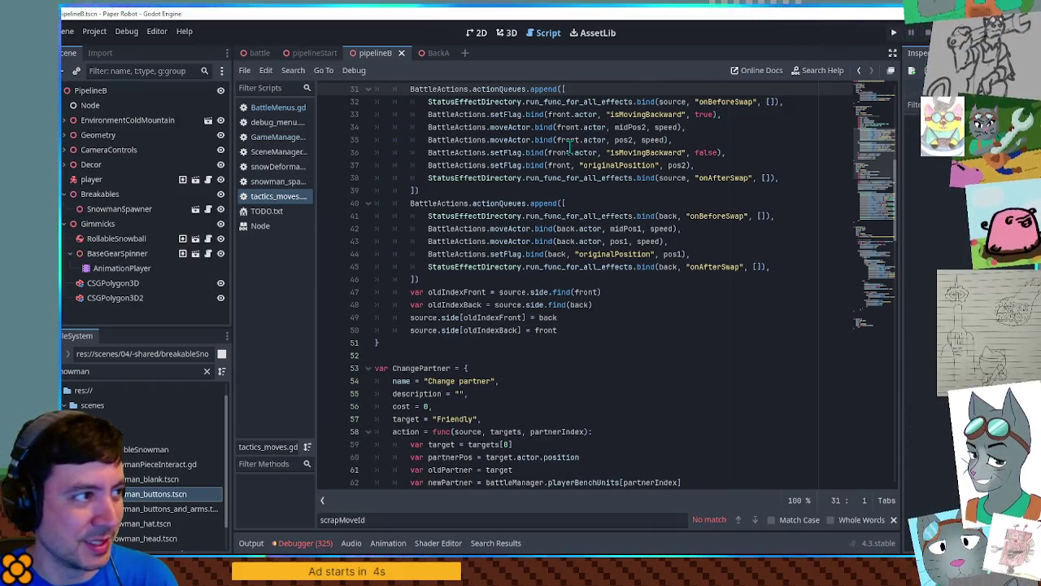
{"action": "left_click", "coordinate": [506, 36]}
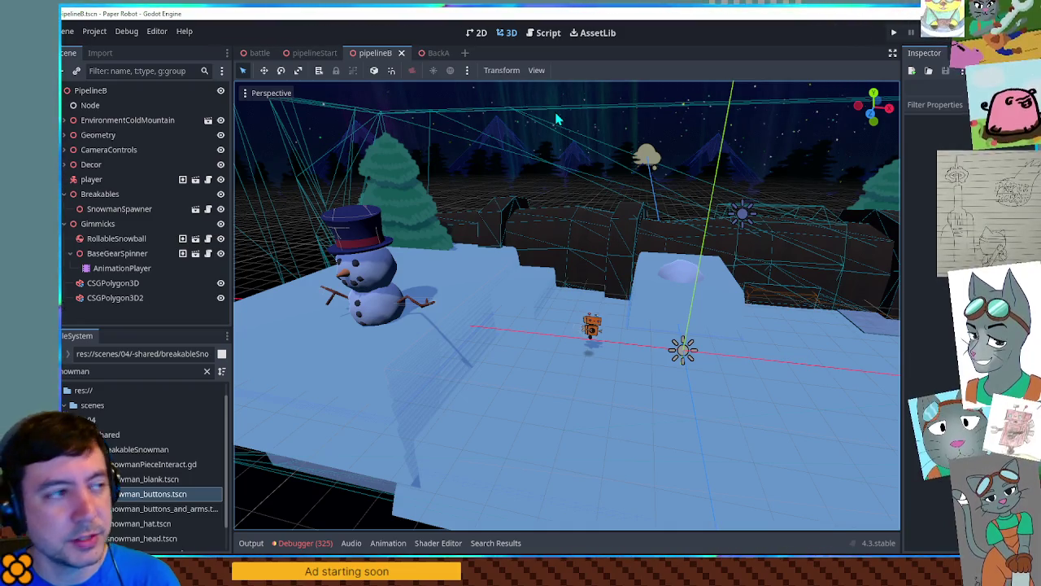
{"action": "left_click", "coordinate": [558, 33]}
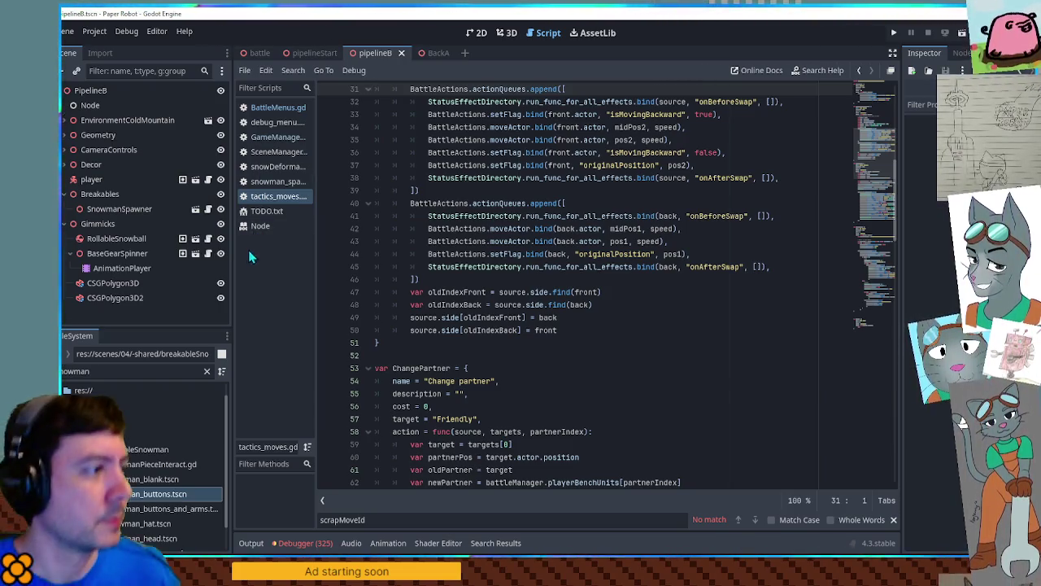
{"action": "left_click", "coordinate": [272, 210]}
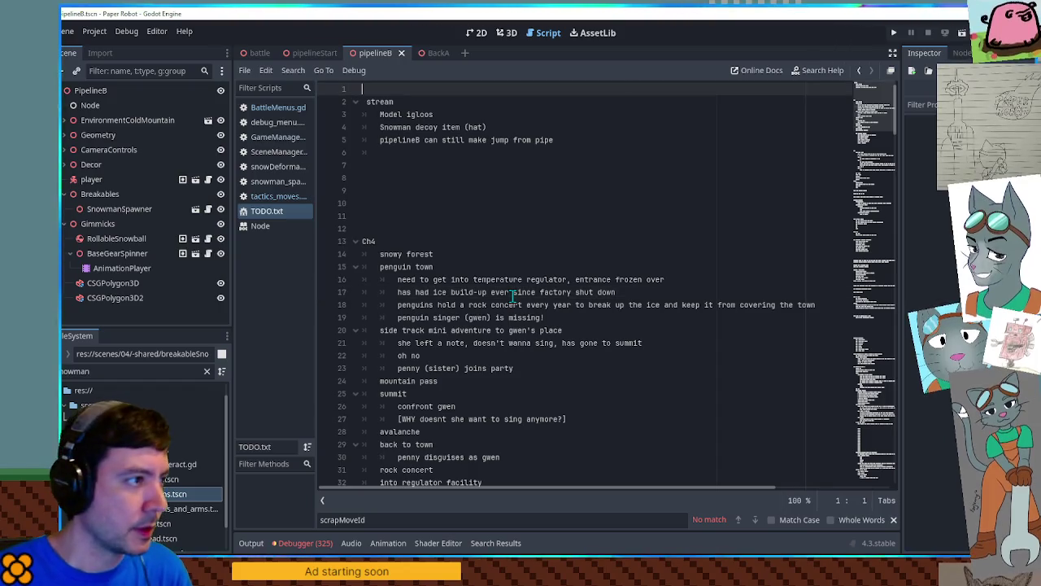
Add a 'Golden move tutorial' heading and Cog's cine note atop TODO.txt, then switch to BattleMenus.gd.
{"action": "key", "text": "Return"}
{"action": "key", "text": "Return"}
{"action": "key", "text": "Return"}
{"action": "key", "text": "Up"}
{"action": "key", "text": "Up"}
{"action": "key", "text": "Up"}
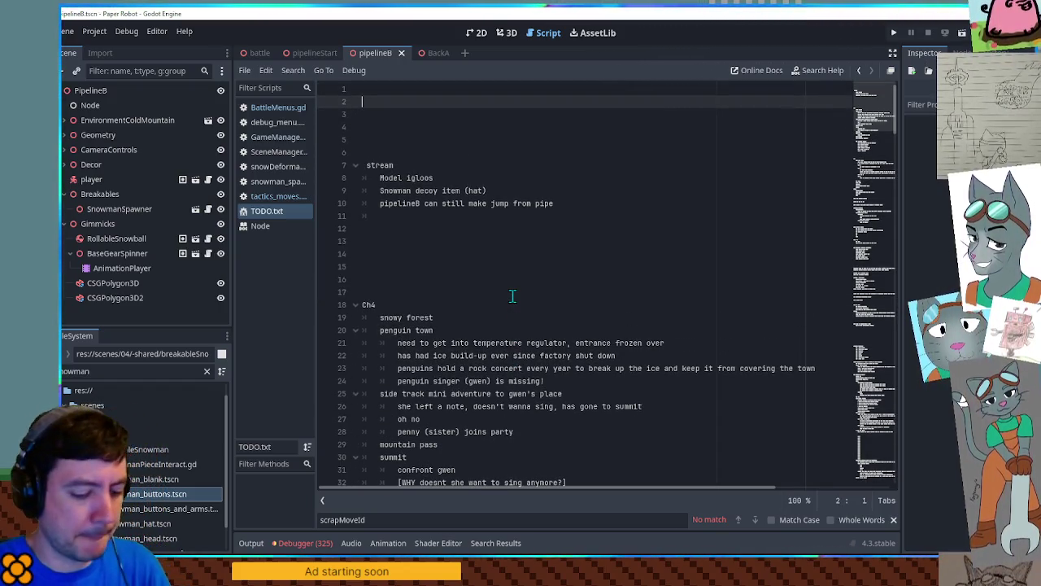
{"action": "type", "text": "Golden move t"}
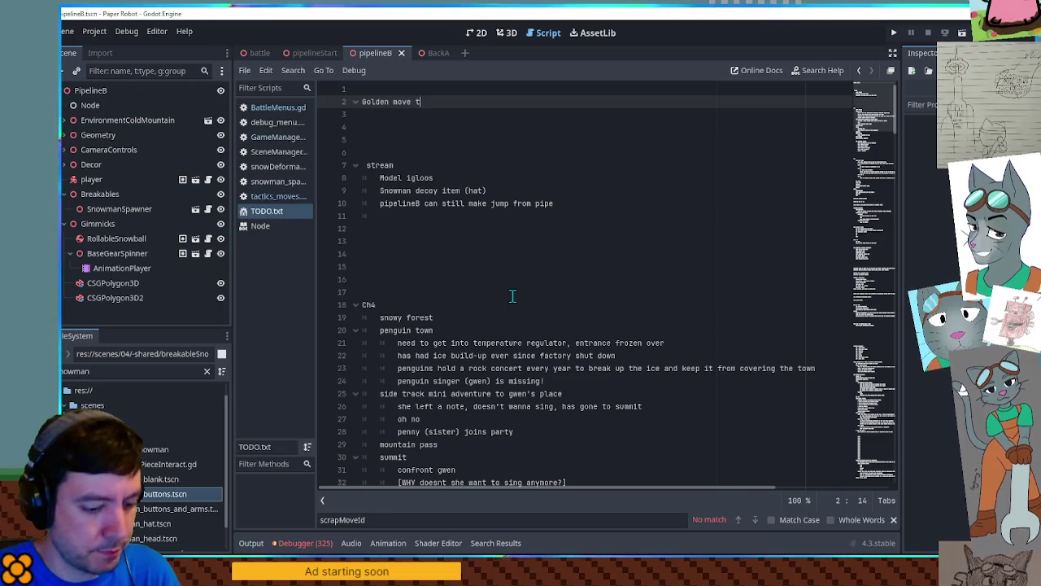
{"action": "type", "text": "utorial"}
{"action": "key", "text": "Return"}
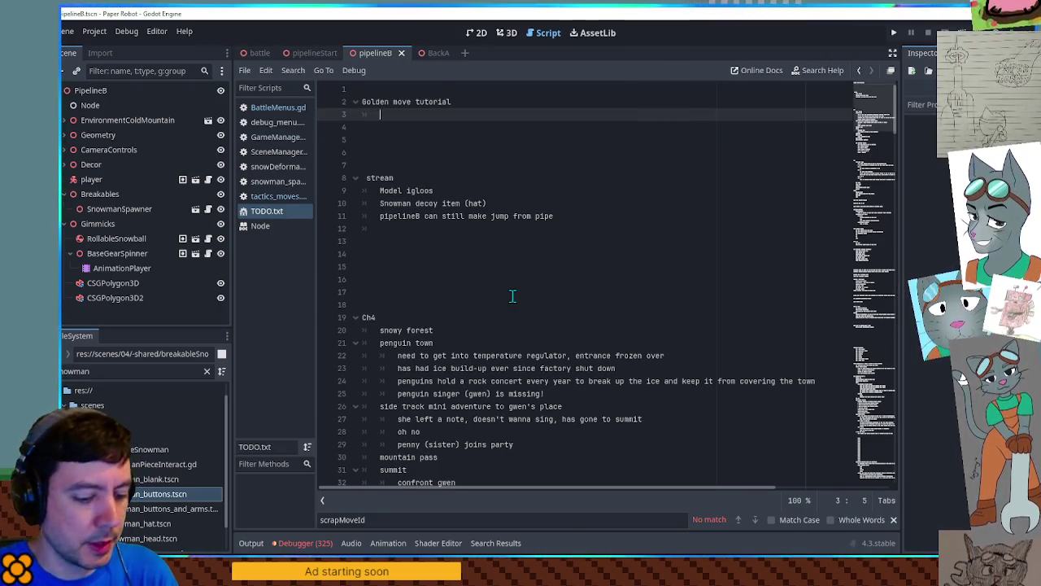
{"action": "type", "text": "update Cog's c"}
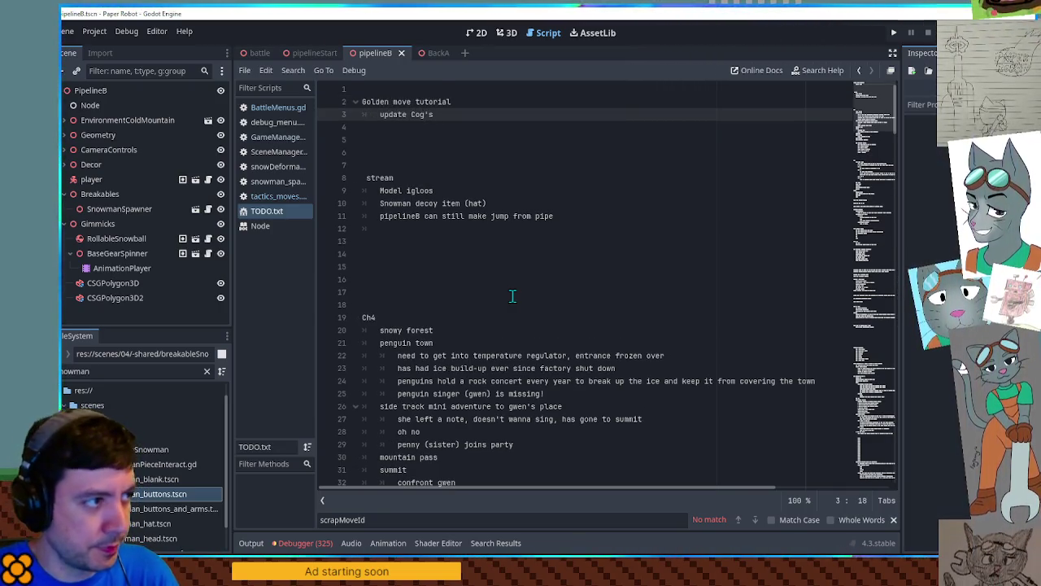
{"action": "type", "text": "ine text"}
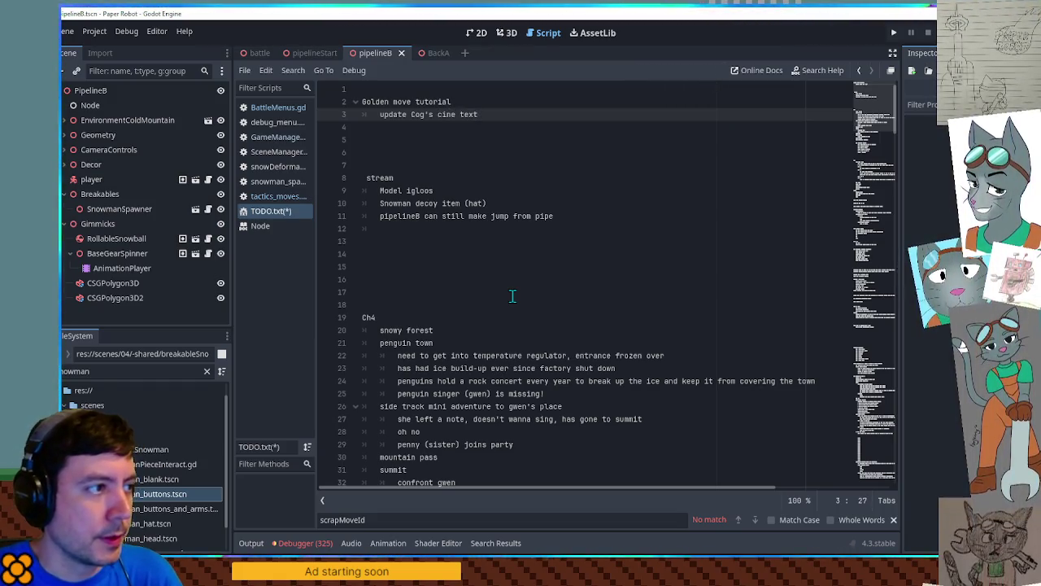
{"action": "key", "text": "Return"}
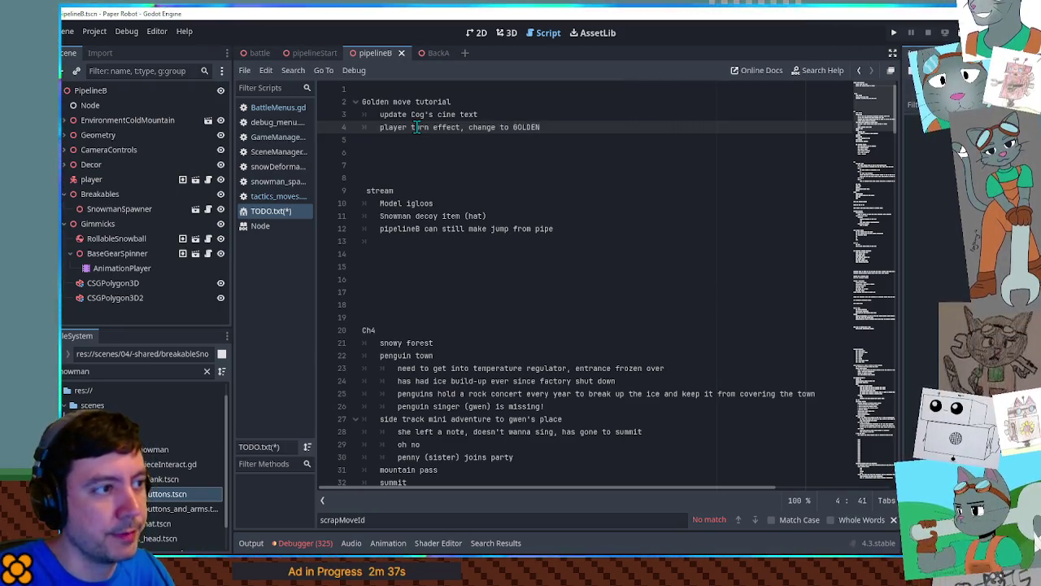
{"action": "key", "text": "Return"}
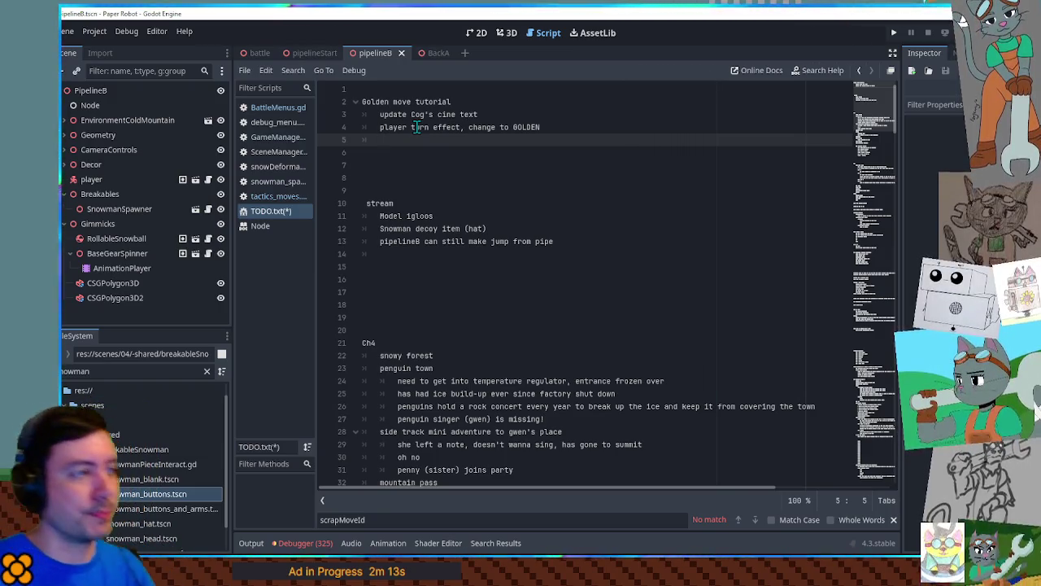
{"action": "left_click", "coordinate": [296, 107]}
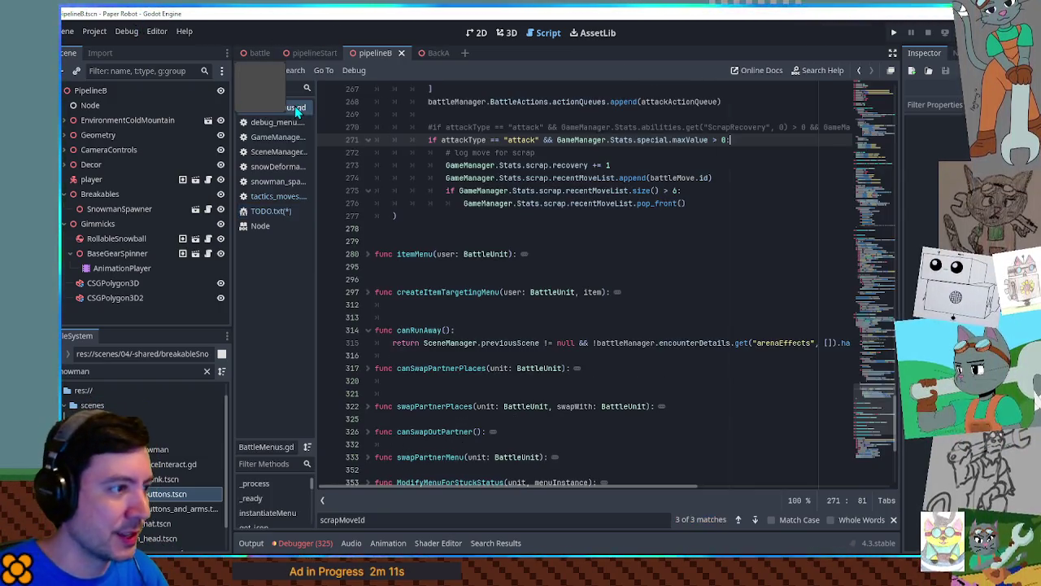
Select recentMoveList on line 274 and close the tactics_moves.gd and snow deformation scripts.
{"action": "scroll", "coordinate": [654, 236], "scroll_direction": "up", "scroll_amount": 3}
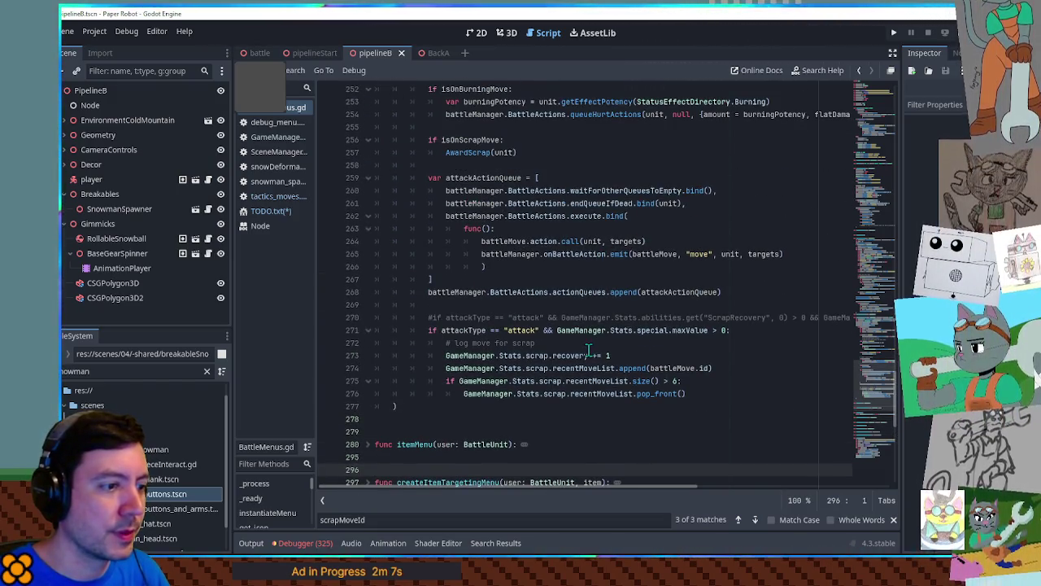
{"action": "double_click", "coordinate": [583, 368]}
{"action": "scroll", "coordinate": [593, 348], "scroll_direction": "up", "scroll_amount": 2}
{"action": "scroll", "coordinate": [593, 348], "scroll_direction": "down", "scroll_amount": 4}
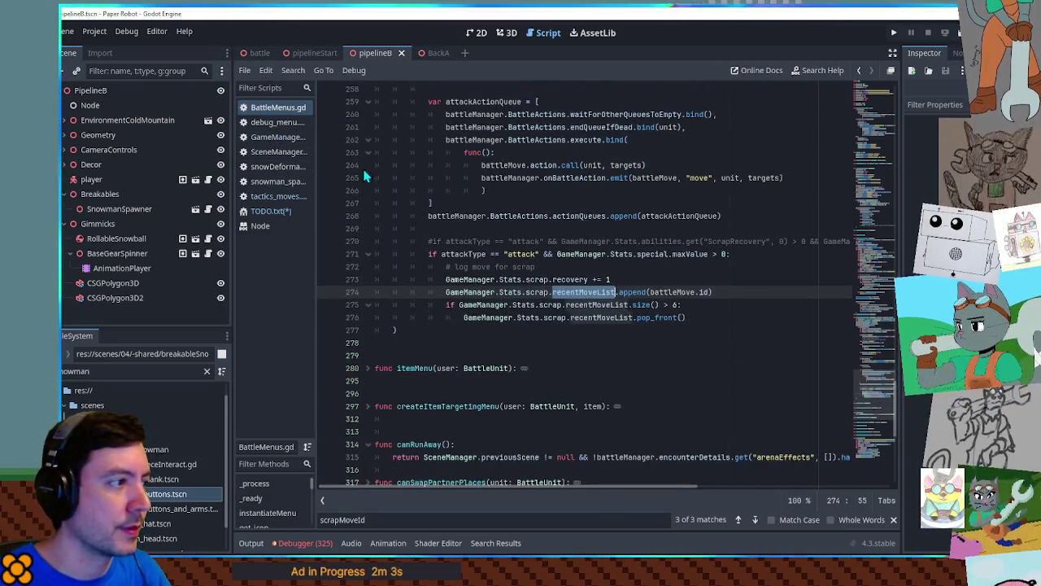
{"action": "left_click", "coordinate": [279, 197]}
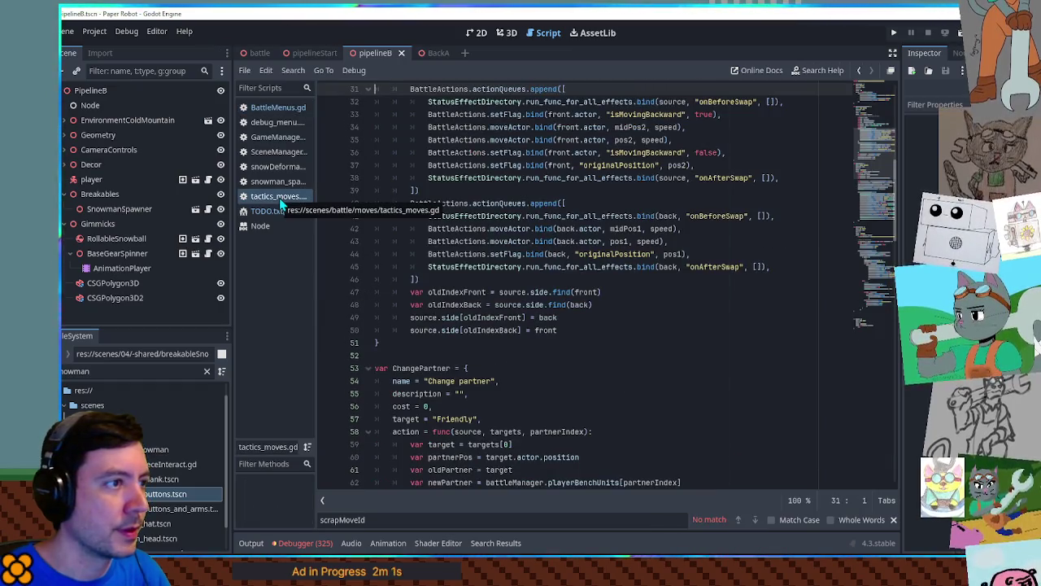
{"action": "middle_click", "coordinate": [279, 197]}
{"action": "middle_click", "coordinate": [275, 167]}
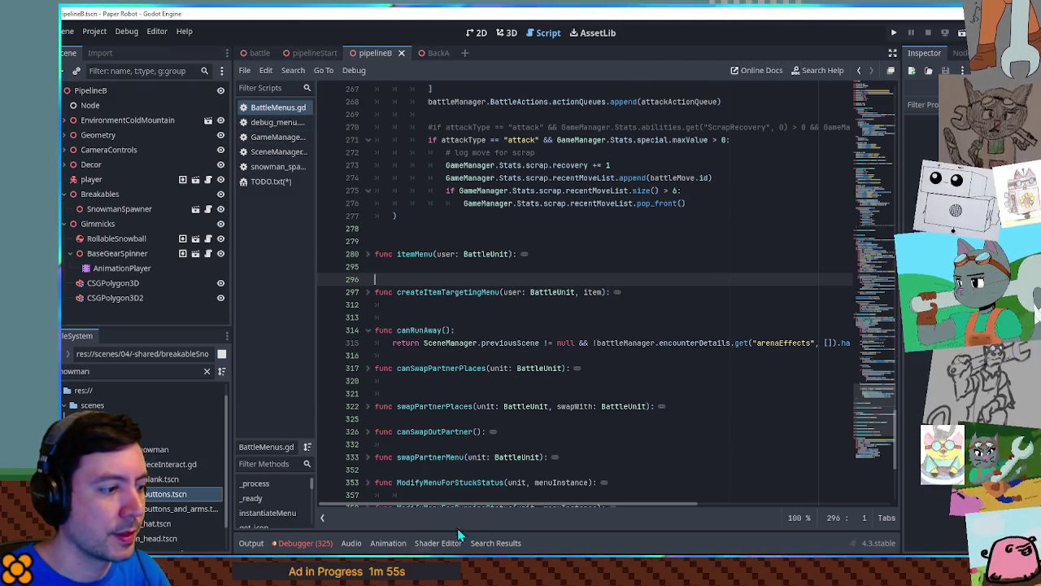
Search all project files for recentMoveList and open the line 182 match.
{"action": "left_click", "coordinate": [494, 542]}
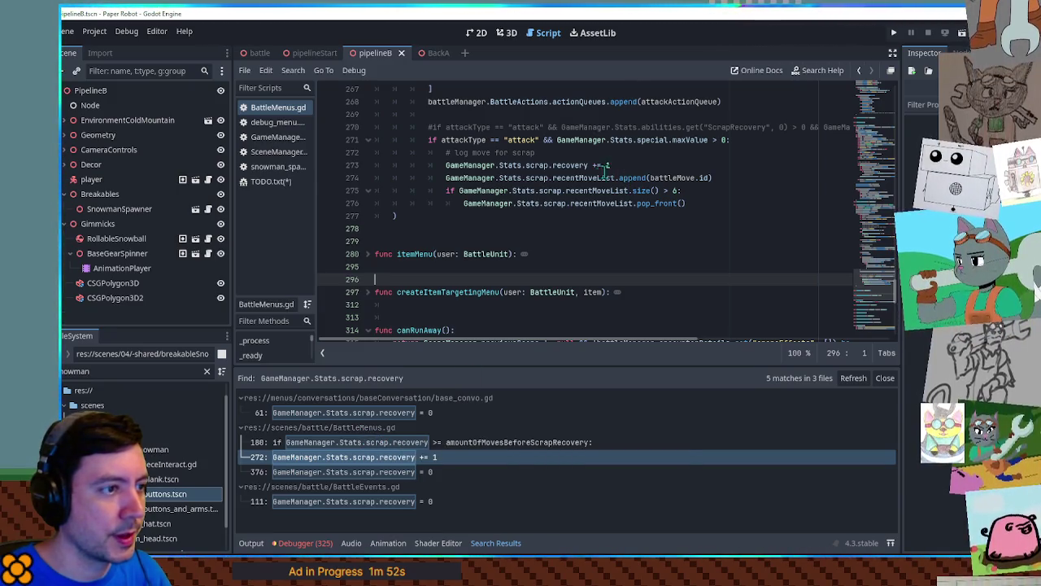
{"action": "double_click", "coordinate": [584, 178]}
{"action": "key", "text": "ctrl+shift+f"}
{"action": "left_click", "coordinate": [553, 328]}
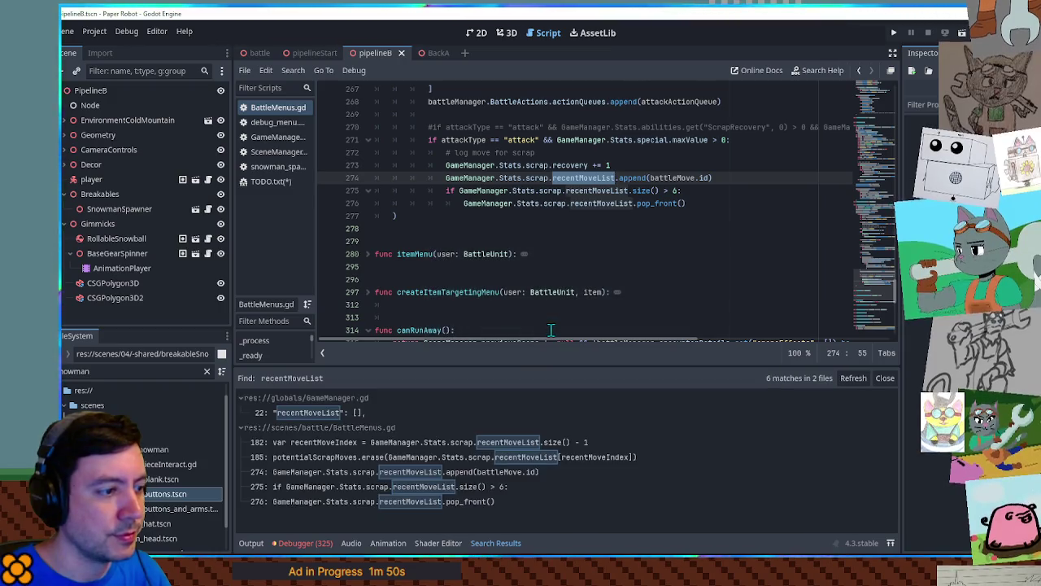
{"action": "left_click", "coordinate": [390, 440]}
Inspect potentialScrapMoves, scrapMoveId and playerAttackMenu, then switch to the battle scene.
{"action": "scroll", "coordinate": [460, 201], "scroll_direction": "up", "scroll_amount": 1}
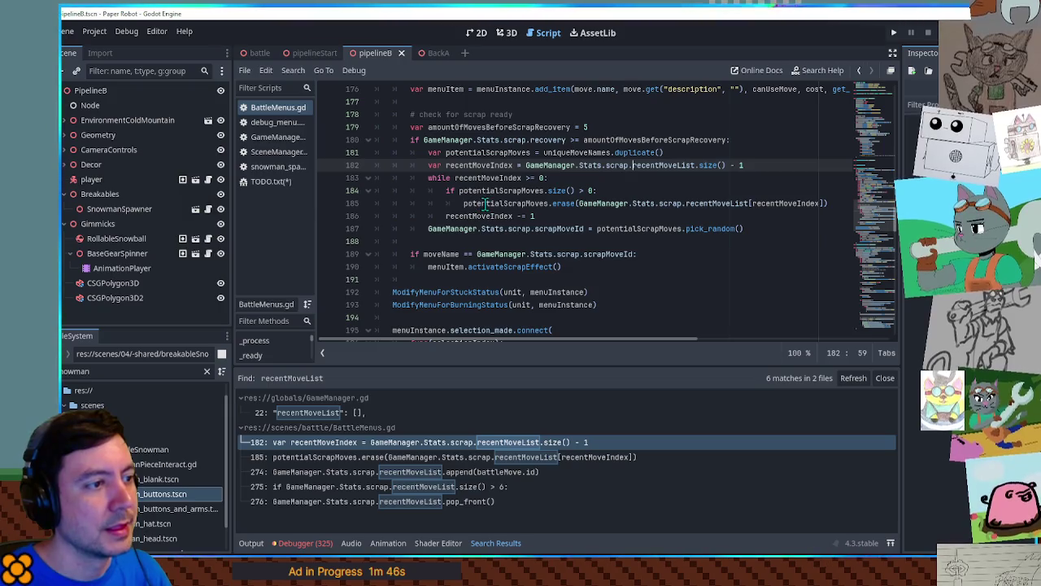
{"action": "double_click", "coordinate": [466, 203]}
{"action": "double_click", "coordinate": [459, 229]}
{"action": "left_click", "coordinate": [584, 229], "text": "shift"}
{"action": "scroll", "coordinate": [446, 213], "scroll_direction": "up", "scroll_amount": 2}
{"action": "scroll", "coordinate": [445, 212], "scroll_direction": "up", "scroll_amount": 8}
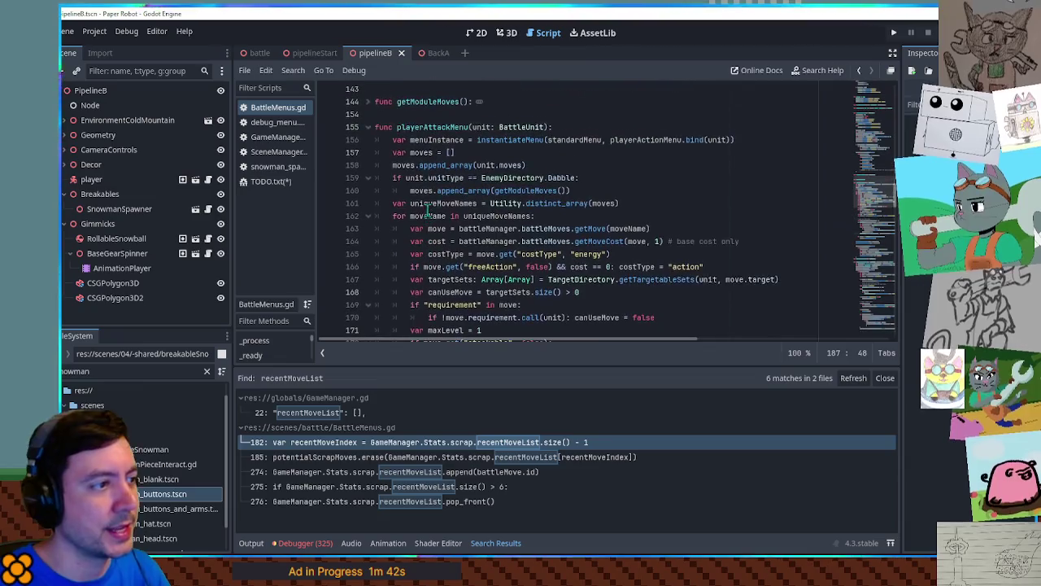
{"action": "double_click", "coordinate": [430, 127]}
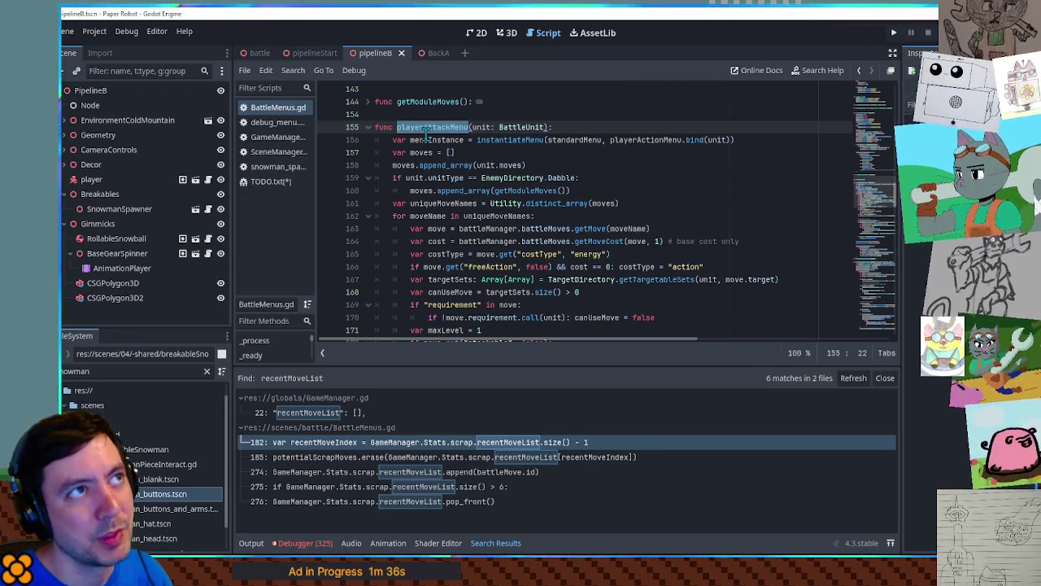
{"action": "left_click", "coordinate": [248, 54]}
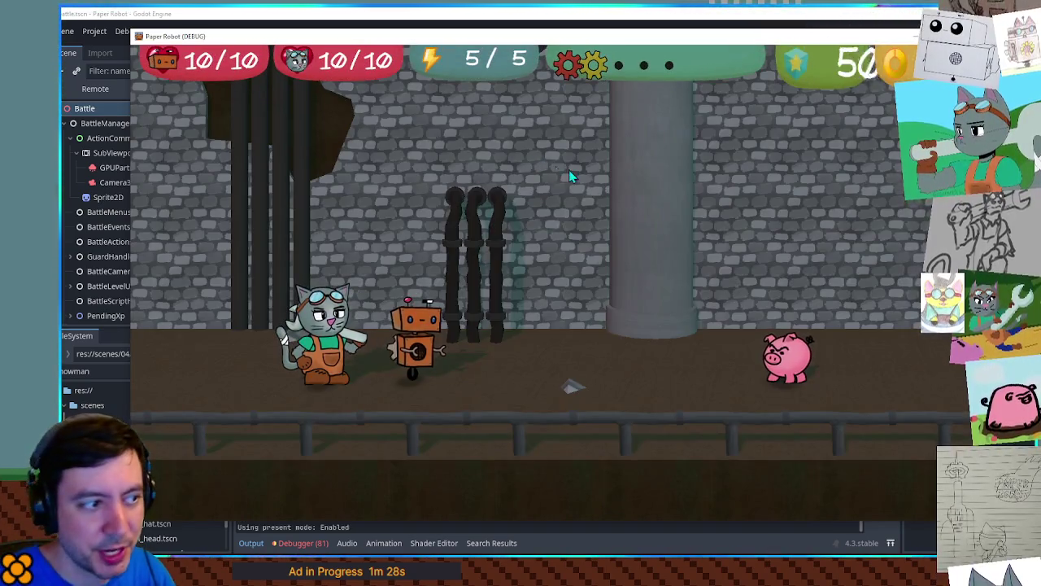
Rotate the battle command wheel through Attacks, Special and on to Items.
{"action": "key", "text": "Down"}
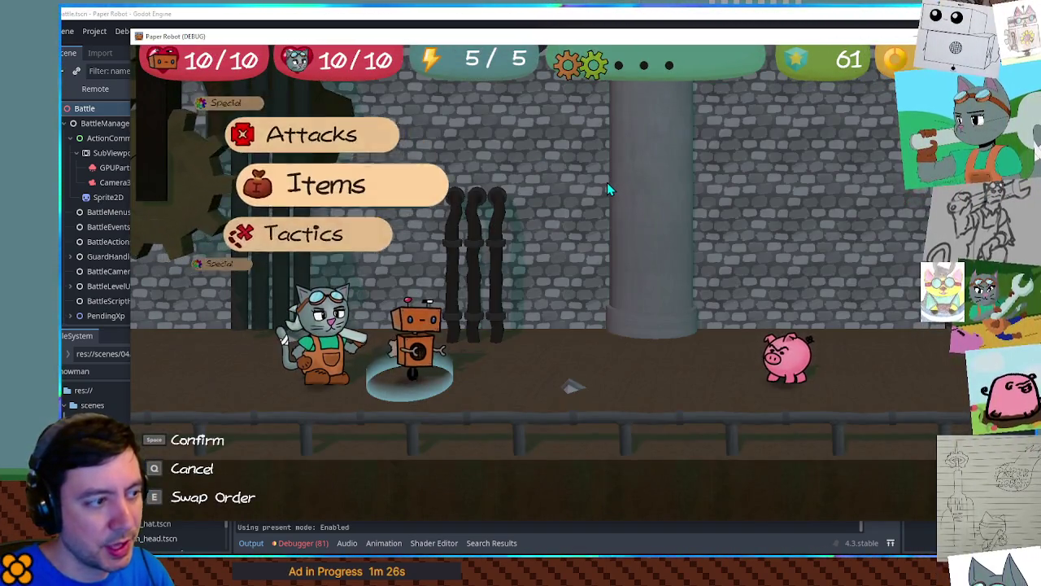
{"action": "key", "text": "Up"}
{"action": "key", "text": "Up"}
{"action": "key", "text": "Down"}
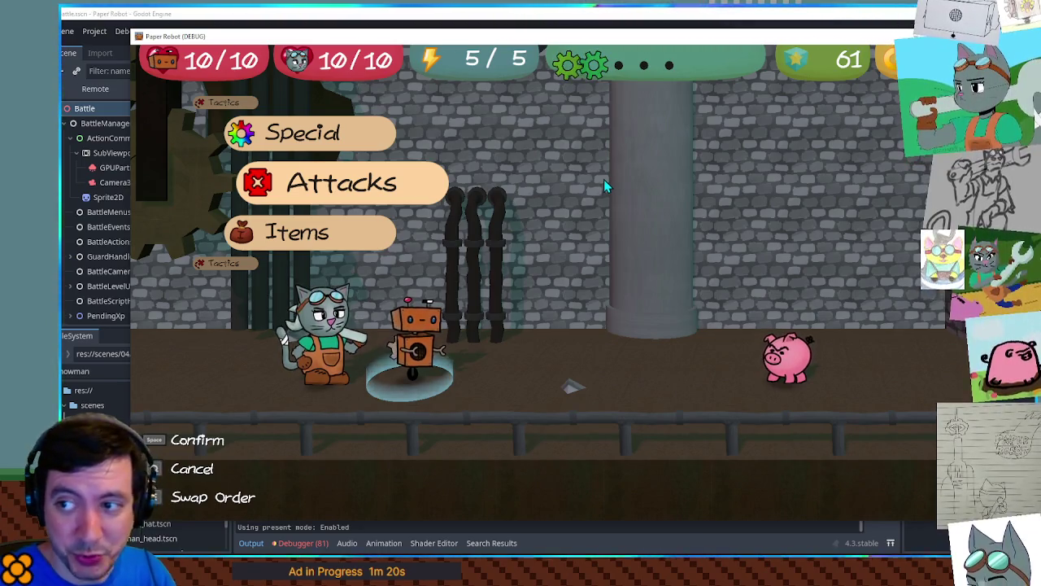
{"action": "key", "text": "w"}
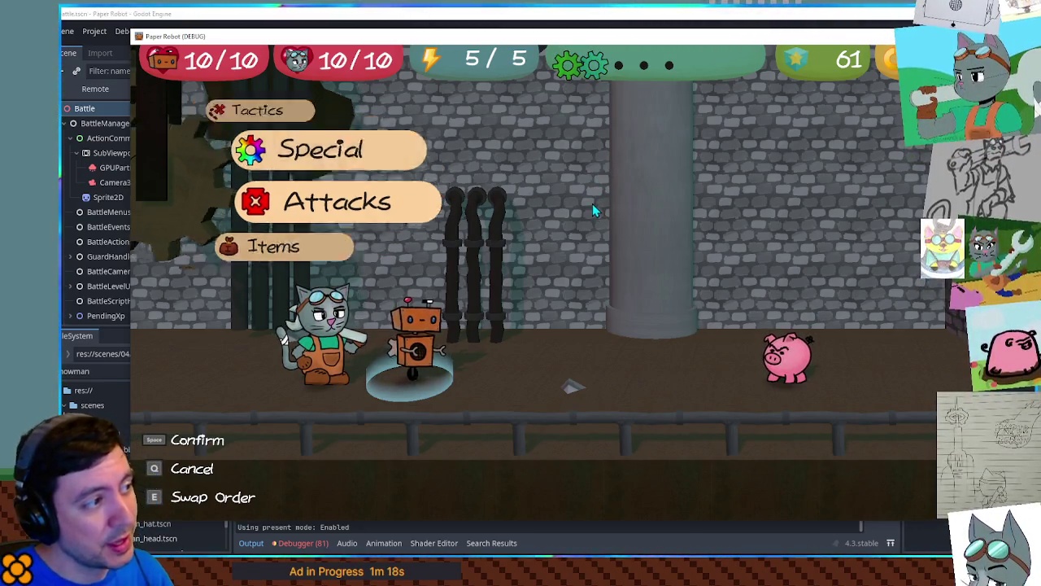
{"action": "key", "text": "s"}
{"action": "key", "text": "w"}
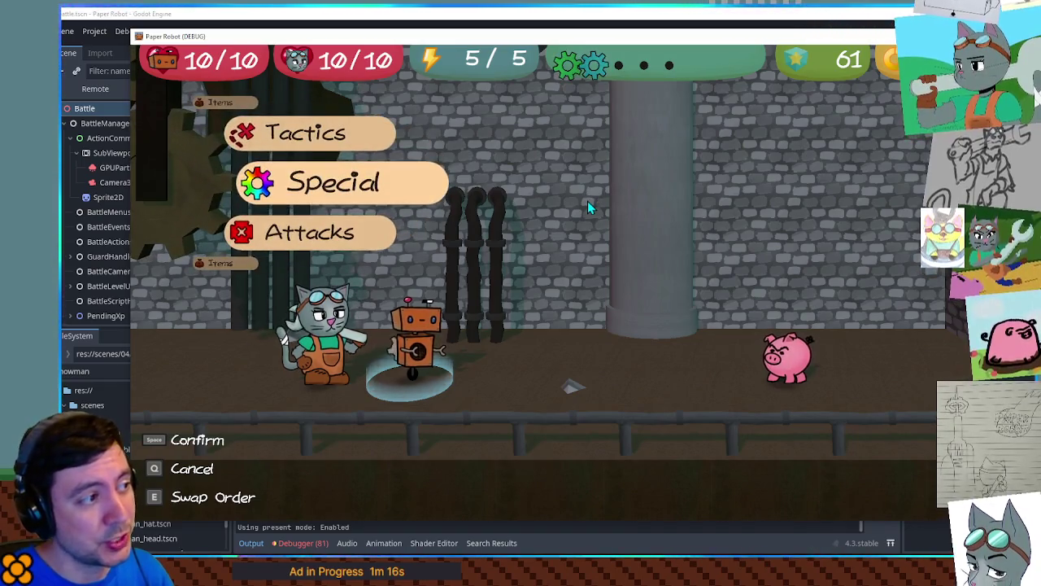
{"action": "key", "text": "w"}
{"action": "key", "text": "w"}
Peek at the Items list, open the Attacks list, then stop the game with F8.
{"action": "key", "text": "space"}
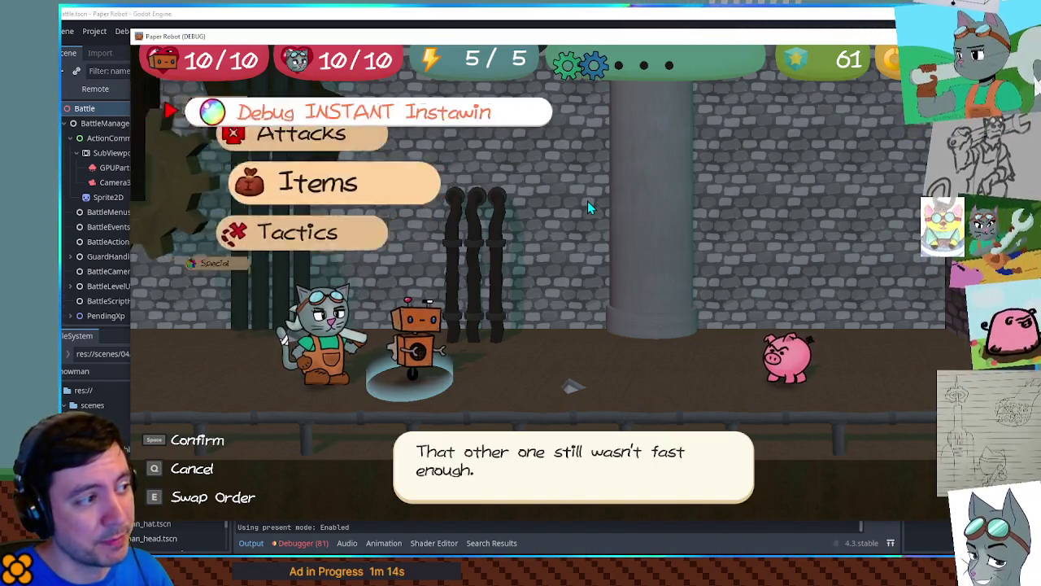
{"action": "key", "text": "q"}
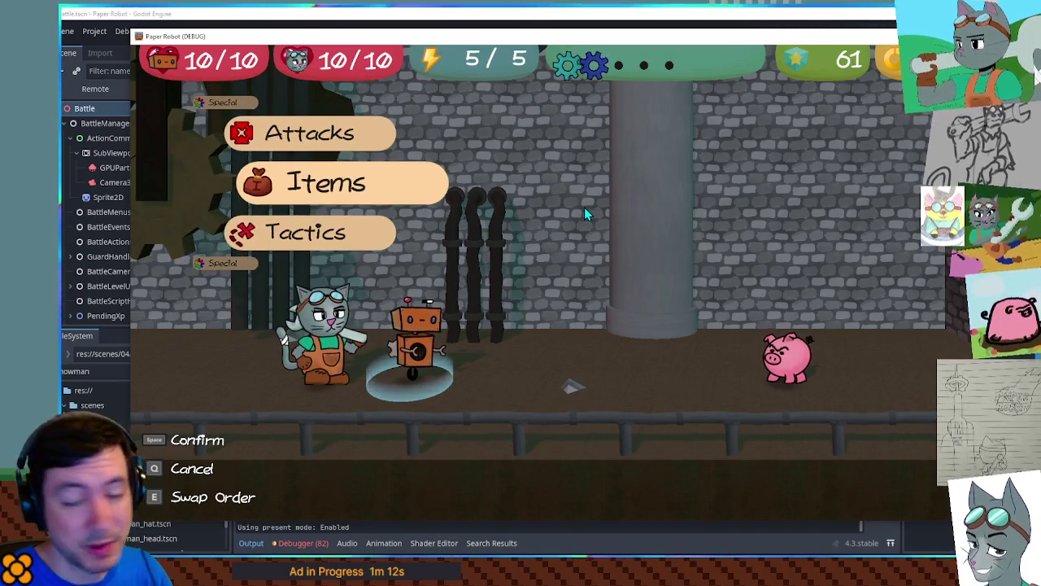
{"action": "key", "text": "w"}
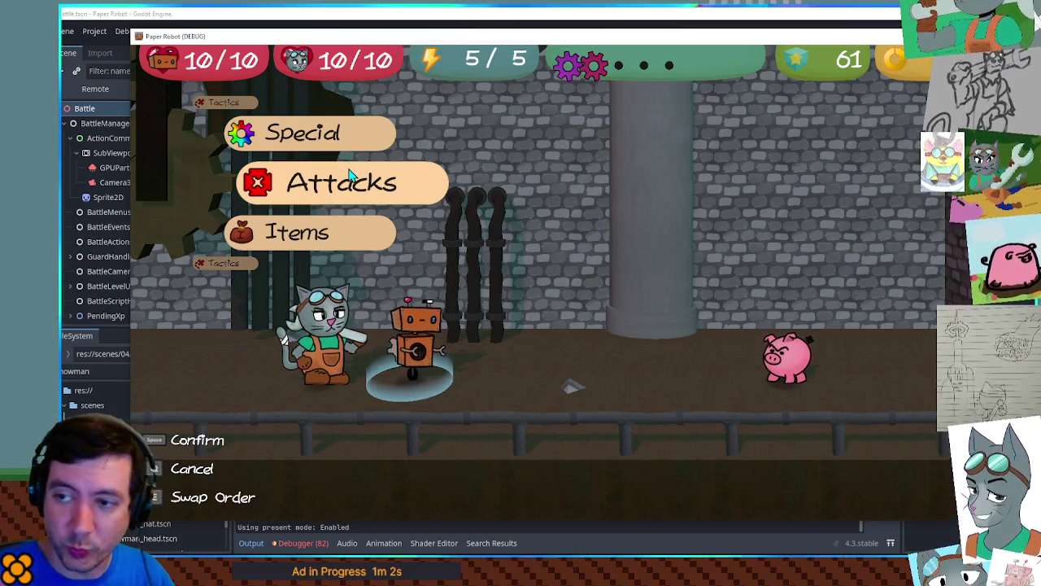
{"action": "left_click", "coordinate": [350, 173]}
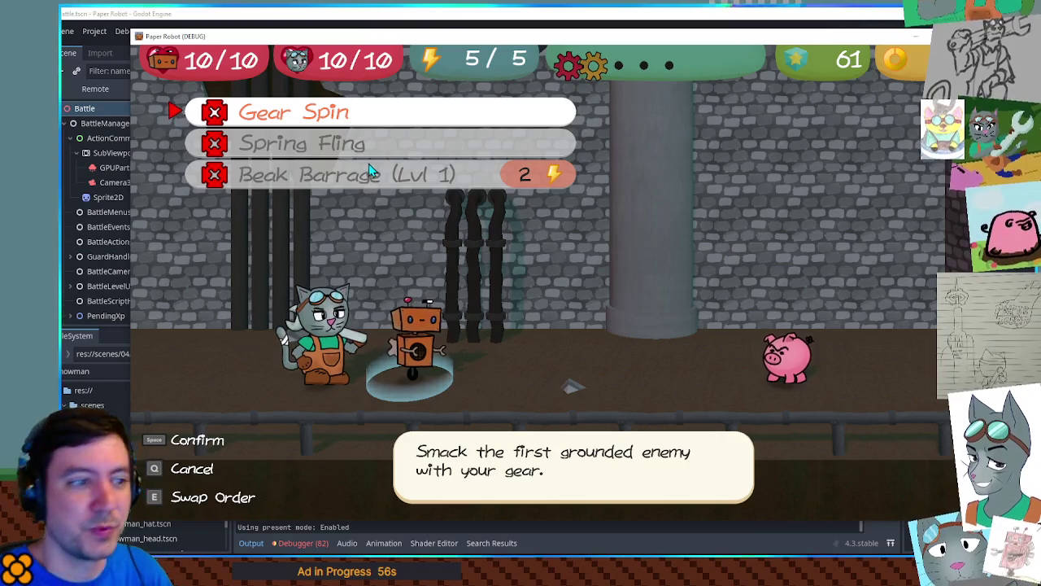
{"action": "key", "text": "F8"}
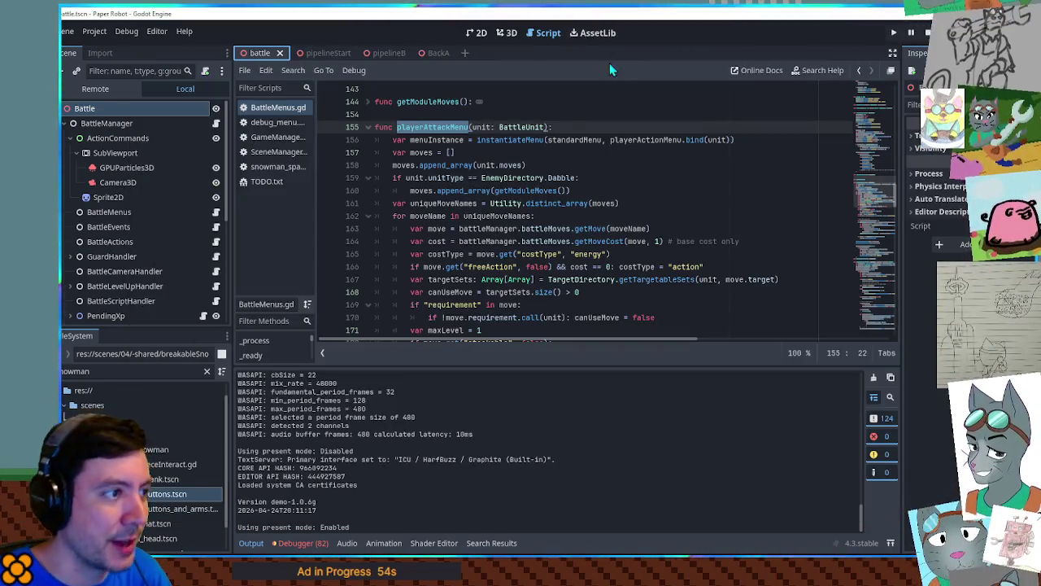
Hide the Output bottom panel to enlarge the BattleMenus.gd code view.
{"action": "scroll", "coordinate": [565, 253], "scroll_direction": "down", "scroll_amount": 13}
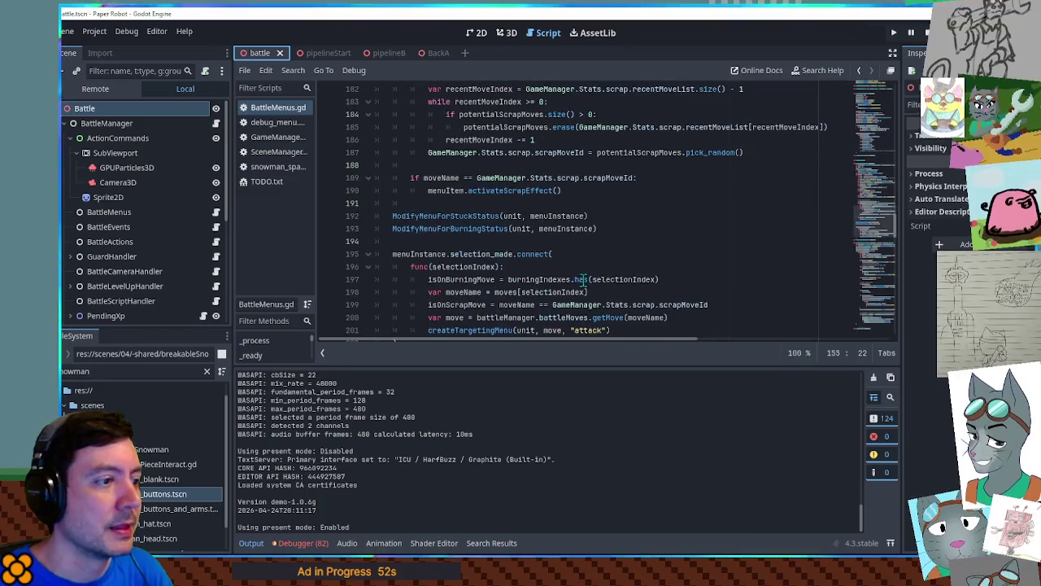
{"action": "left_click", "coordinate": [251, 543]}
{"action": "scroll", "coordinate": [459, 281], "scroll_direction": "up", "scroll_amount": 1}
{"action": "scroll", "coordinate": [459, 282], "scroll_direction": "down", "scroll_amount": 3}
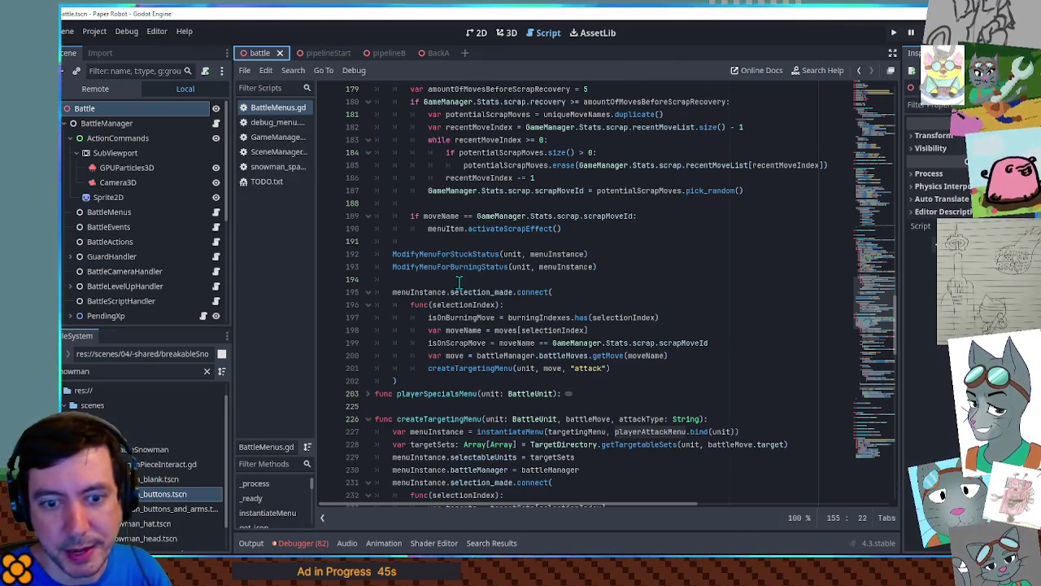
{"action": "scroll", "coordinate": [459, 281], "scroll_direction": "down", "scroll_amount": 4}
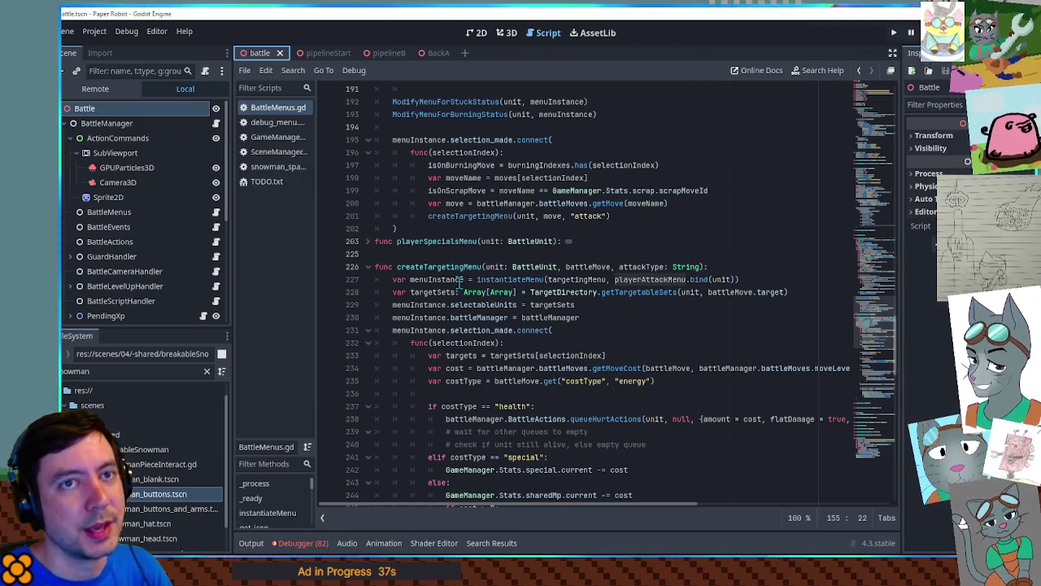
Fold every function in the script with Fold All Lines (Ctrl+Alt+F).
{"action": "scroll", "coordinate": [459, 283], "scroll_direction": "down", "scroll_amount": 3}
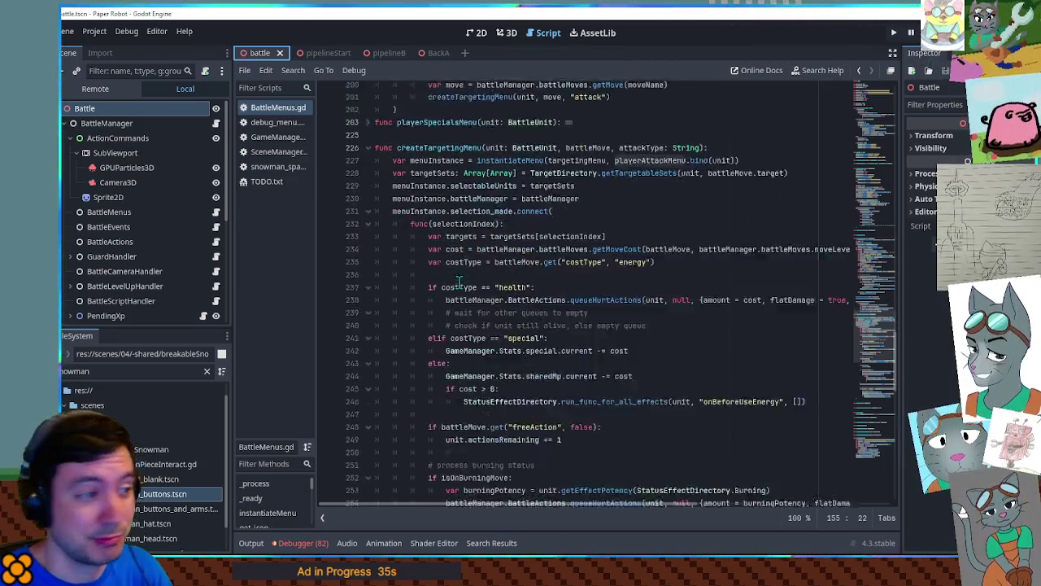
{"action": "scroll", "coordinate": [460, 283], "scroll_direction": "down", "scroll_amount": 2}
{"action": "scroll", "coordinate": [450, 279], "scroll_direction": "up", "scroll_amount": 4}
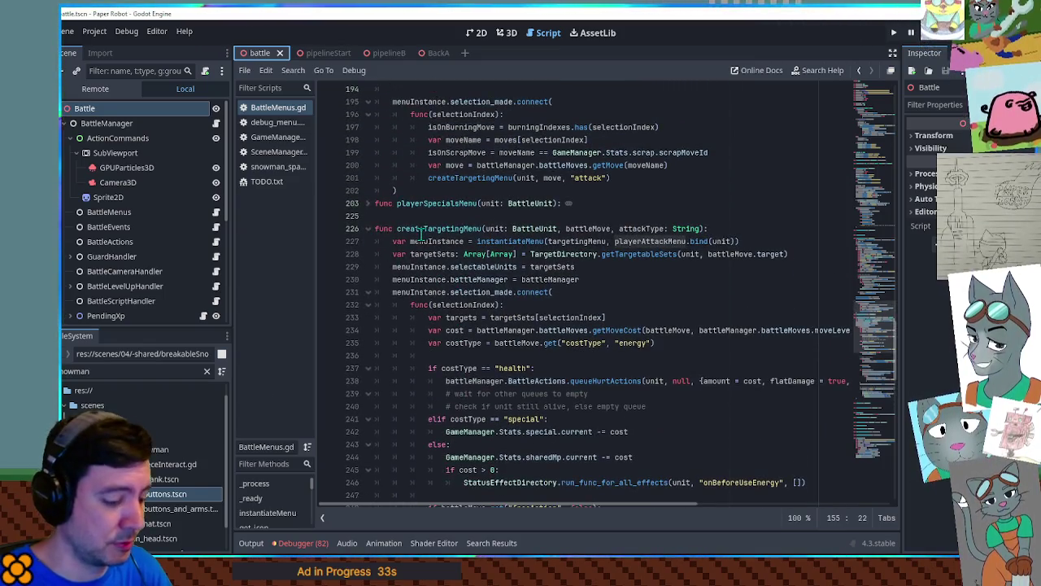
{"action": "left_click", "coordinate": [491, 259]}
{"action": "key", "text": "ctrl+alt+f"}
{"action": "scroll", "coordinate": [471, 258], "scroll_direction": "up", "scroll_amount": 5}
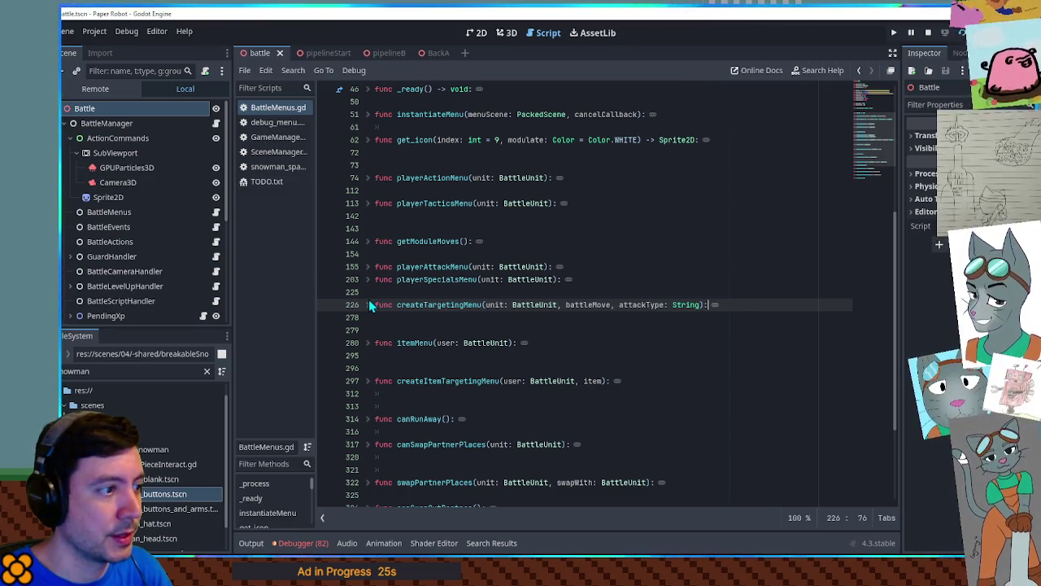
Unfold playerAttackMenu and select its scrap-ready check on lines 178–187.
{"action": "left_click", "coordinate": [368, 266]}
{"action": "scroll", "coordinate": [506, 267], "scroll_direction": "down", "scroll_amount": 3}
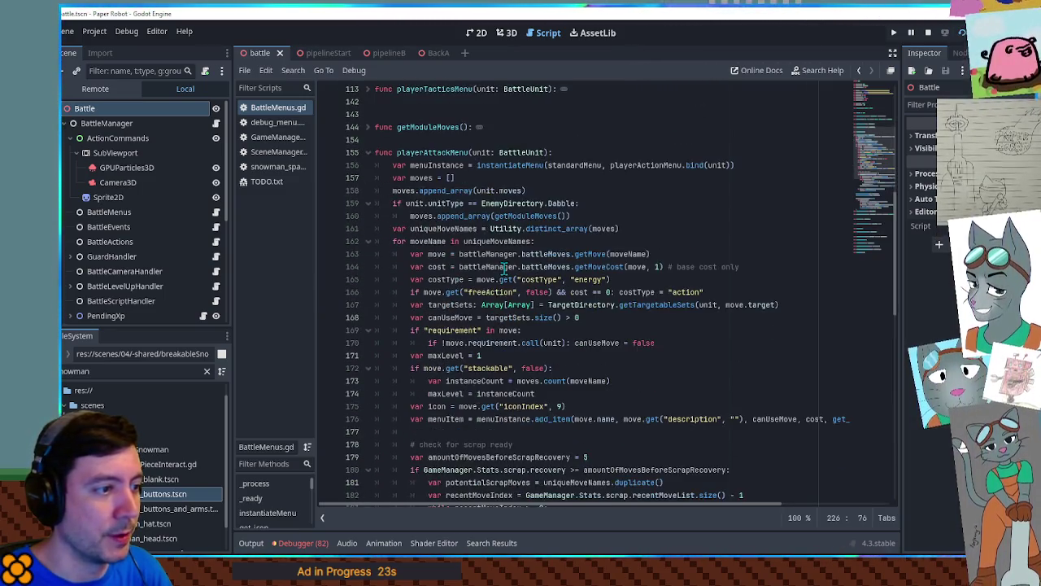
{"action": "scroll", "coordinate": [506, 266], "scroll_direction": "down", "scroll_amount": 4}
{"action": "scroll", "coordinate": [505, 269], "scroll_direction": "up", "scroll_amount": 5}
{"action": "double_click", "coordinate": [432, 191]}
{"action": "left_click", "coordinate": [397, 214]}
{"action": "scroll", "coordinate": [398, 214], "scroll_direction": "down", "scroll_amount": 8}
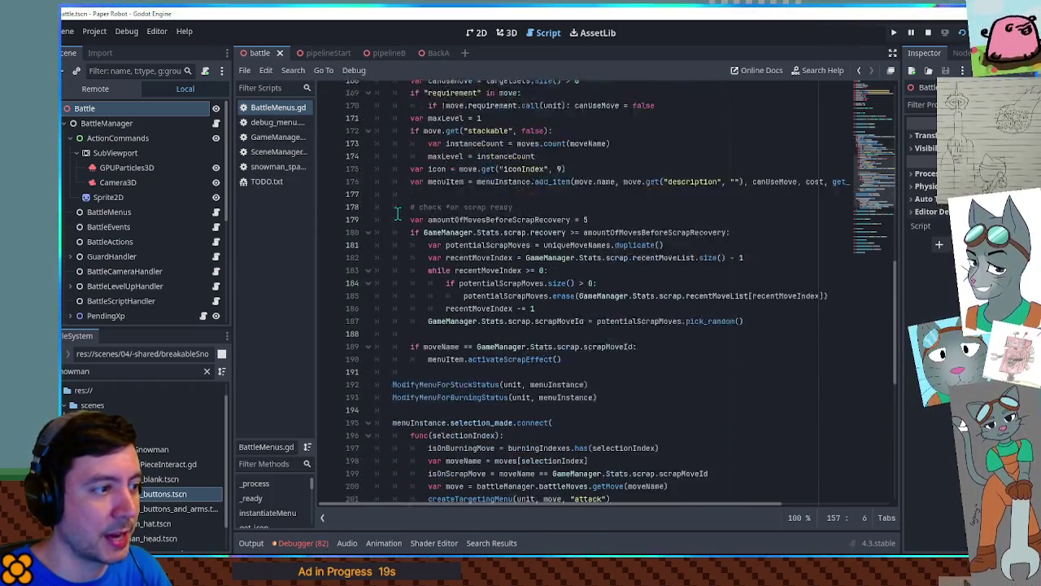
{"action": "double_click", "coordinate": [604, 317]}
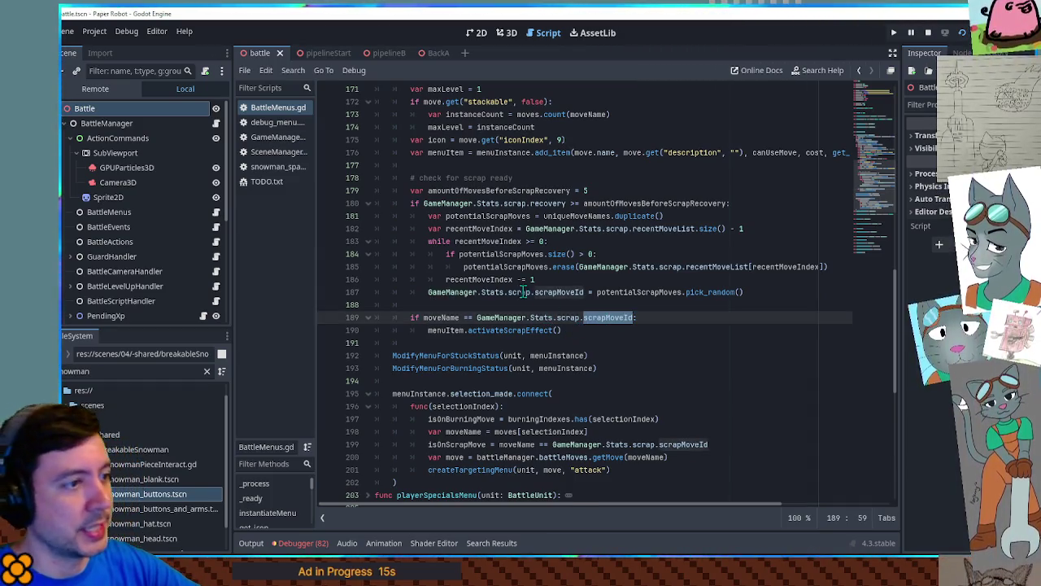
{"action": "mouse_move", "coordinate": [407, 178]}
{"action": "left_mouse_down"}
{"action": "mouse_move", "coordinate": [813, 293]}
{"action": "mouse_move", "coordinate": [778, 291]}
{"action": "left_mouse_up"}
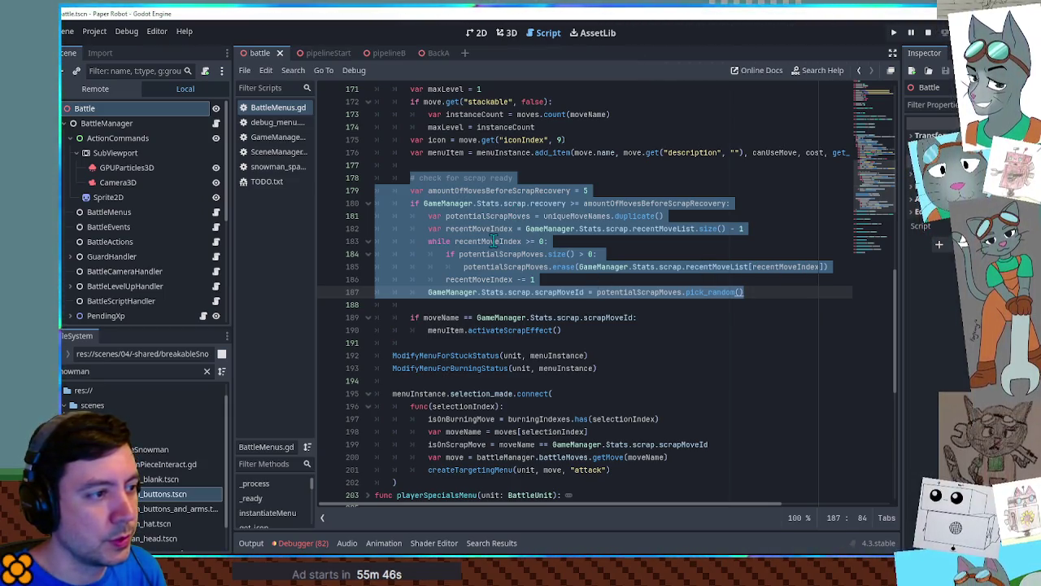
{"action": "double_click", "coordinate": [570, 215]}
{"action": "scroll", "coordinate": [536, 274], "scroll_direction": "up", "scroll_amount": 2}
{"action": "scroll", "coordinate": [569, 289], "scroll_direction": "up", "scroll_amount": 4}
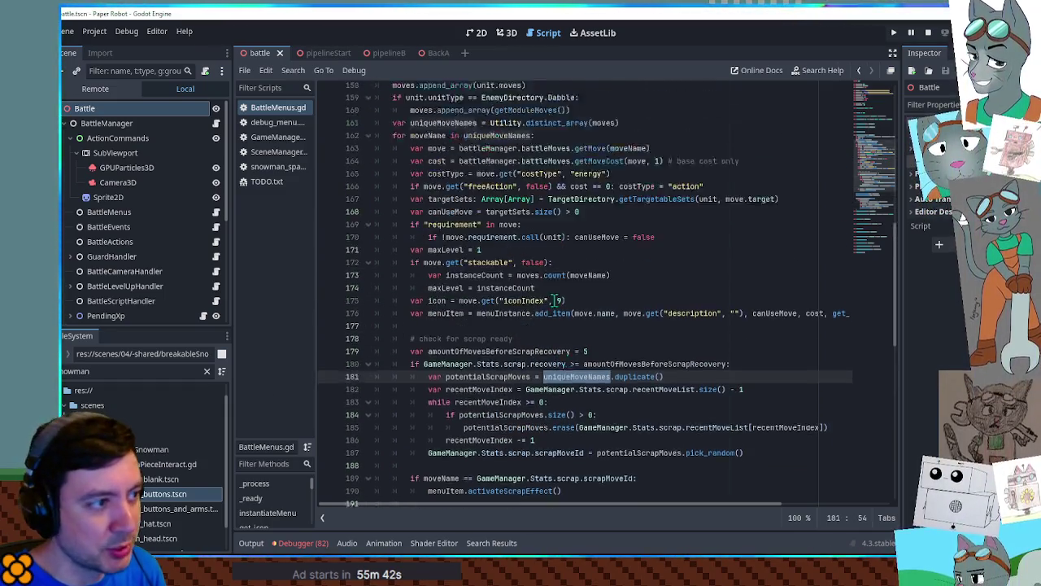
{"action": "double_click", "coordinate": [601, 191]}
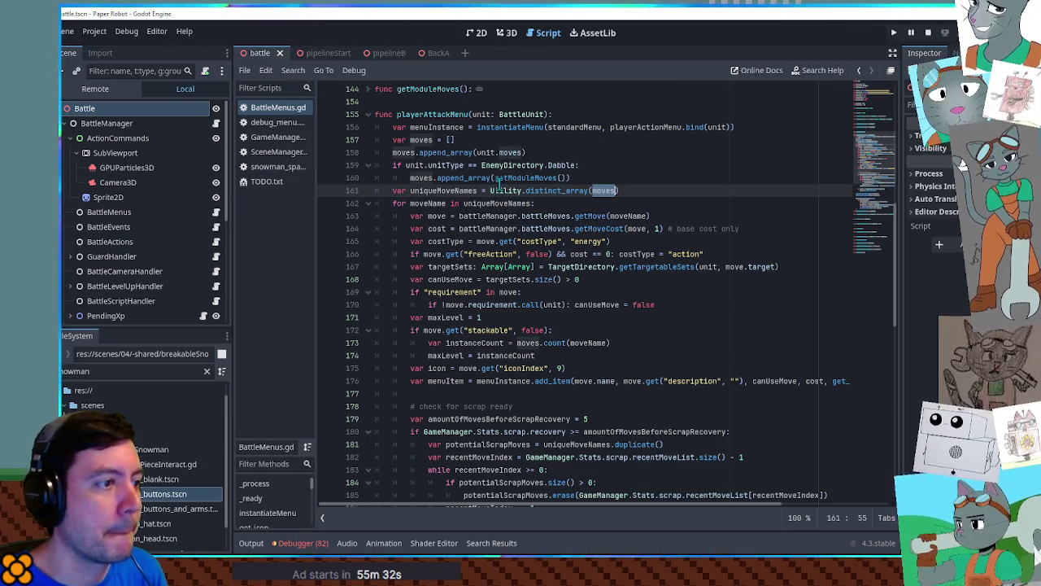
{"action": "mouse_move", "coordinate": [571, 178]}
{"action": "left_mouse_down"}
{"action": "mouse_move", "coordinate": [402, 163]}
{"action": "mouse_move", "coordinate": [394, 152]}
{"action": "left_mouse_up"}
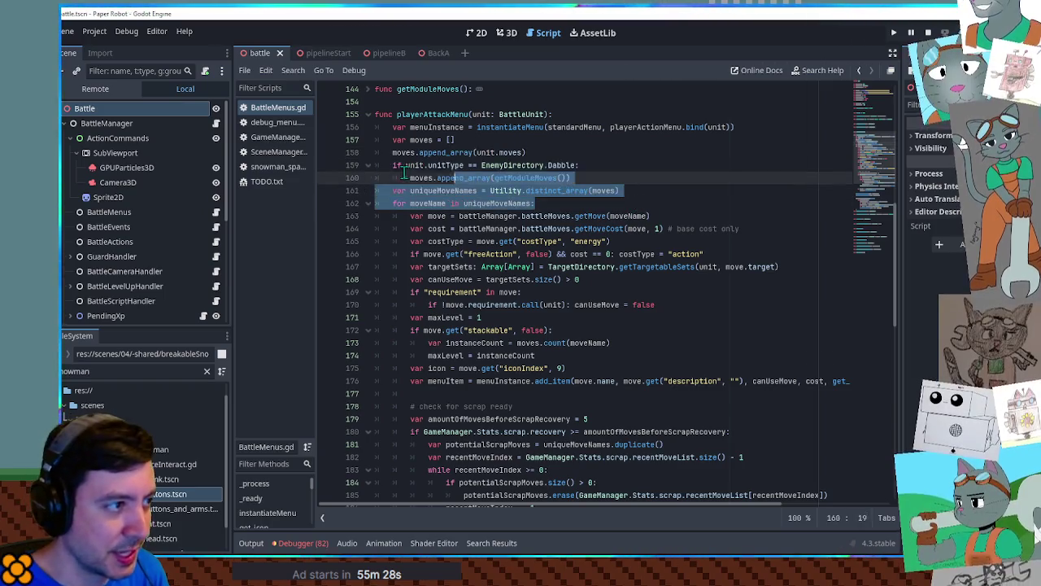
{"action": "left_click", "coordinate": [466, 190]}
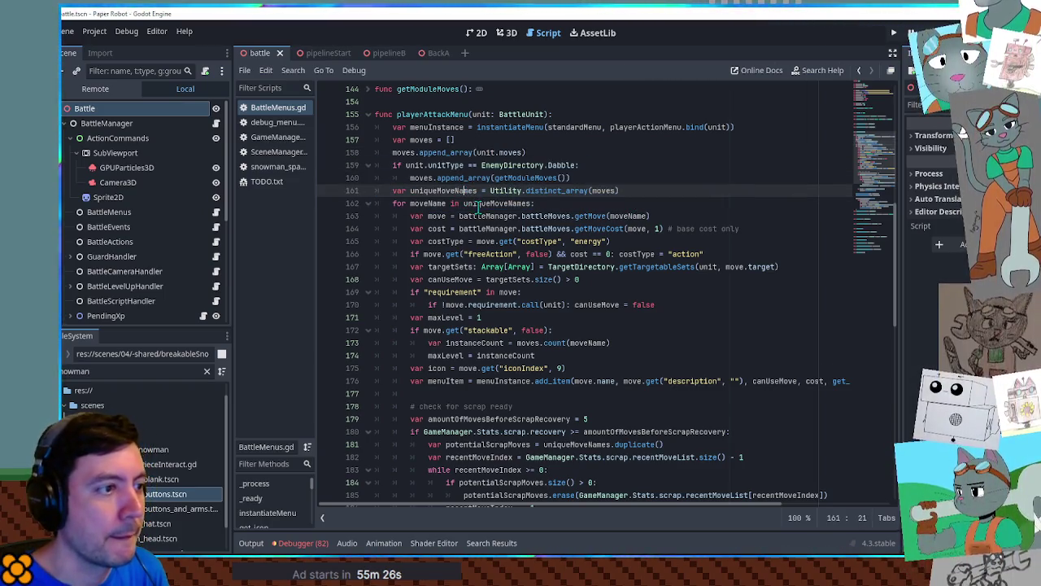
{"action": "mouse_move", "coordinate": [618, 190]}
{"action": "left_mouse_down"}
{"action": "mouse_move", "coordinate": [371, 156]}
{"action": "mouse_move", "coordinate": [453, 177]}
{"action": "left_mouse_up"}
{"action": "left_click", "coordinate": [604, 197]}
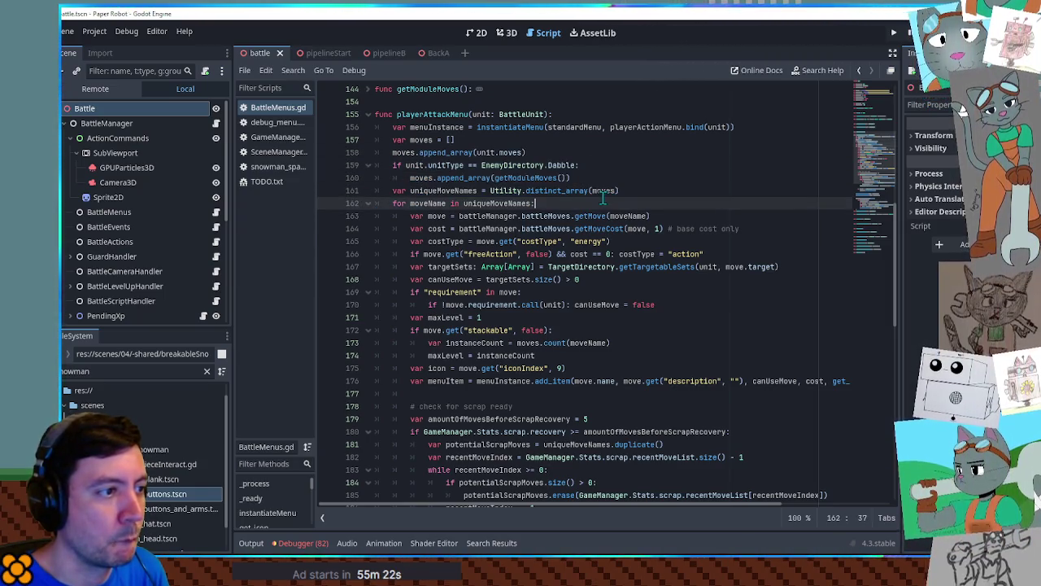
{"action": "double_click", "coordinate": [460, 190]}
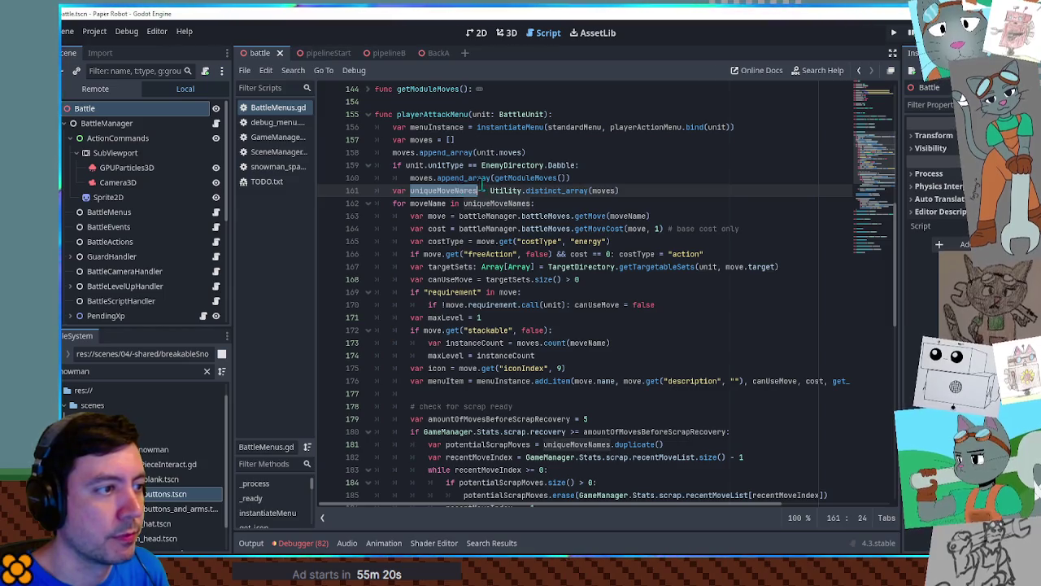
{"action": "double_click", "coordinate": [503, 179]}
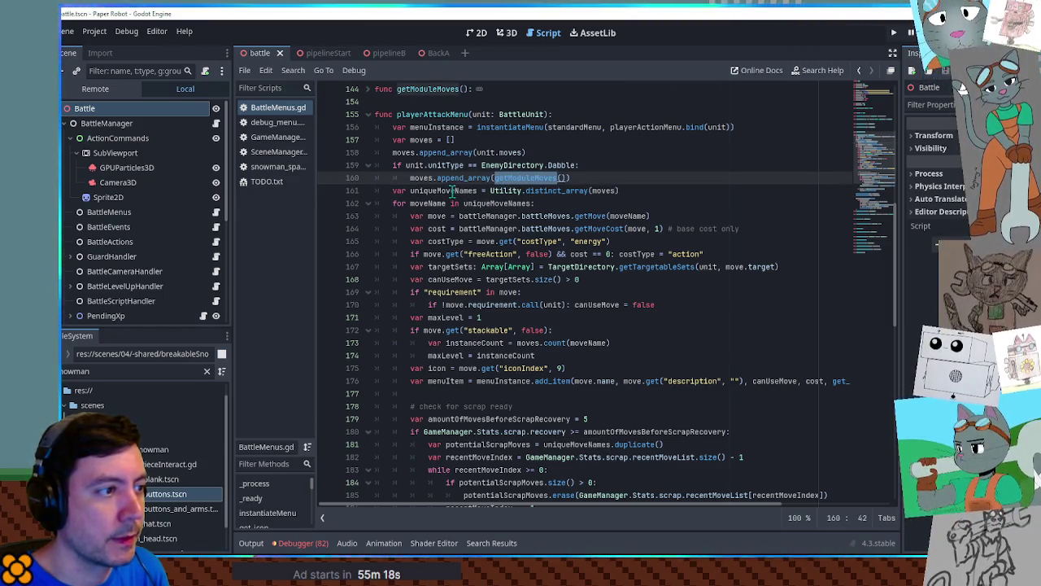
{"action": "double_click", "coordinate": [454, 190]}
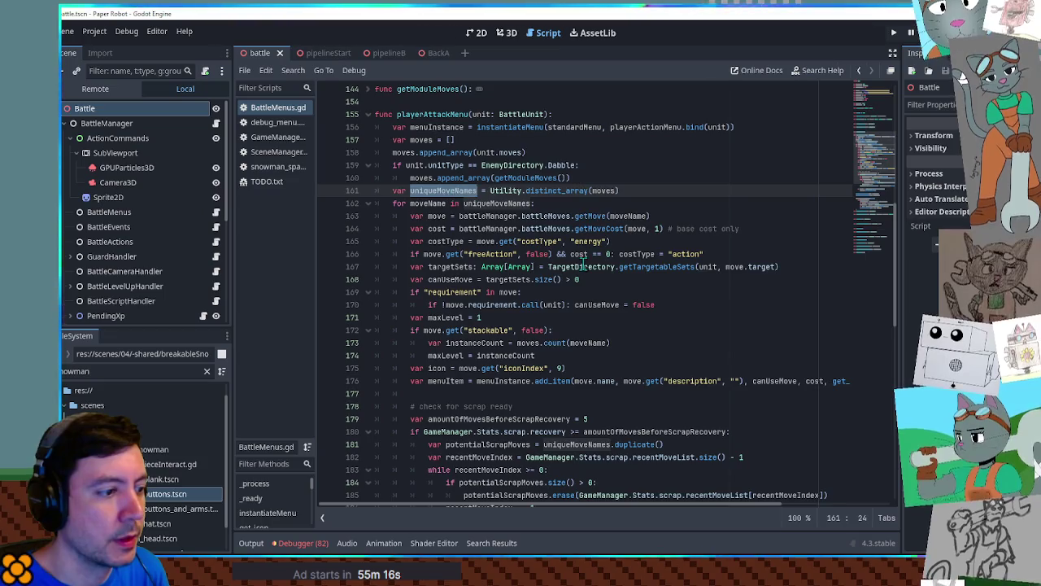
{"action": "scroll", "coordinate": [582, 266], "scroll_direction": "down", "scroll_amount": 7}
{"action": "scroll", "coordinate": [584, 260], "scroll_direction": "up", "scroll_amount": 2}
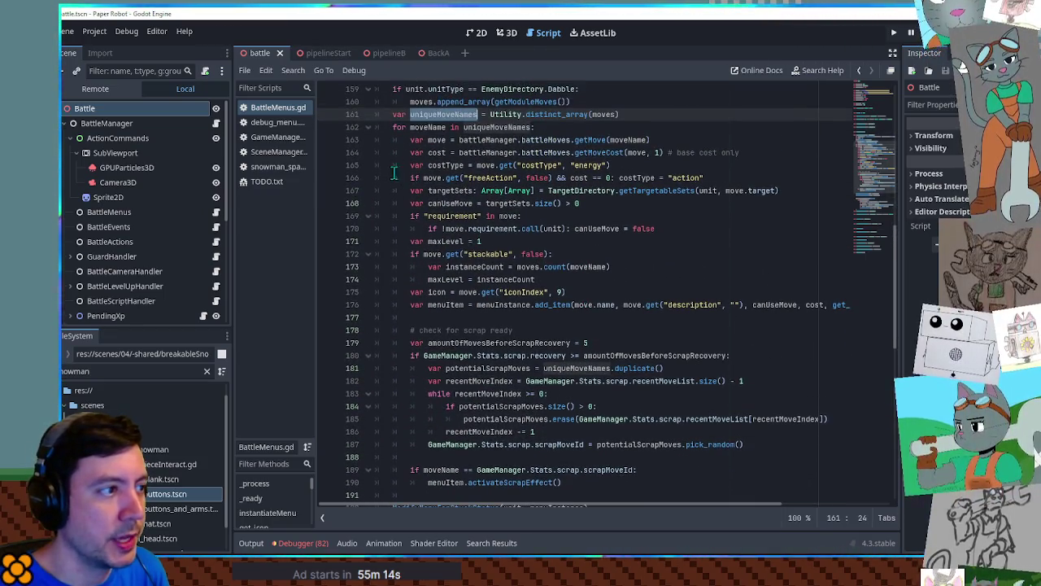
{"action": "double_click", "coordinate": [413, 128]}
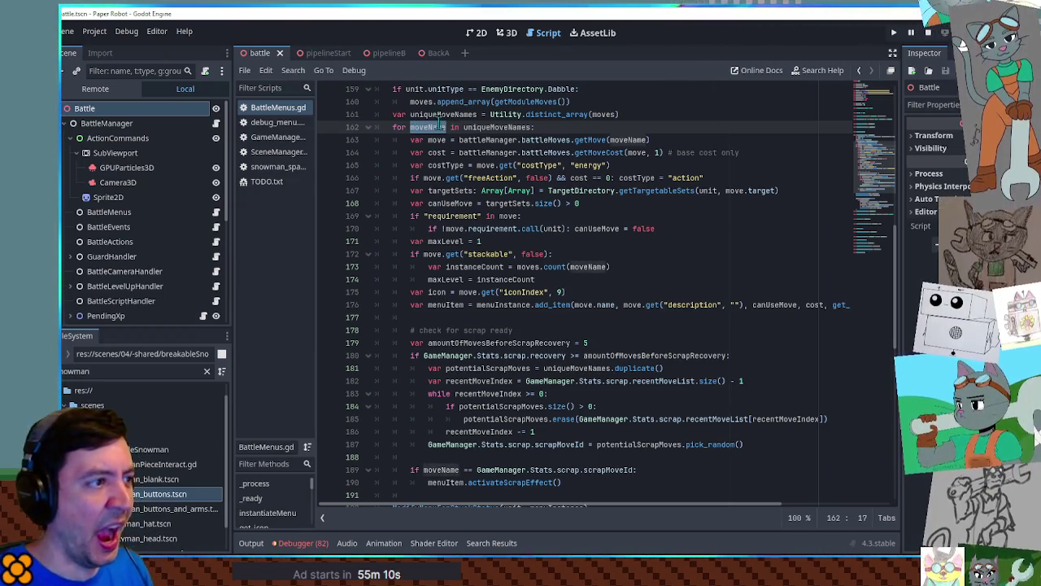
{"action": "double_click", "coordinate": [399, 128]}
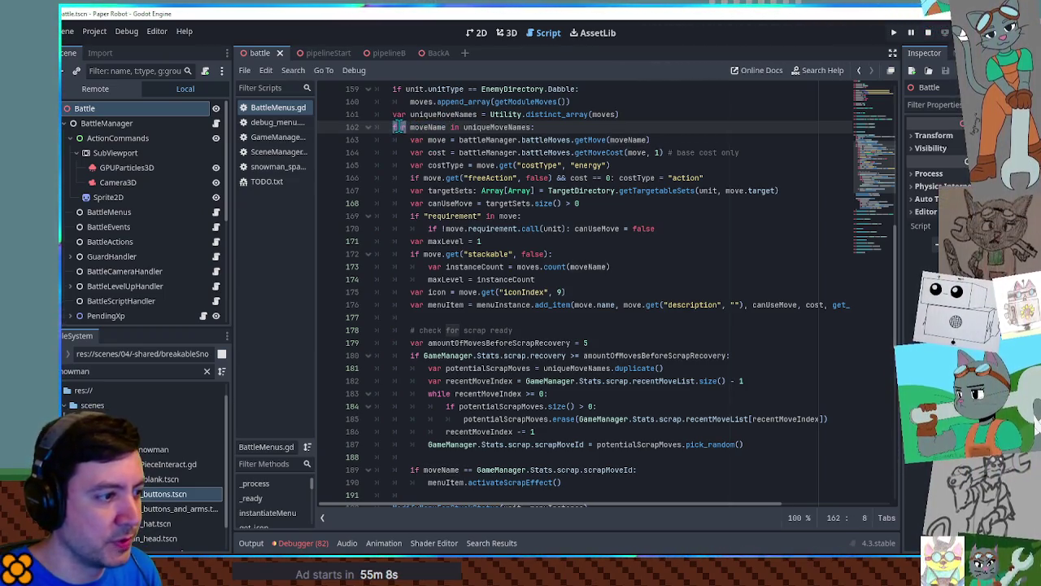
{"action": "scroll", "coordinate": [400, 131], "scroll_direction": "down", "scroll_amount": 2}
{"action": "scroll", "coordinate": [436, 373], "scroll_direction": "up", "scroll_amount": 2}
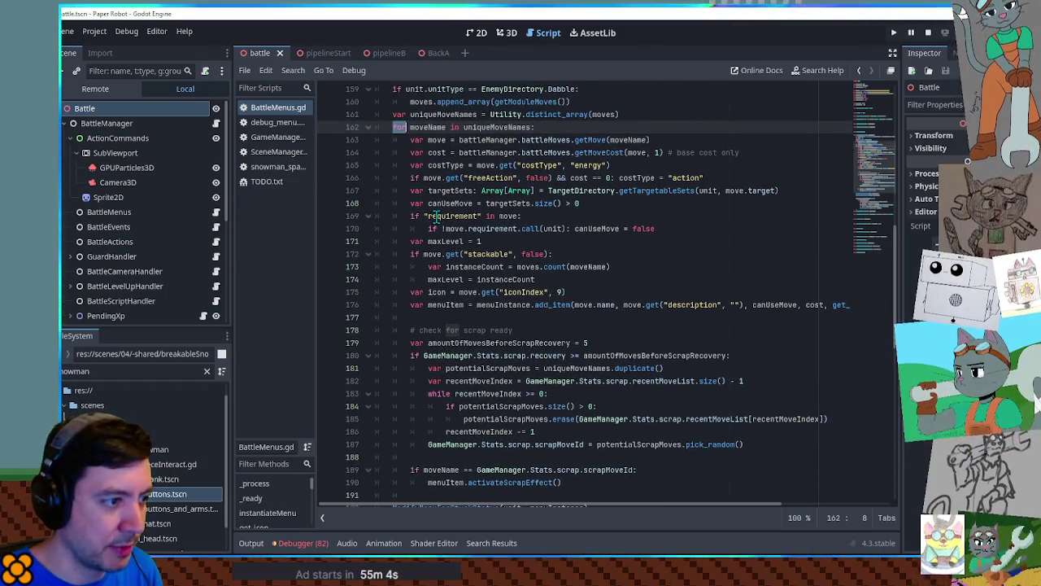
{"action": "scroll", "coordinate": [436, 215], "scroll_direction": "down", "scroll_amount": 1}
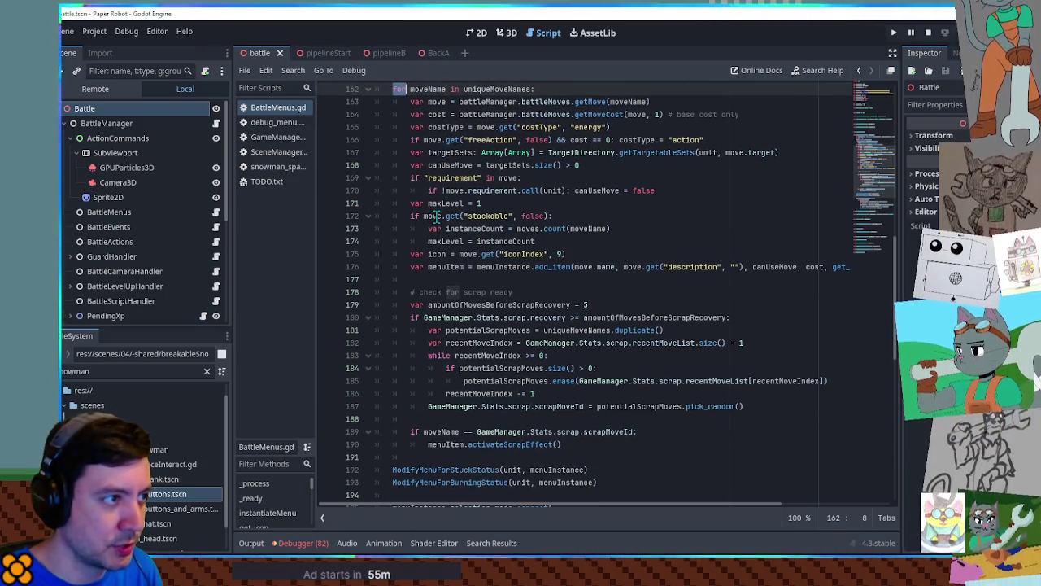
{"action": "double_click", "coordinate": [450, 164]}
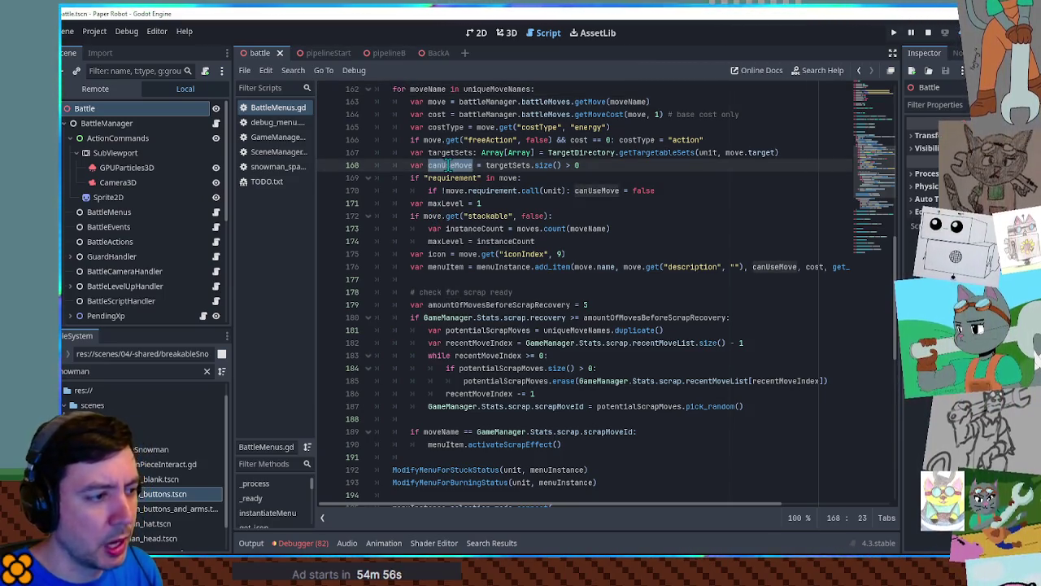
{"action": "mouse_move", "coordinate": [747, 410]}
{"action": "left_mouse_down"}
{"action": "mouse_move", "coordinate": [781, 285]}
{"action": "mouse_move", "coordinate": [794, 281]}
{"action": "left_mouse_up"}
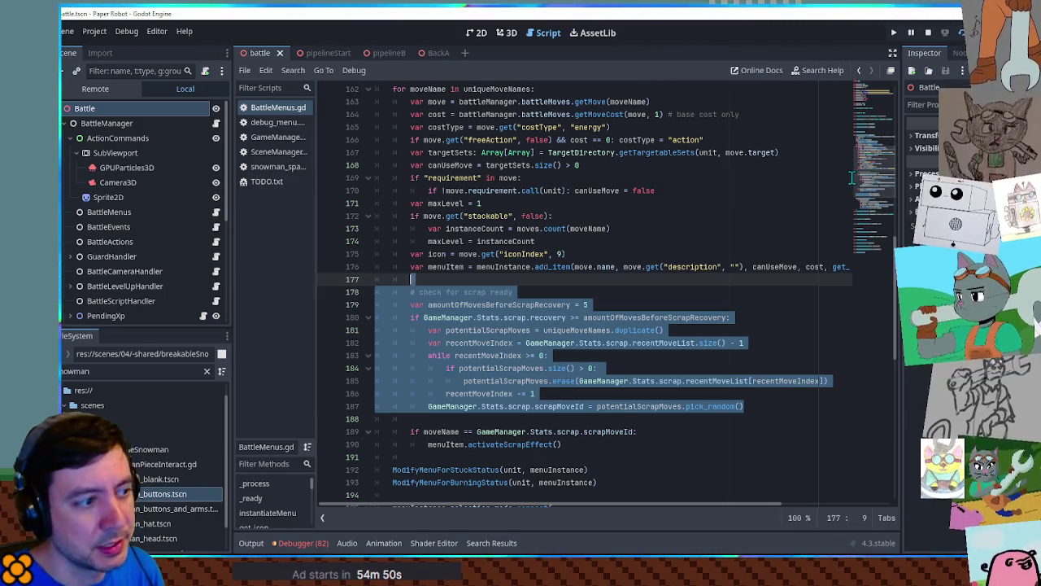
{"action": "left_click", "coordinate": [463, 305]}
{"action": "double_click", "coordinate": [553, 317]}
{"action": "left_click_drag", "start_coordinate": [553, 317], "coordinate": [448, 317]}
{"action": "double_click", "coordinate": [448, 317]}
{"action": "double_click", "coordinate": [488, 317]}
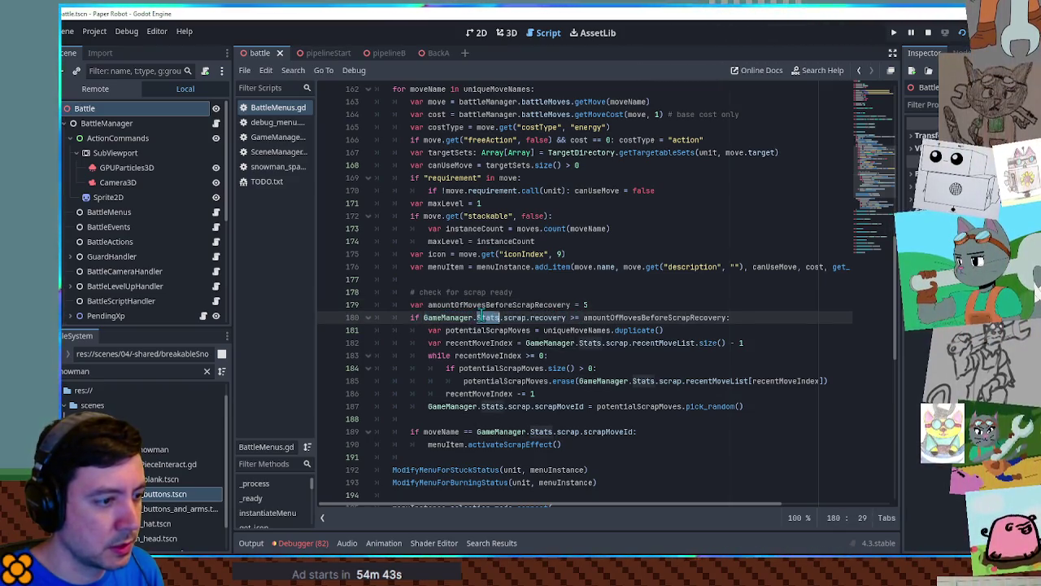
{"action": "double_click", "coordinate": [549, 317]}
{"action": "left_click_drag", "start_coordinate": [554, 317], "coordinate": [463, 317]}
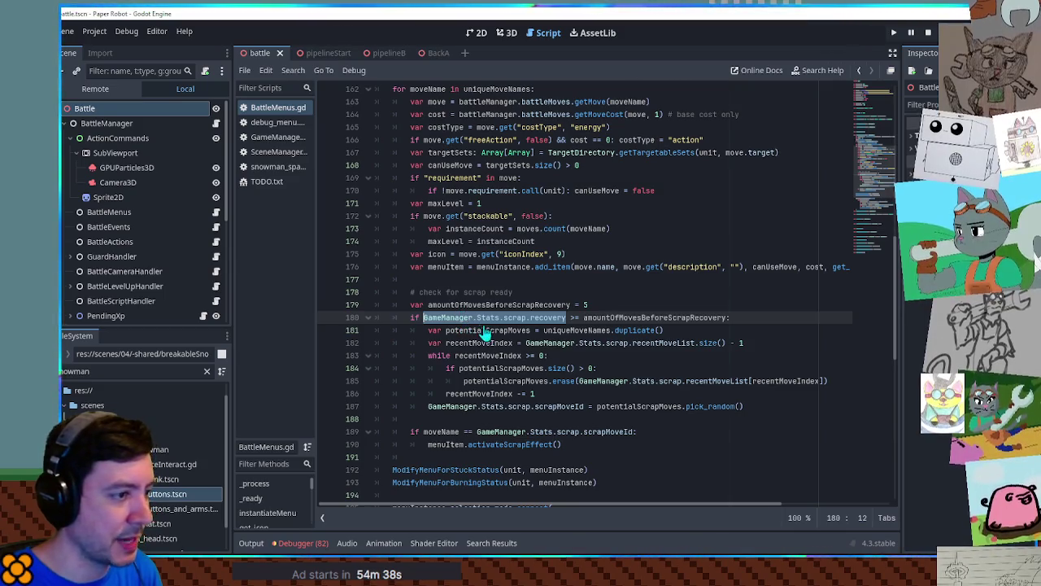
{"action": "key", "text": "ctrl+shift+f"}
Search the project for scrap.recovery, then open the line 377 and BattleEvents.gd line 111 matches.
{"action": "left_click", "coordinate": [572, 333]}
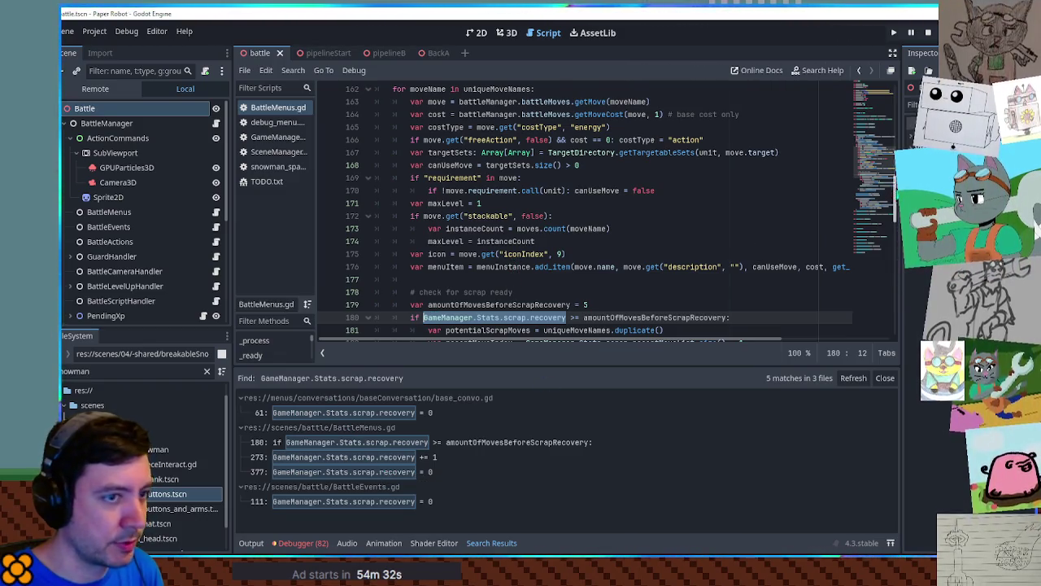
{"action": "left_click", "coordinate": [338, 477]}
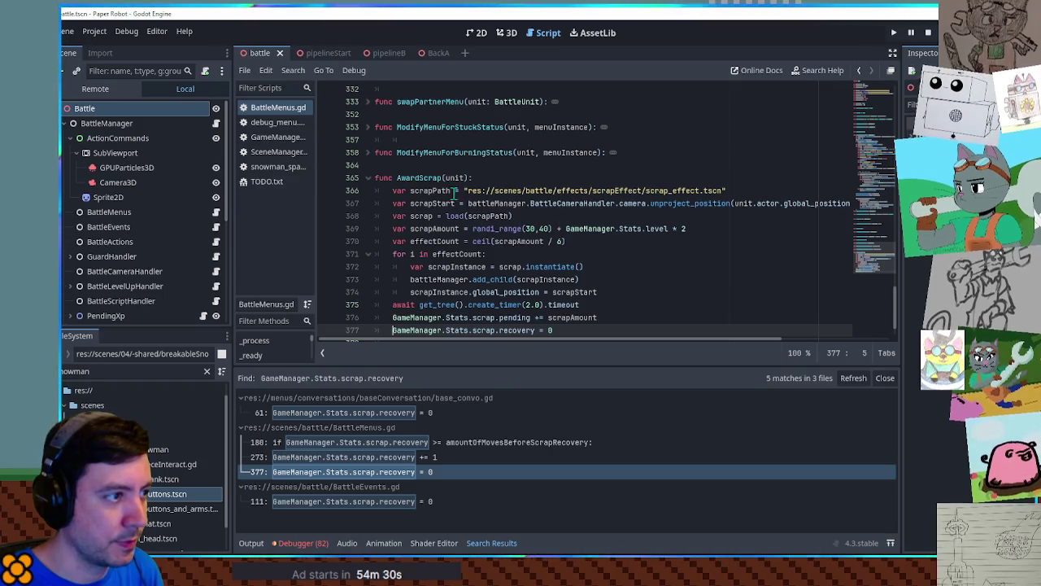
{"action": "scroll", "coordinate": [452, 191], "scroll_direction": "down", "scroll_amount": 1}
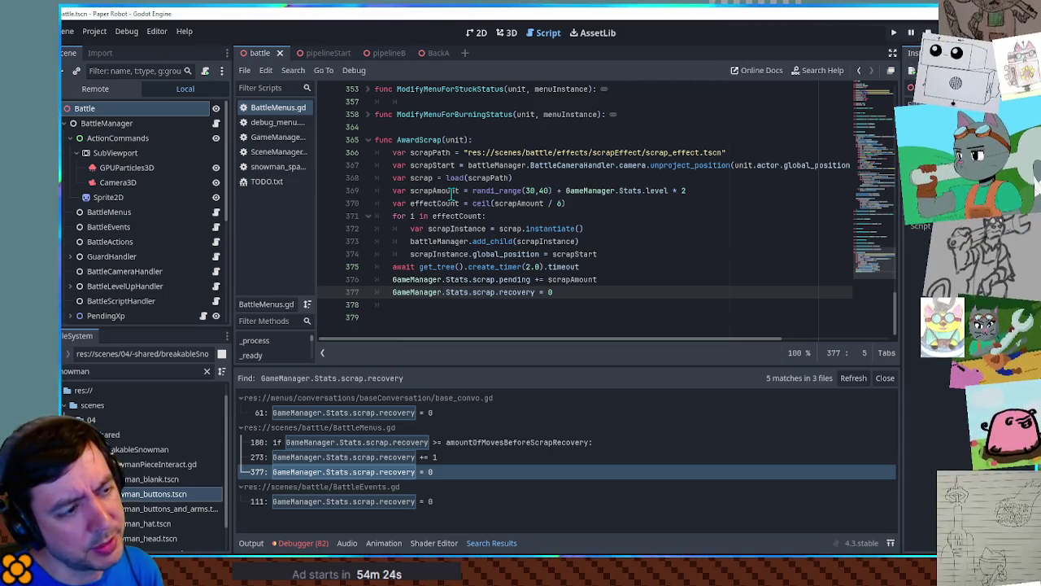
{"action": "left_click", "coordinate": [388, 505]}
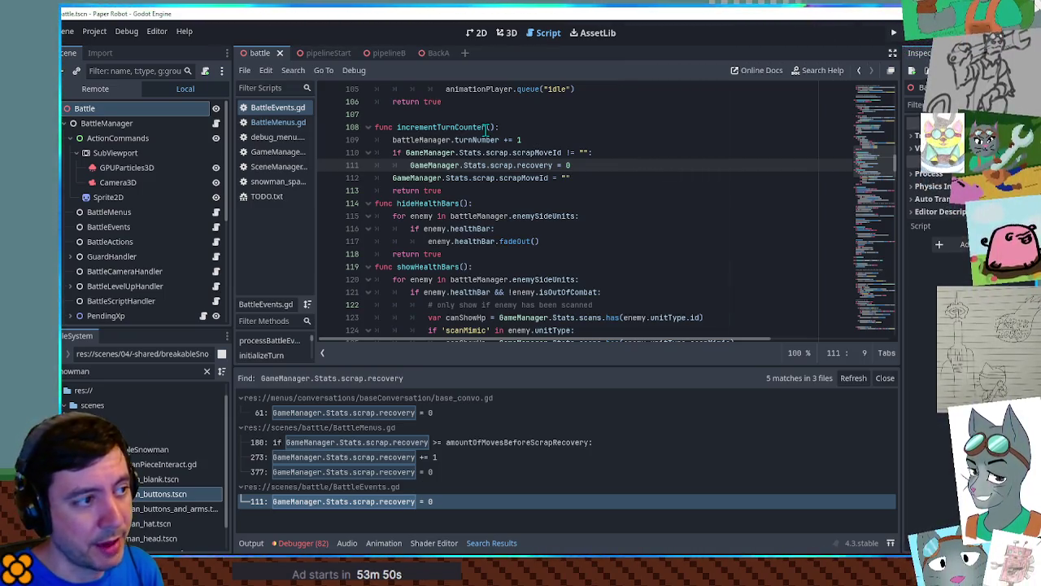
Revisit the recovery check in BattleMenus.gd and the recovery reset in BattleEvents.gd.
{"action": "key", "text": "F5"}
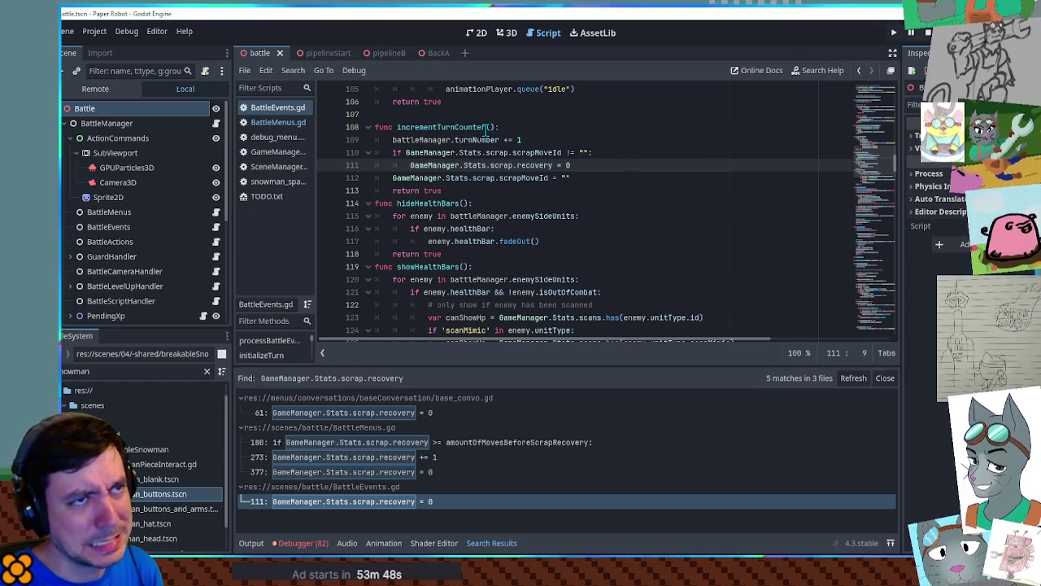
{"action": "left_click", "coordinate": [415, 446]}
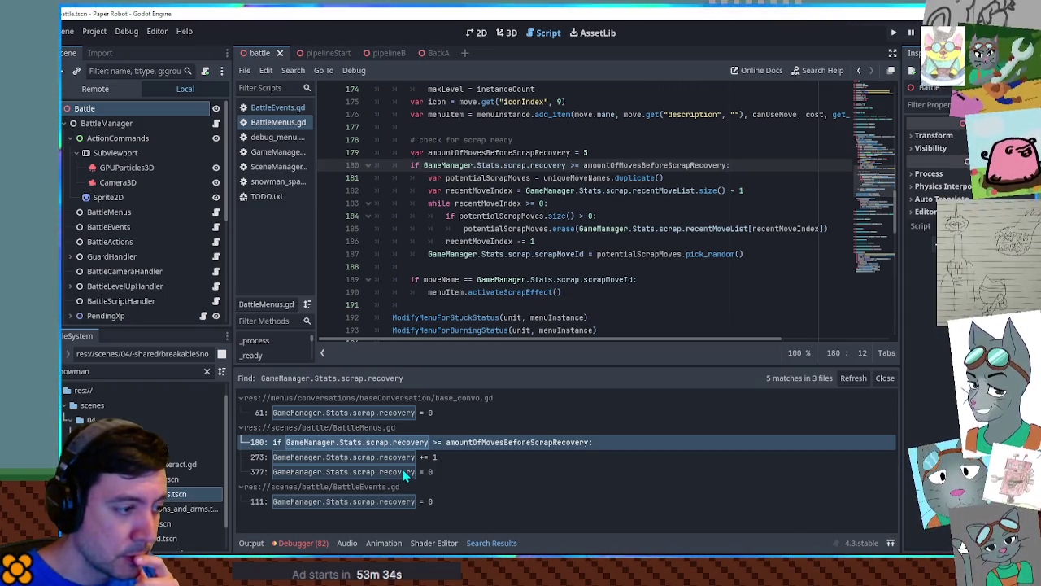
{"action": "left_click", "coordinate": [397, 501]}
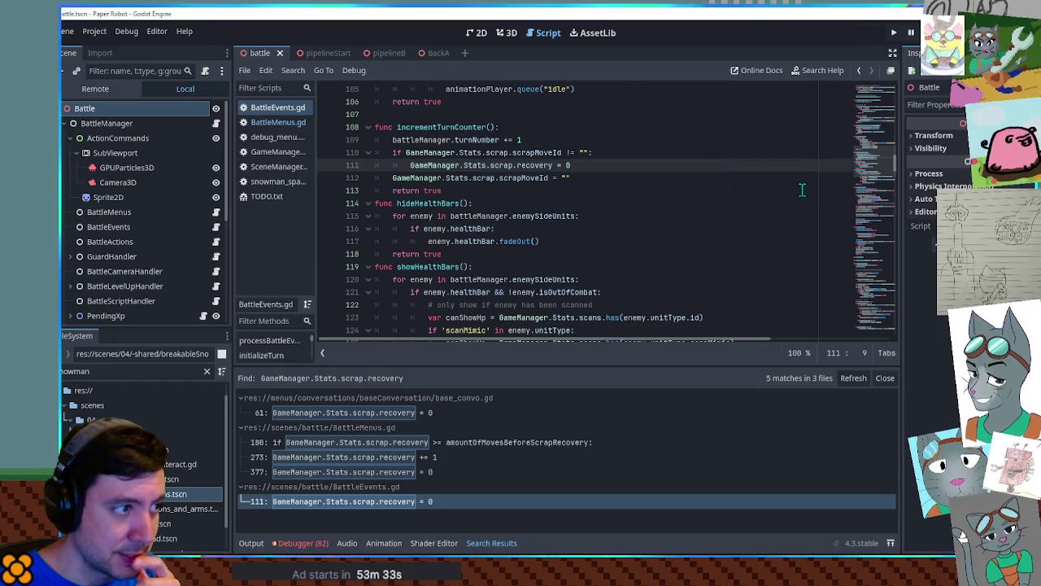
{"action": "scroll", "coordinate": [872, 156], "scroll_direction": "up", "scroll_amount": 3}
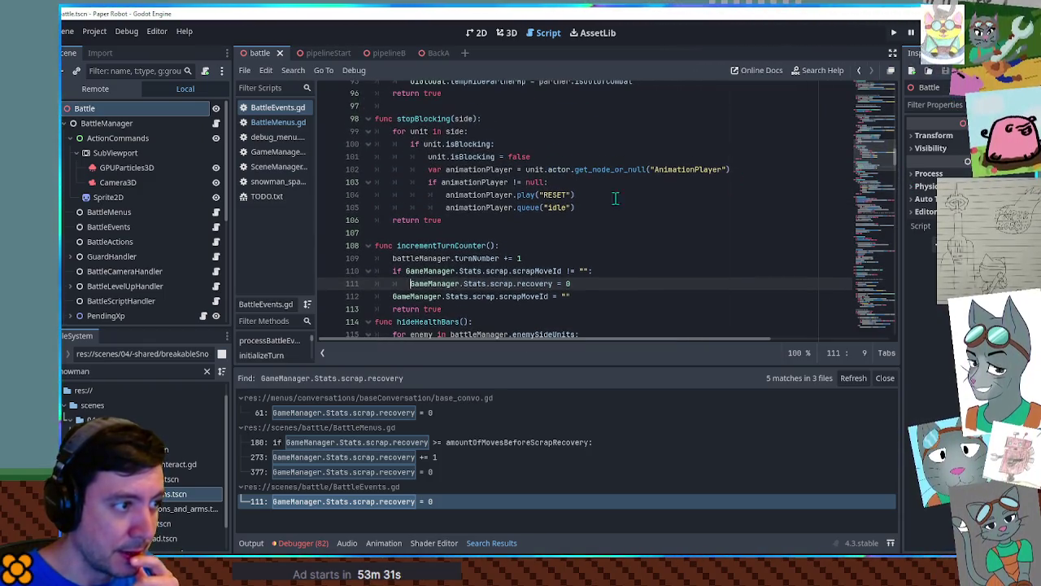
Declare func cycleGoldenMode(): with a pass body right after stopBlocking.
{"action": "left_click", "coordinate": [486, 220]}
{"action": "key", "text": "Return"}
{"action": "key", "text": "Return"}
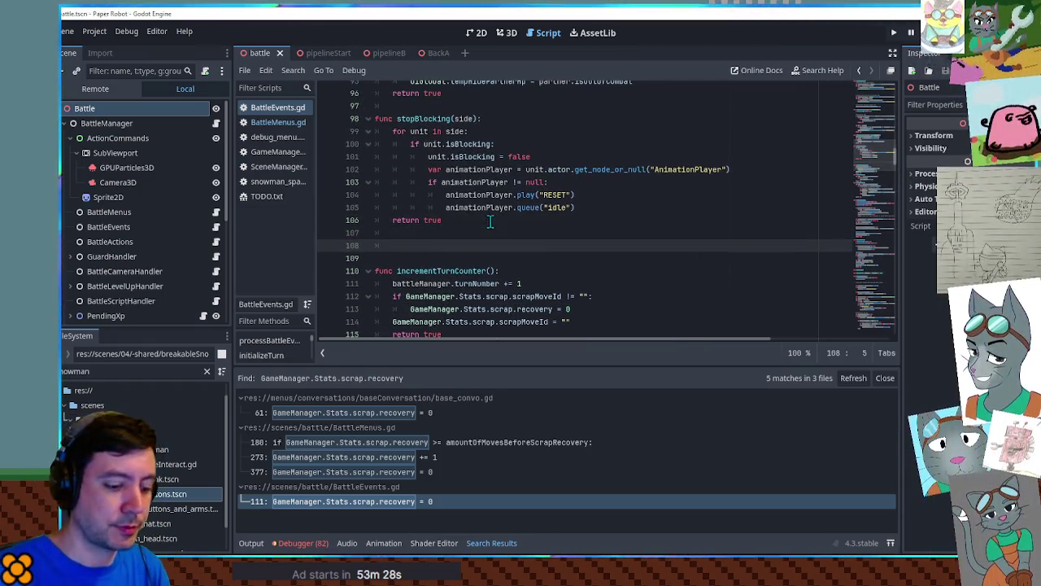
{"action": "type", "text": "func cyc"}
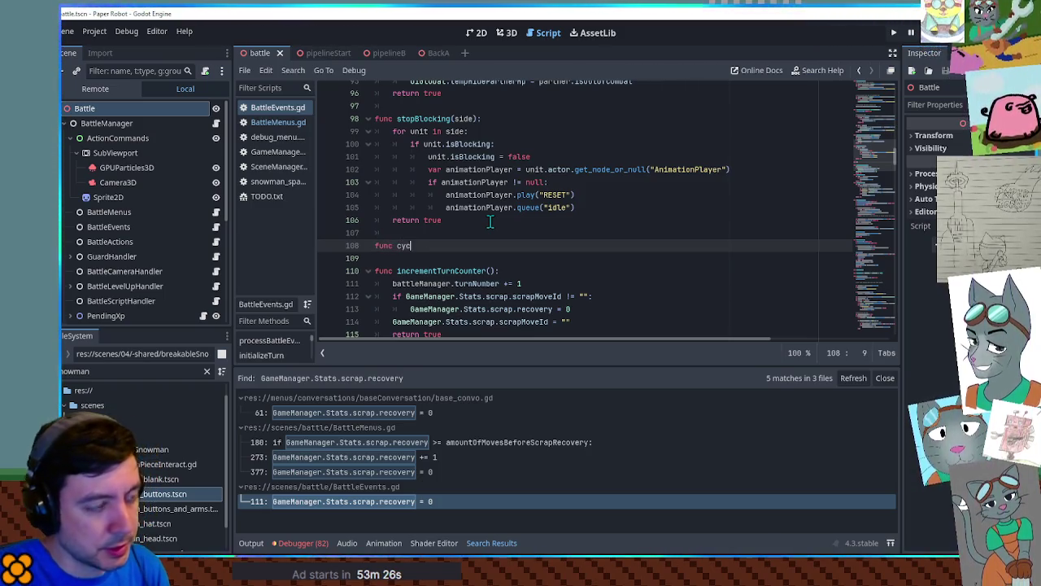
{"action": "type", "text": "leGolden"}
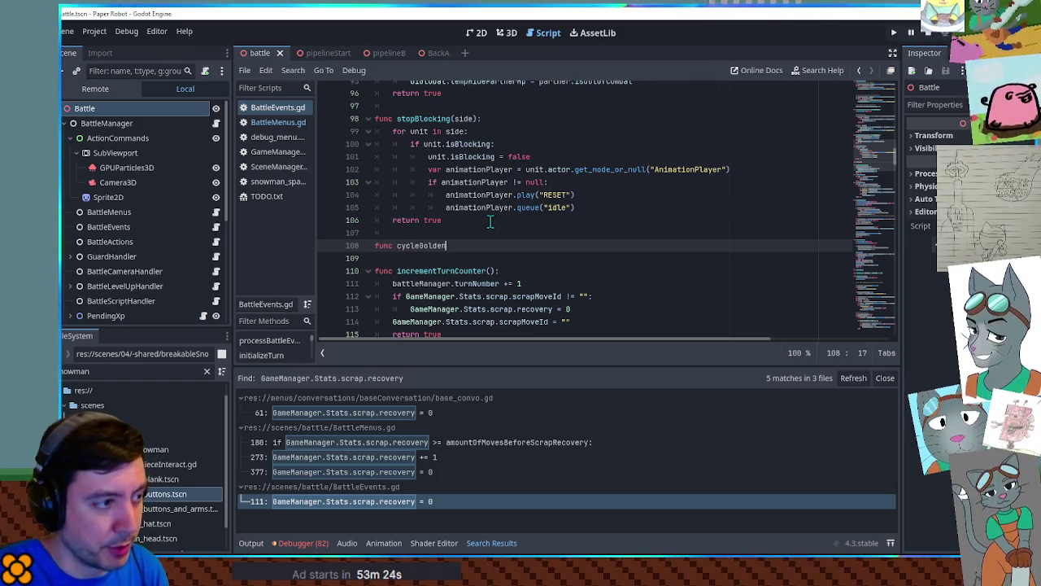
{"action": "type", "text": "Mode("}
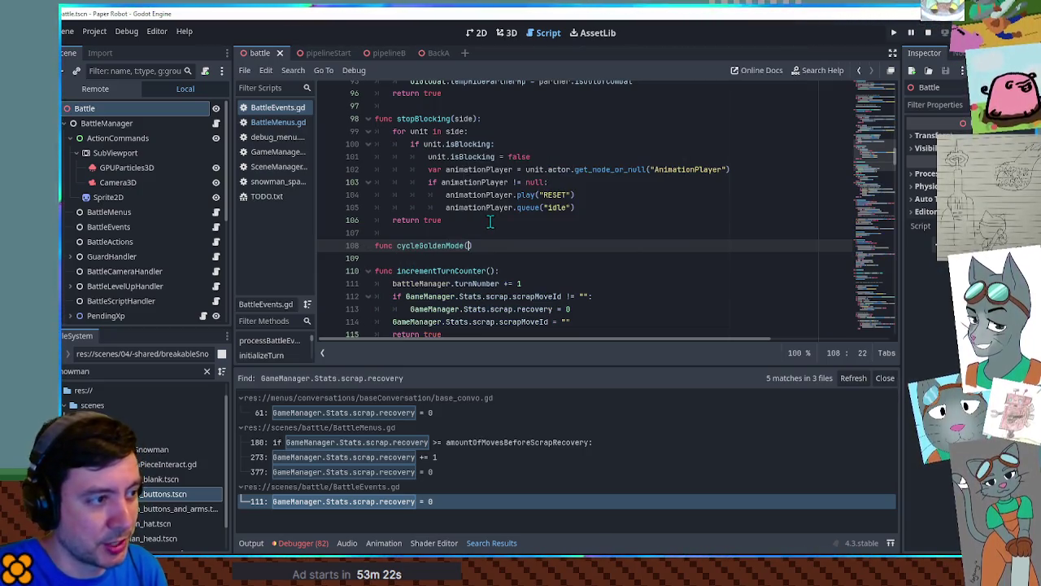
{"action": "type", "text": "):"}
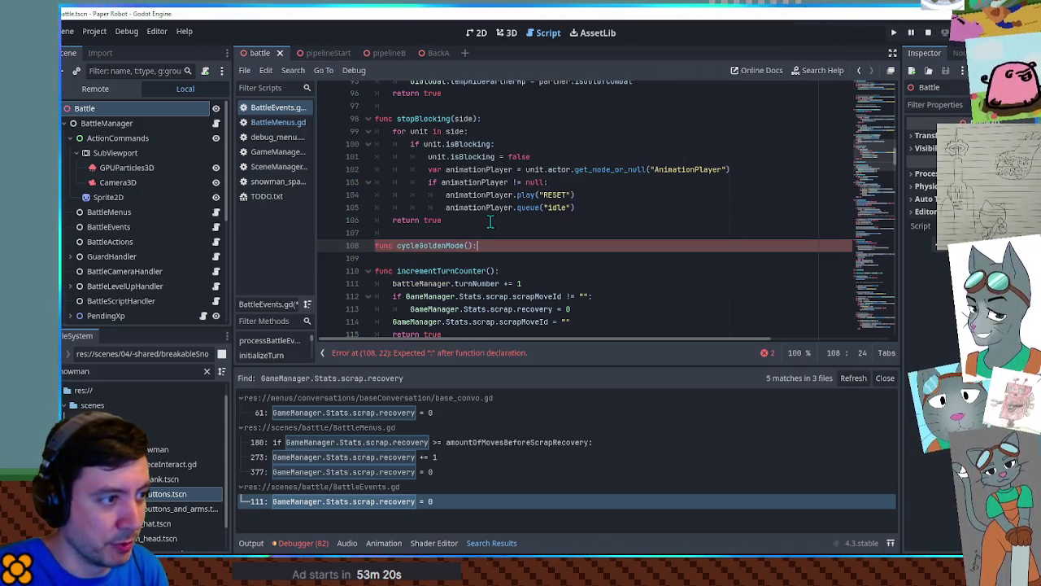
{"action": "key", "text": "Return"}
{"action": "type", "text": "pass"}
{"action": "key", "text": "ctrl+shift+Return"}
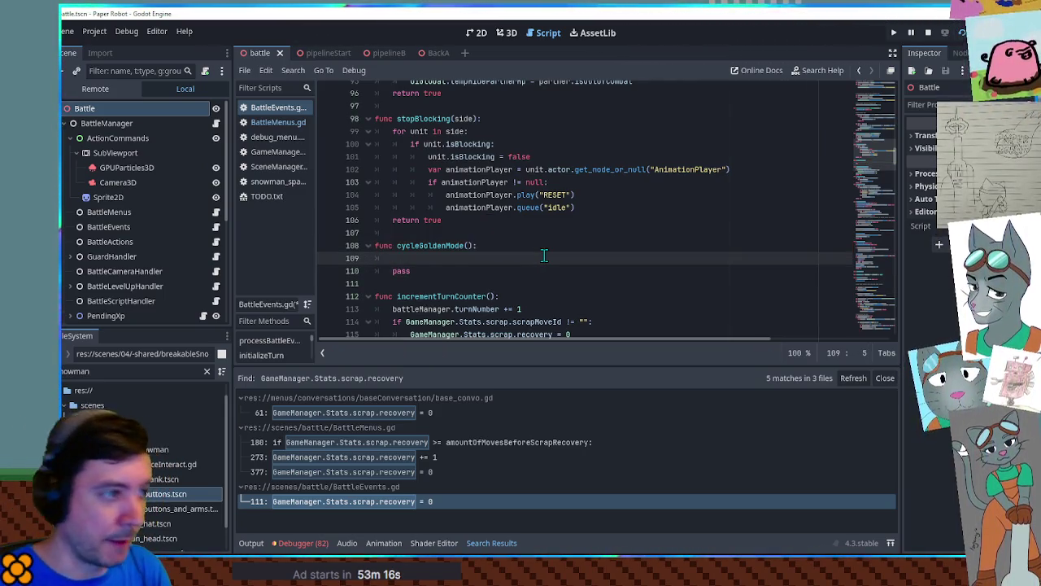
Replace cycleGoldenMode's pass placeholder with return true.
{"action": "mouse_move", "coordinate": [474, 245]}
{"action": "left_mouse_down"}
{"action": "mouse_move", "coordinate": [397, 246]}
{"action": "mouse_move", "coordinate": [411, 220]}
{"action": "mouse_move", "coordinate": [441, 220]}
{"action": "left_mouse_up"}
{"action": "key", "text": "ctrl+c"}
{"action": "double_click", "coordinate": [401, 271]}
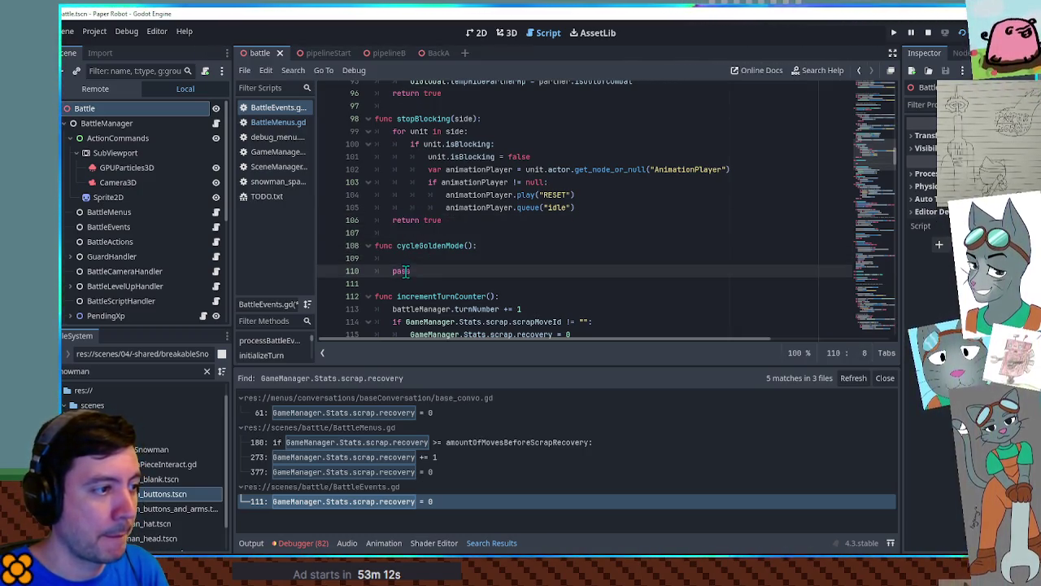
{"action": "key", "text": "ctrl+v"}
{"action": "left_click", "coordinate": [452, 245]}
{"action": "double_click", "coordinate": [453, 245]}
{"action": "left_click_drag", "start_coordinate": [881, 149], "coordinate": [882, 100]}
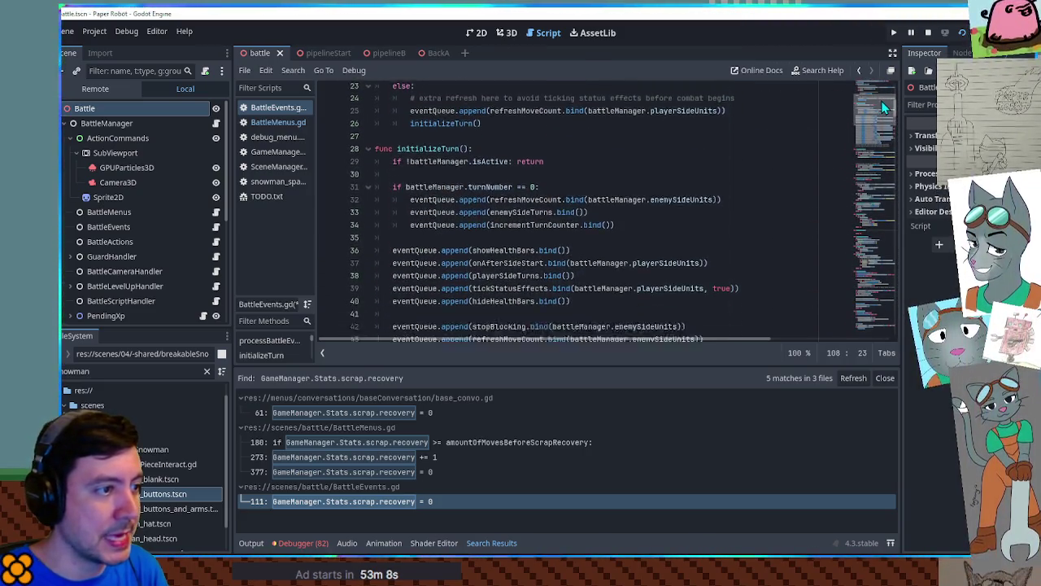
Add eventQueue.append(cycleGoldenMode.bind()) after onAfterSideStart on line 37.
{"action": "scroll", "coordinate": [569, 203], "scroll_direction": "down", "scroll_amount": 2}
{"action": "double_click", "coordinate": [503, 154]}
{"action": "double_click", "coordinate": [498, 167]}
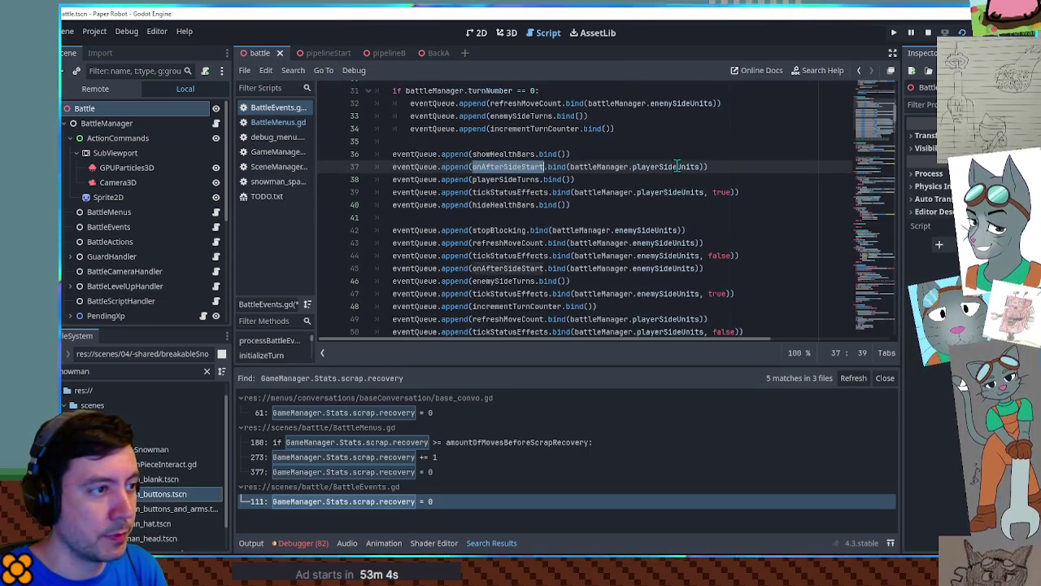
{"action": "left_click", "coordinate": [718, 166]}
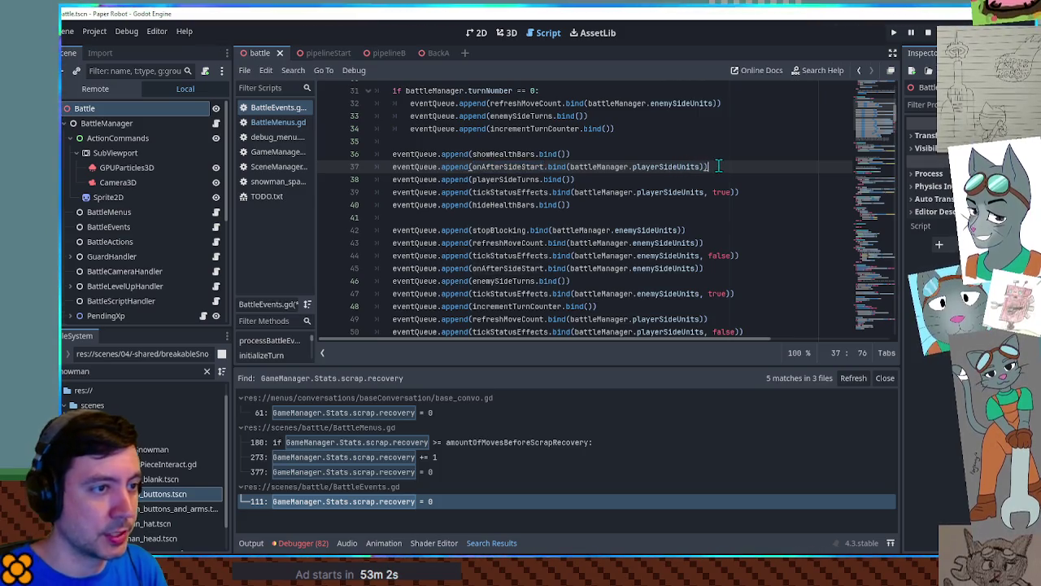
{"action": "key", "text": "Return"}
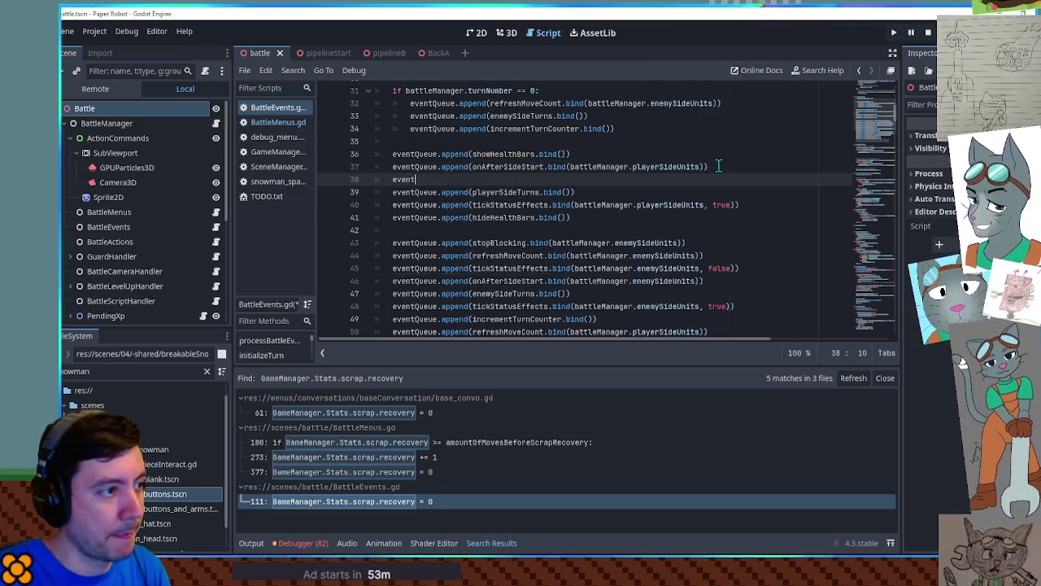
{"action": "type", "text": "eventQueue.append(cycleGoldenMode()"}
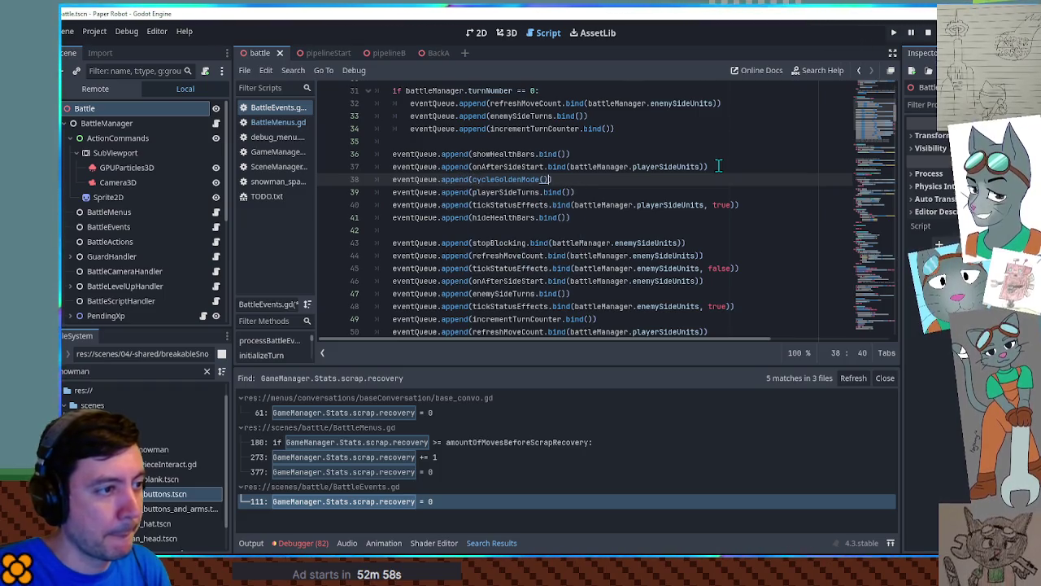
{"action": "key", "text": "BackSpace"}
{"action": "type", "text": ".bind()"}
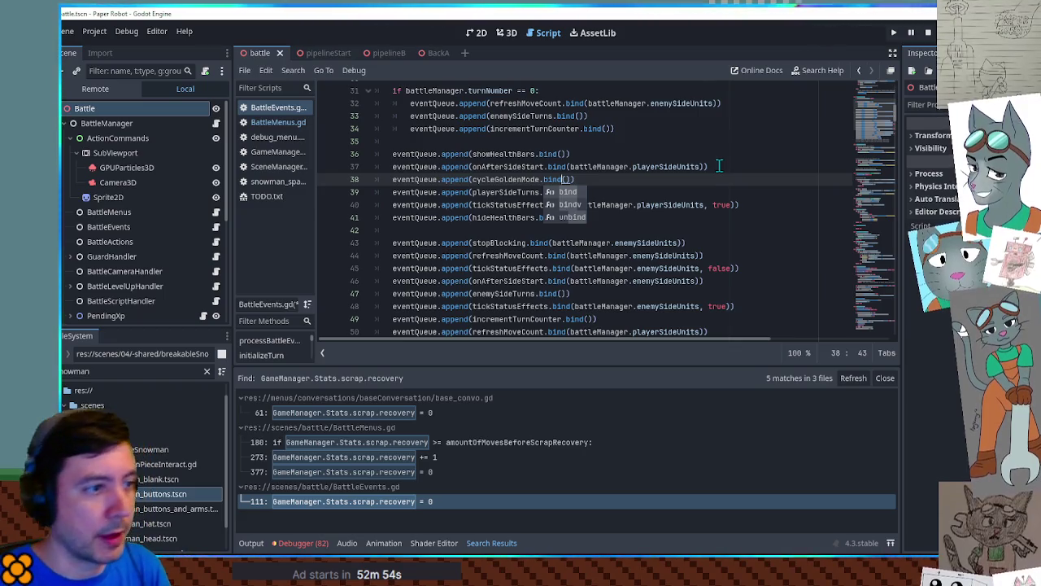
{"action": "left_click", "coordinate": [717, 167]}
Copy battleManager.playerSideUnits and paste it into cycleGoldenMode's body.
{"action": "left_click_drag", "start_coordinate": [570, 167], "coordinate": [700, 167]}
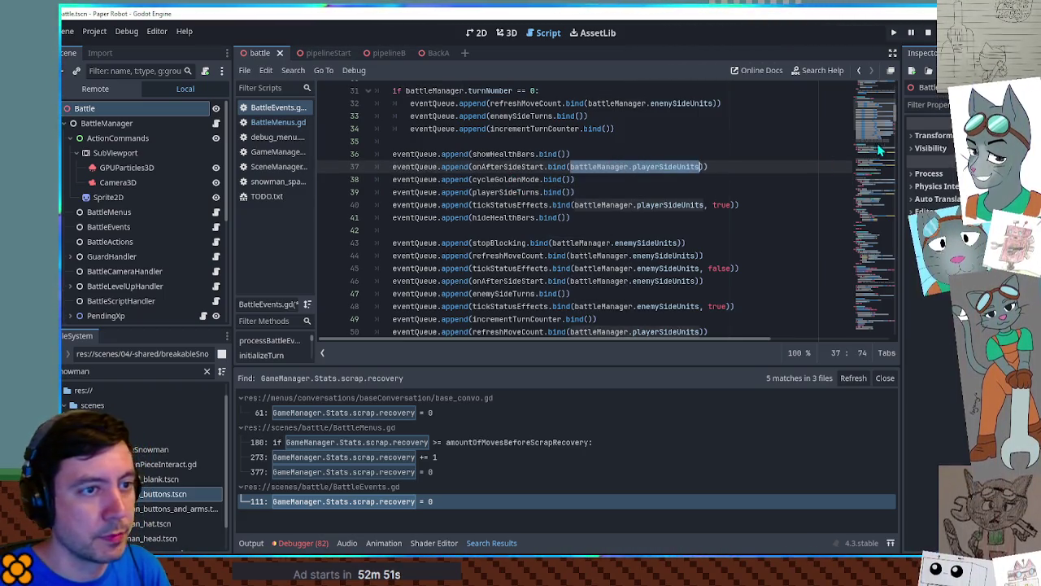
{"action": "left_click", "coordinate": [521, 179], "text": "ctrl"}
{"action": "left_click", "coordinate": [464, 217]}
{"action": "key", "text": "ctrl+v"}
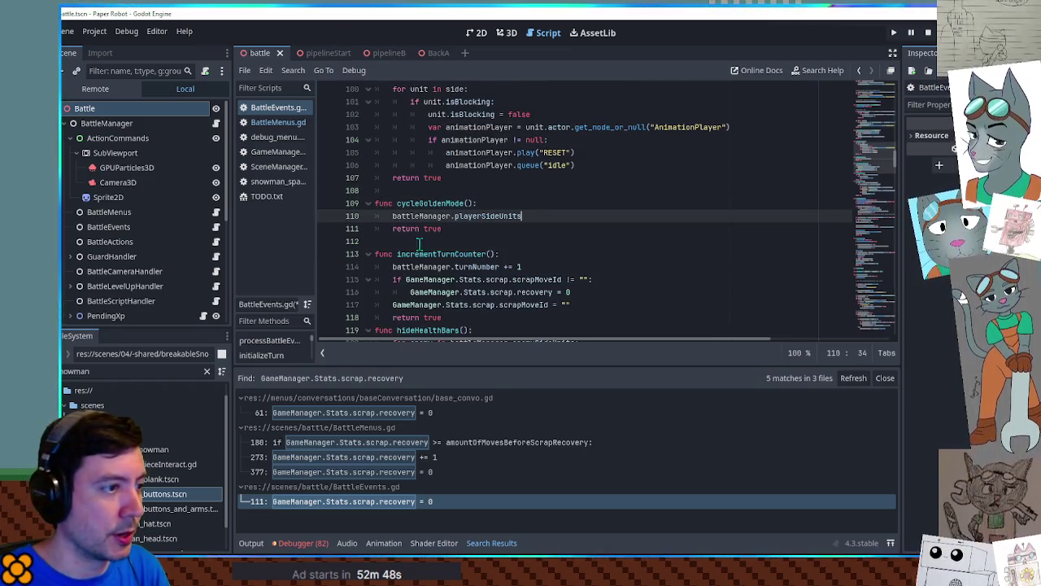
Turn the body into a for unit in battleManager.playerSideUnits: loop.
{"action": "left_click", "coordinate": [515, 202]}
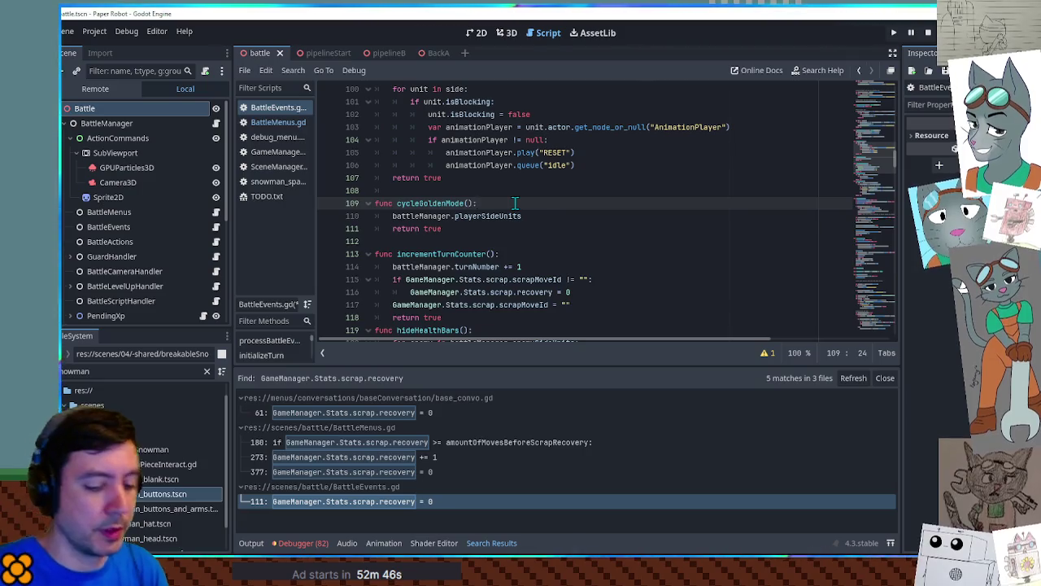
{"action": "key", "text": "Return"}
{"action": "type", "text": "for unit in"}
{"action": "key", "text": "Delete"}
{"action": "key", "text": "Delete"}
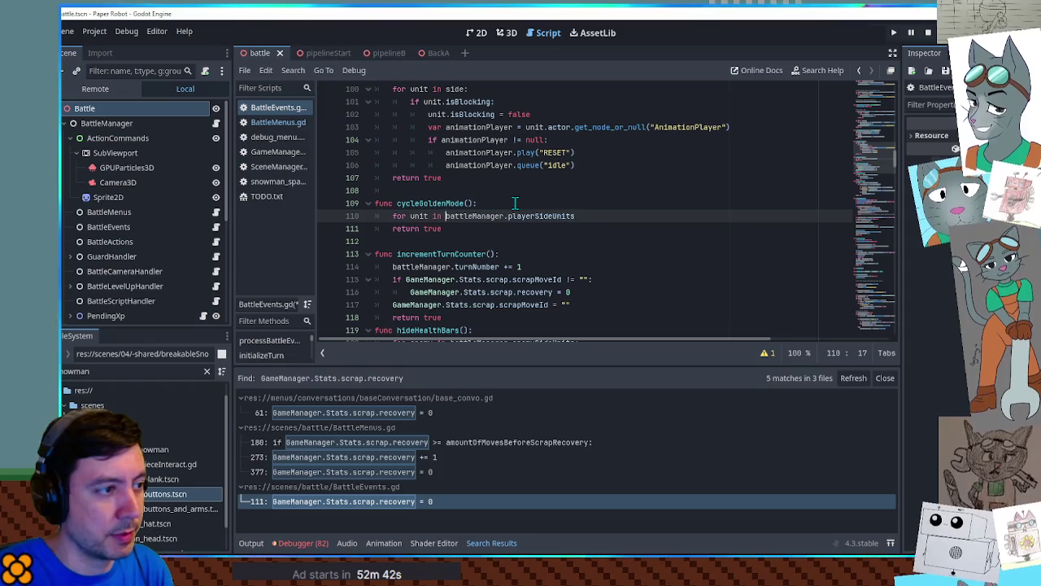
{"action": "key", "text": "End"}
{"action": "type", "text": ":"}
{"action": "key", "text": "Return"}
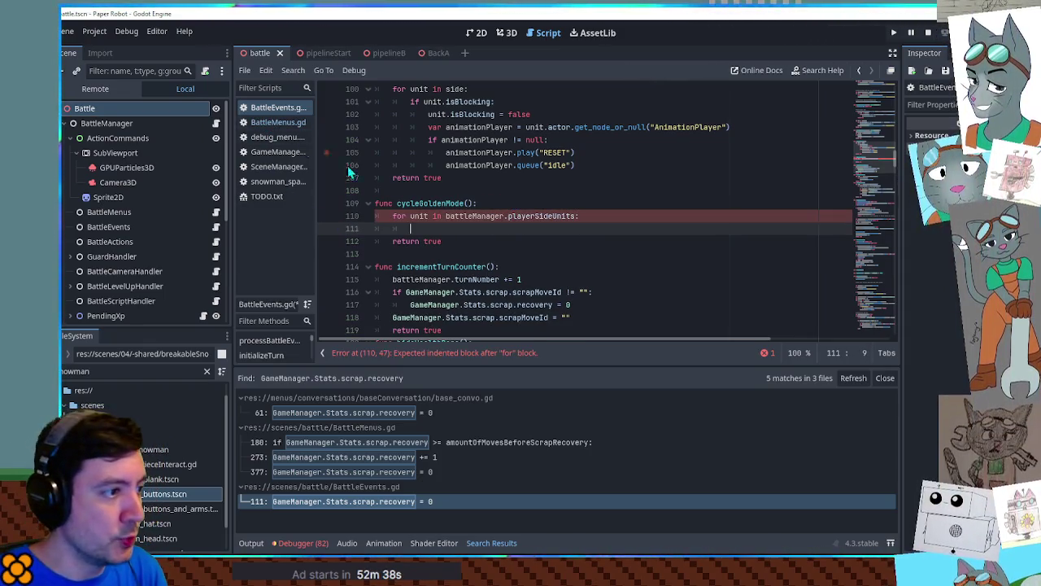
Declare an allSideMoveNames variable above the loop and open an indented line inside it.
{"action": "left_click", "coordinate": [532, 213]}
{"action": "key", "text": "ctrl+shift+Return"}
{"action": "type", "text": "var allSi"}
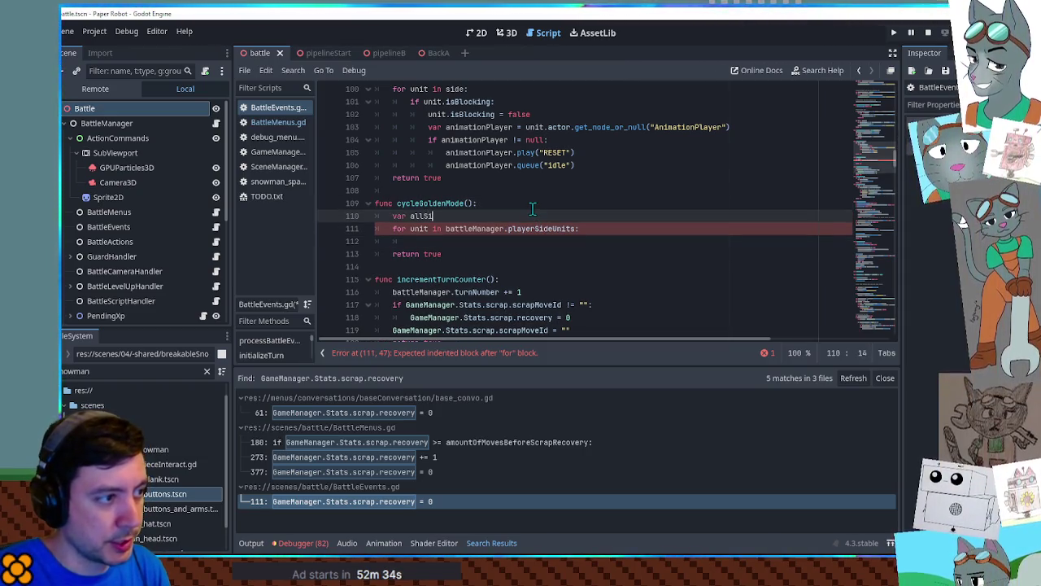
{"action": "key", "text": "BackSpace"}
{"action": "key", "text": "BackSpace"}
{"action": "key", "text": "BackSpace"}
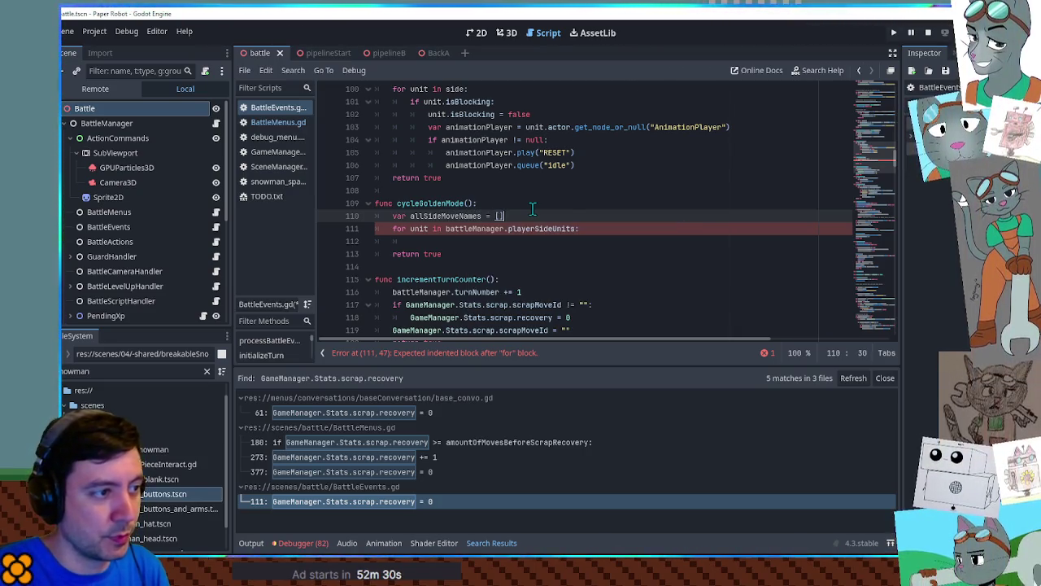
{"action": "key", "text": "Down"}
{"action": "key", "text": "ctrl+Return"}
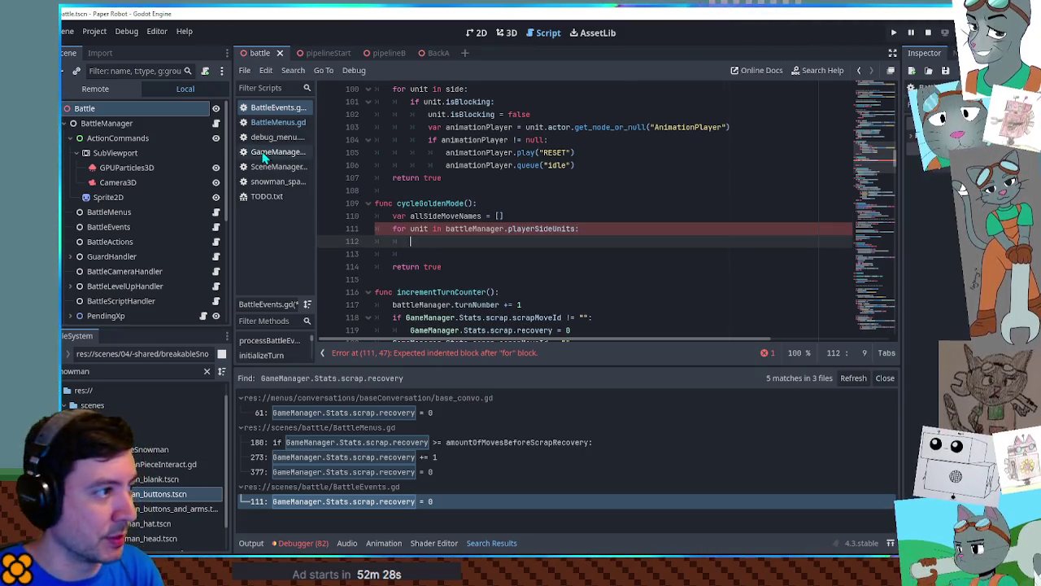
{"action": "left_click", "coordinate": [272, 123]}
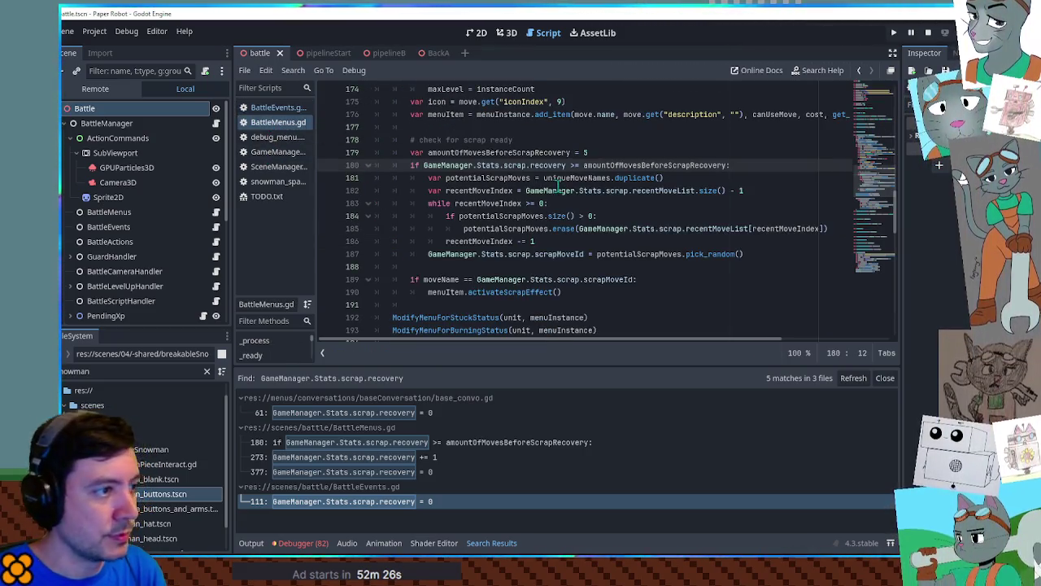
Copy move-gathering lines 157–161 from BattleMenus.gd and paste them into the loop.
{"action": "scroll", "coordinate": [569, 195], "scroll_direction": "up", "scroll_amount": 10}
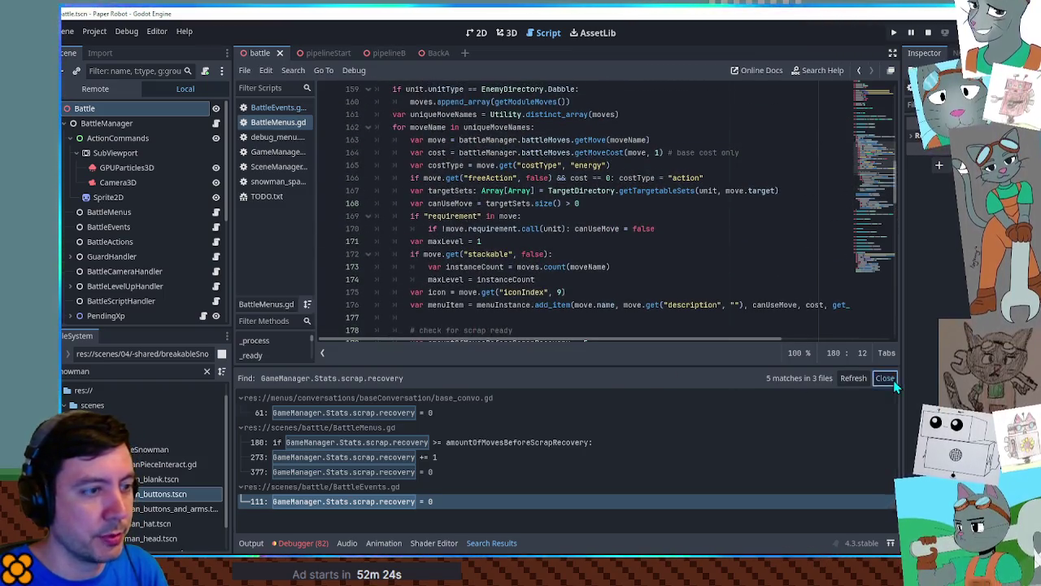
{"action": "left_click", "coordinate": [884, 378]}
{"action": "scroll", "coordinate": [551, 231], "scroll_direction": "up", "scroll_amount": 1}
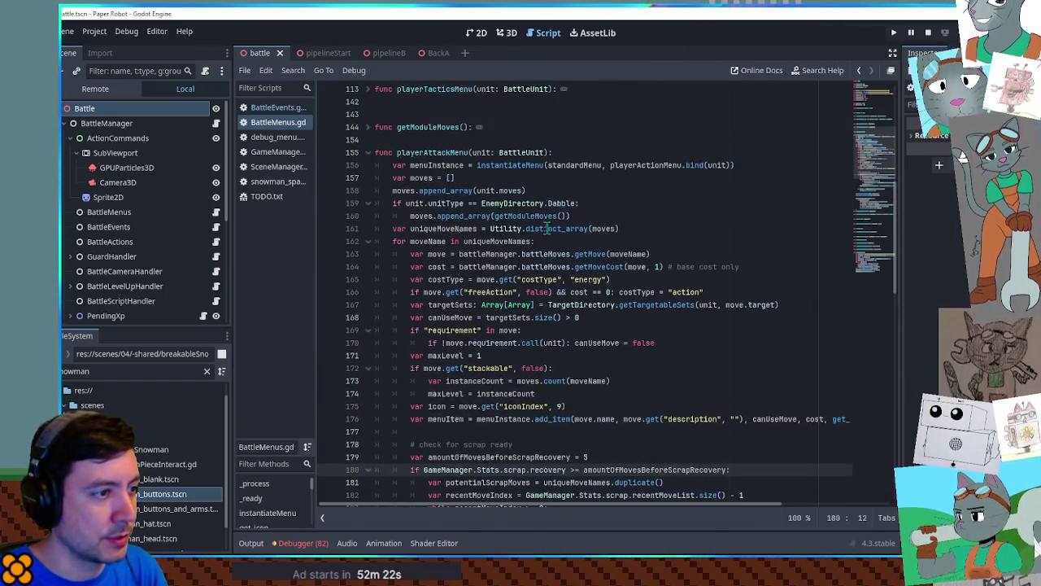
{"action": "left_click", "coordinate": [636, 228]}
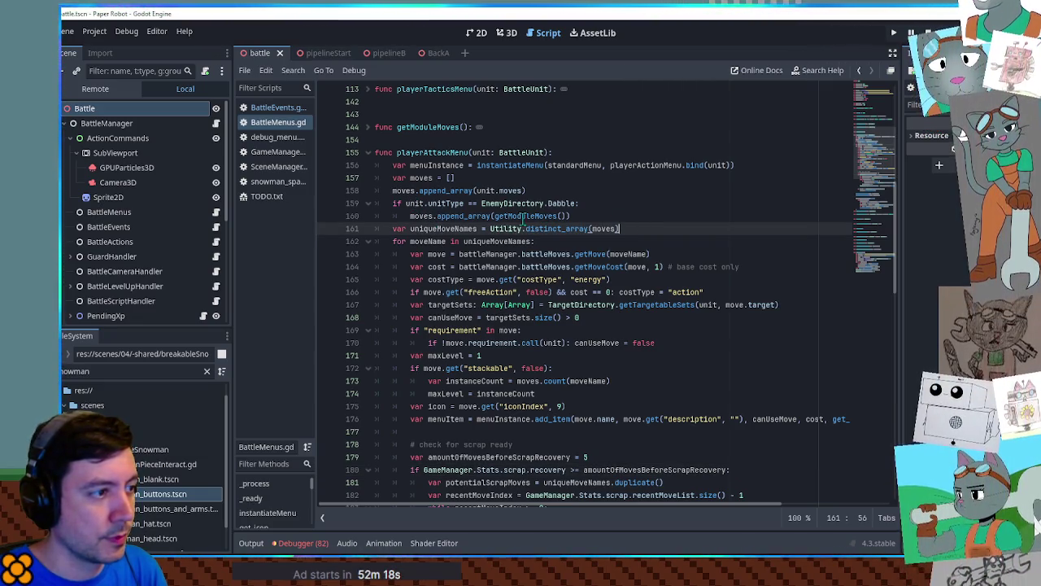
{"action": "left_click_drag", "start_coordinate": [654, 229], "coordinate": [652, 180]}
{"action": "key", "text": "ctrl+c"}
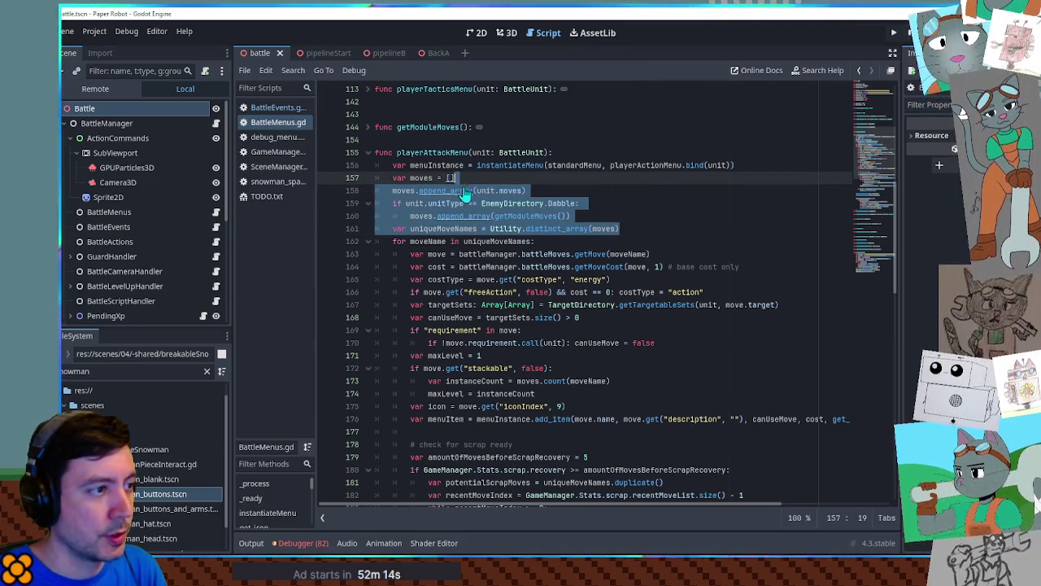
{"action": "left_click", "coordinate": [272, 107]}
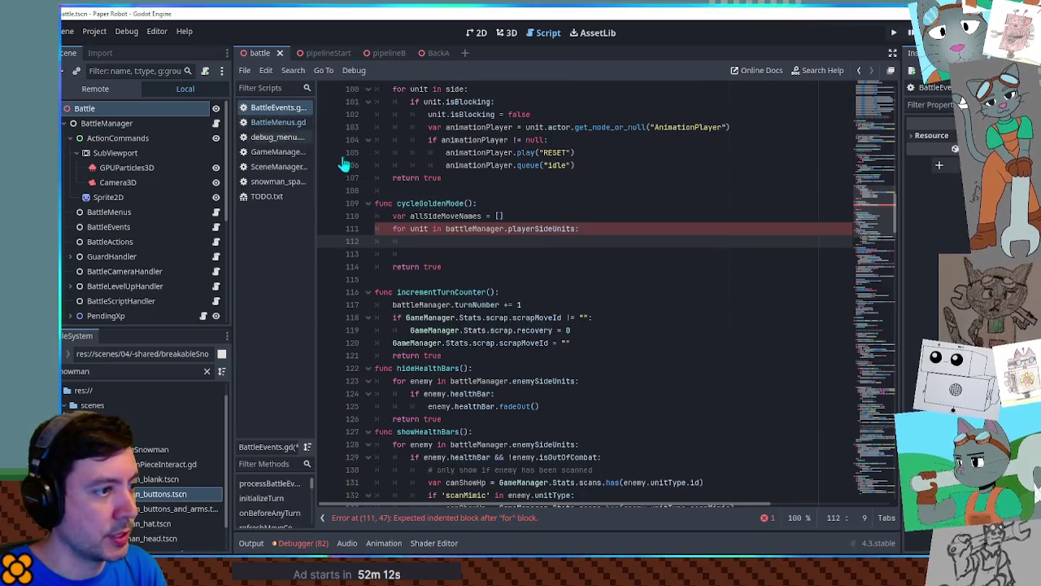
{"action": "left_click", "coordinate": [431, 241]}
{"action": "key", "text": "ctrl+v"}
Type the loop variable as unit: BattleUnit, indent the pasted lines, outdent uniqueMoveNames.
{"action": "left_click", "coordinate": [429, 228]}
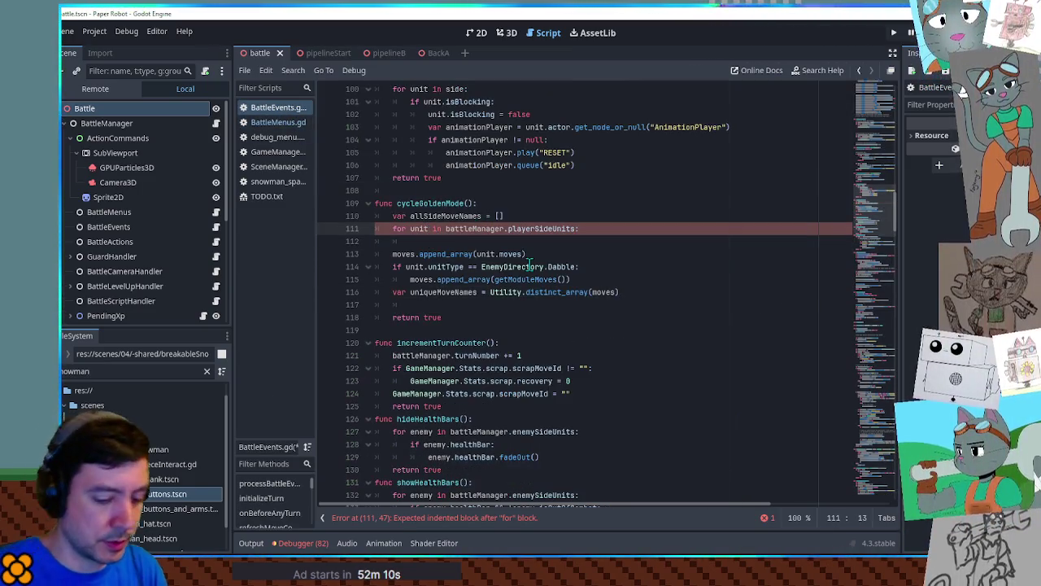
{"action": "type", "text": ": BattleUnit"}
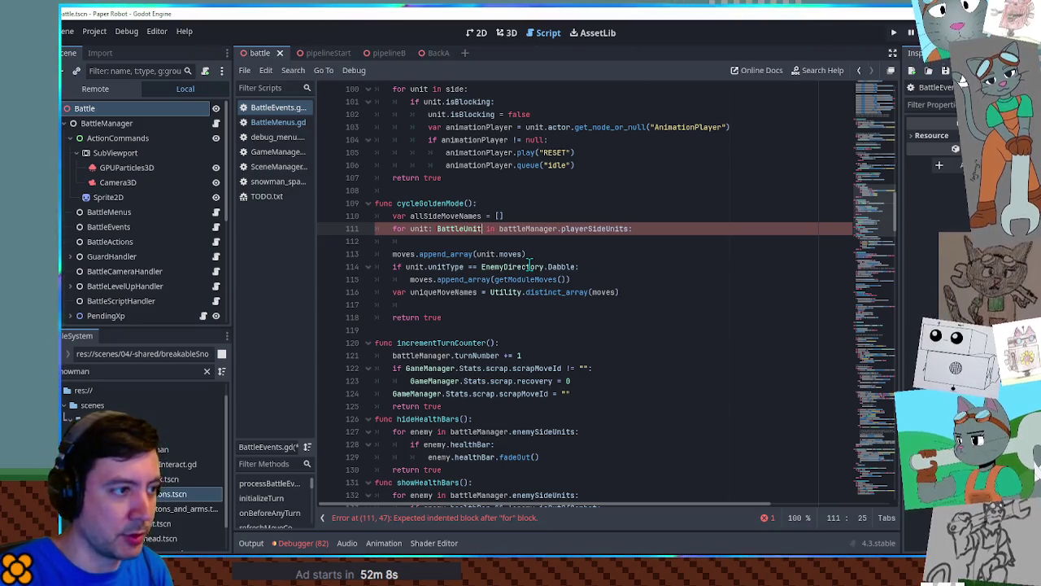
{"action": "left_click", "coordinate": [452, 237]}
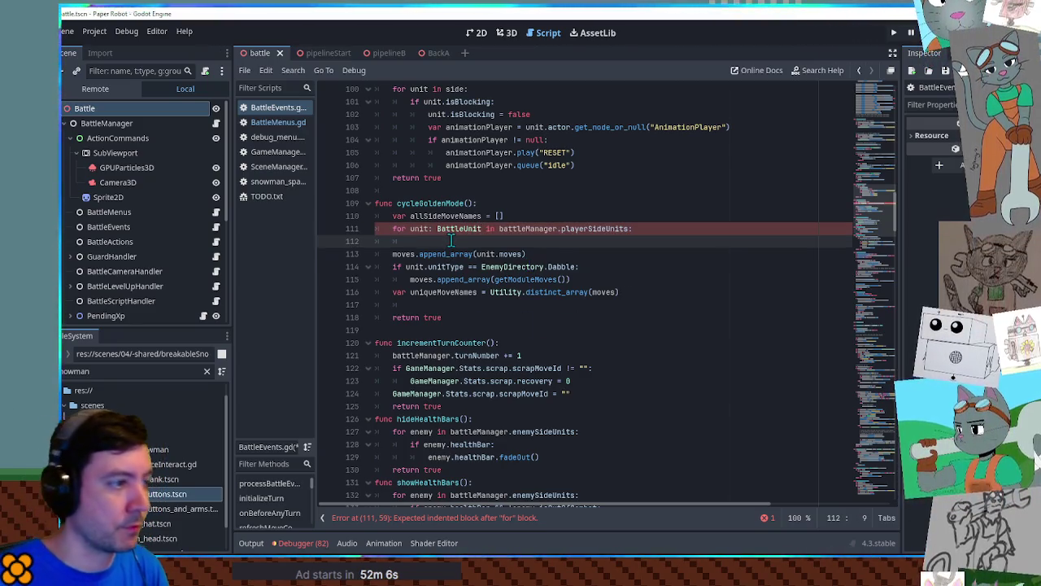
{"action": "left_click_drag", "start_coordinate": [446, 258], "coordinate": [627, 292]}
{"action": "key", "text": "Tab"}
{"action": "left_click", "coordinate": [439, 244]}
{"action": "left_click", "coordinate": [414, 292]}
{"action": "key", "text": "shift+Tab"}
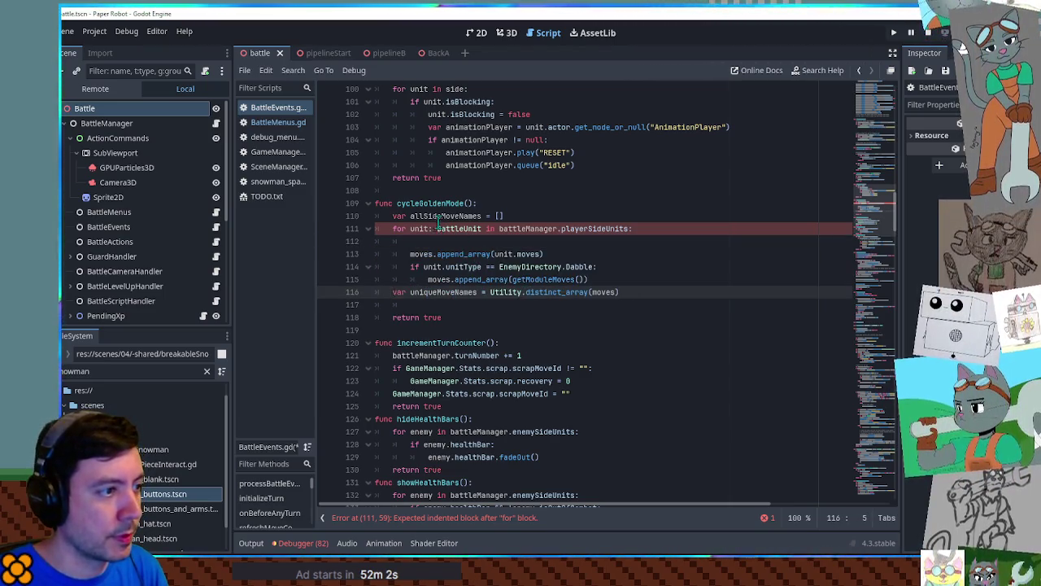
Replace moves with allSideMoveNames in the distinct_array call and on line 115.
{"action": "double_click", "coordinate": [446, 215]}
{"action": "key", "text": "ctrl+c"}
{"action": "double_click", "coordinate": [604, 292]}
{"action": "key", "text": "ctrl+v"}
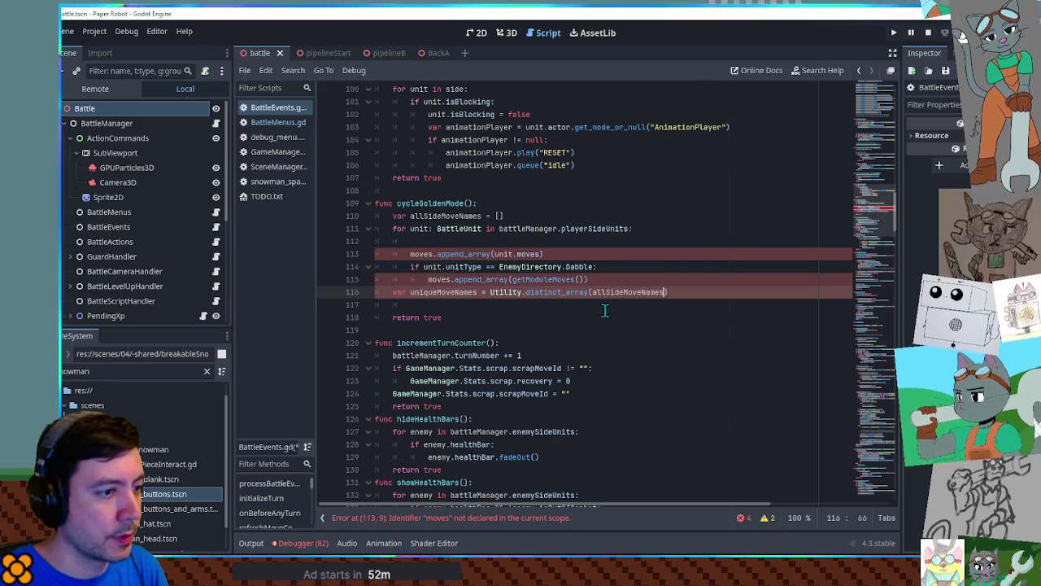
{"action": "double_click", "coordinate": [439, 279]}
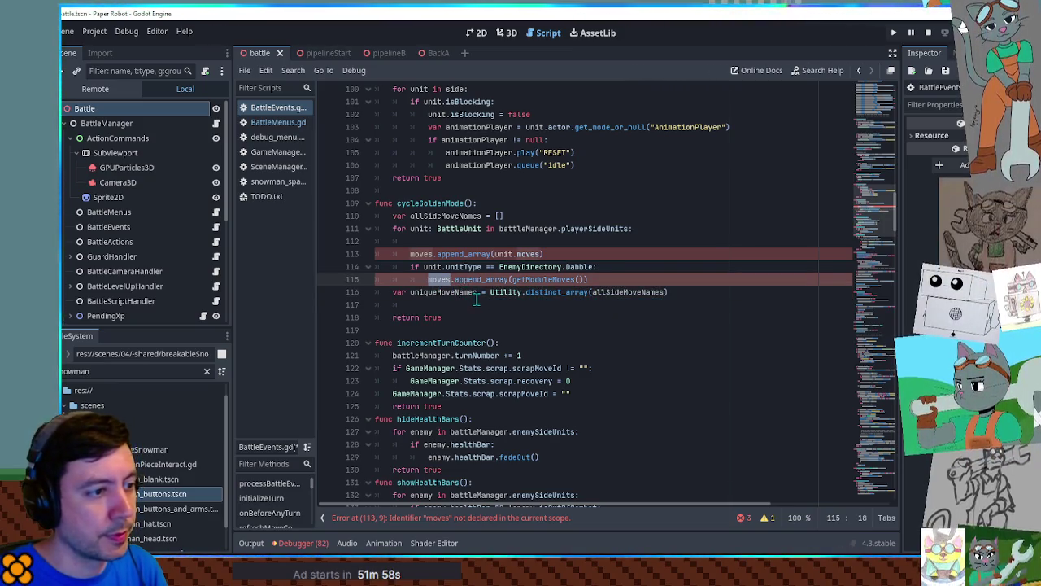
{"action": "key", "text": "ctrl+v"}
Undo the mistaken replacements of unit with allSideMoveNames on lines 113–114.
{"action": "double_click", "coordinate": [414, 254]}
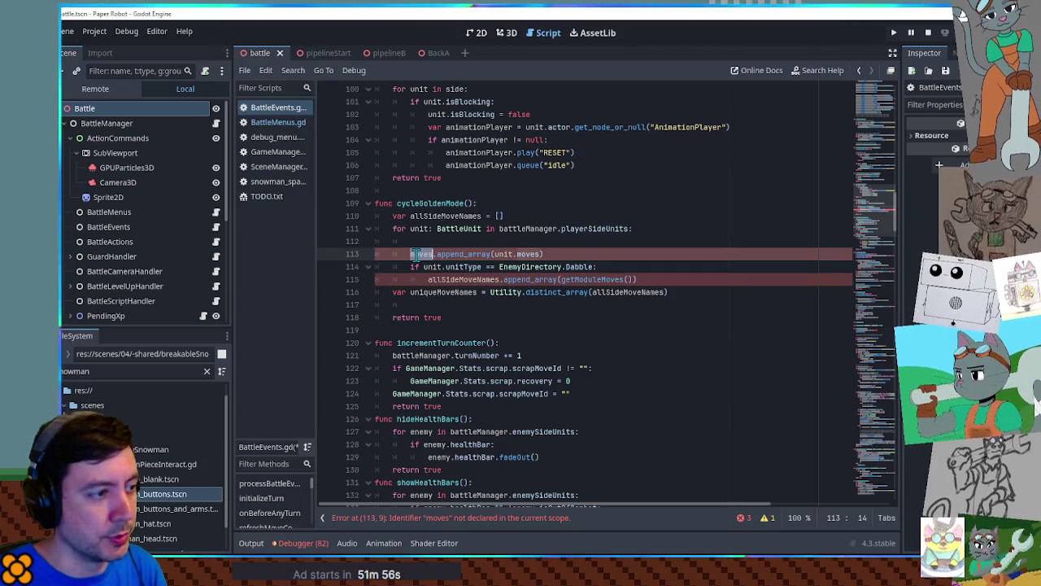
{"action": "double_click", "coordinate": [502, 254]}
{"action": "key", "text": "ctrl+v"}
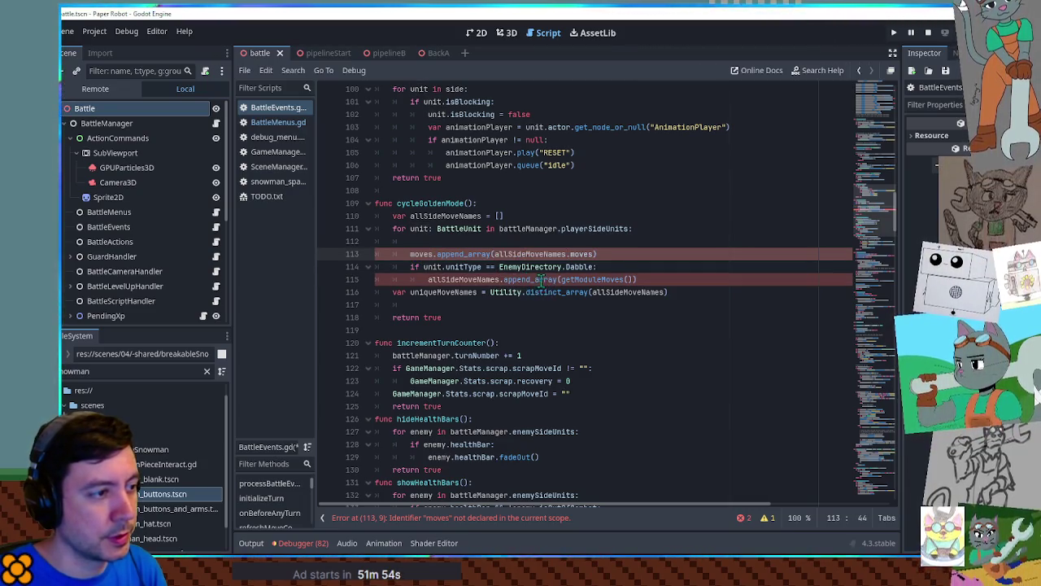
{"action": "double_click", "coordinate": [436, 267]}
{"action": "key", "text": "ctrl+v"}
{"action": "left_click", "coordinate": [431, 245]}
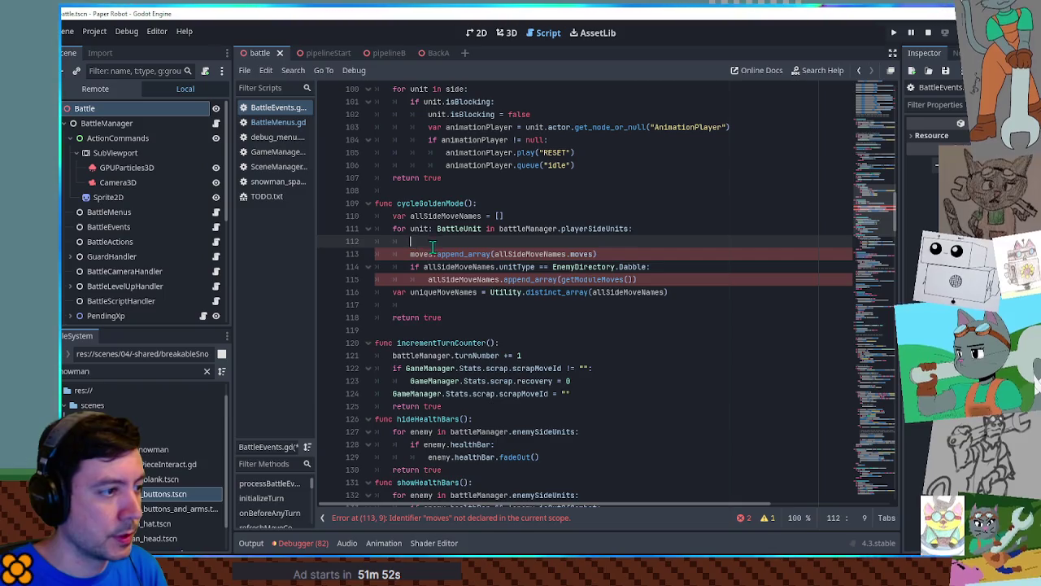
{"action": "key", "text": "ctrl+shift+k"}
{"action": "key", "text": "ctrl+z"}
{"action": "key", "text": "ctrl+shift+z"}
{"action": "double_click", "coordinate": [443, 216]}
{"action": "key", "text": "ctrl+z"}
{"action": "key", "text": "ctrl+z"}
{"action": "key", "text": "ctrl+z"}
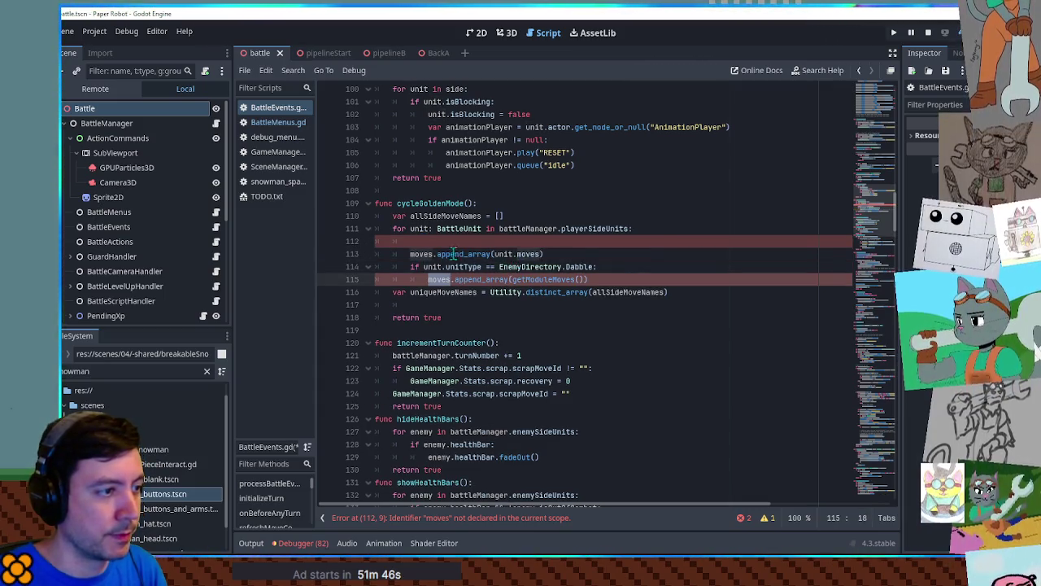
Replace moves with allSideMoveNames on lines 113 and 114 and delete the empty line.
{"action": "double_click", "coordinate": [421, 254]}
{"action": "key", "text": "ctrl+v"}
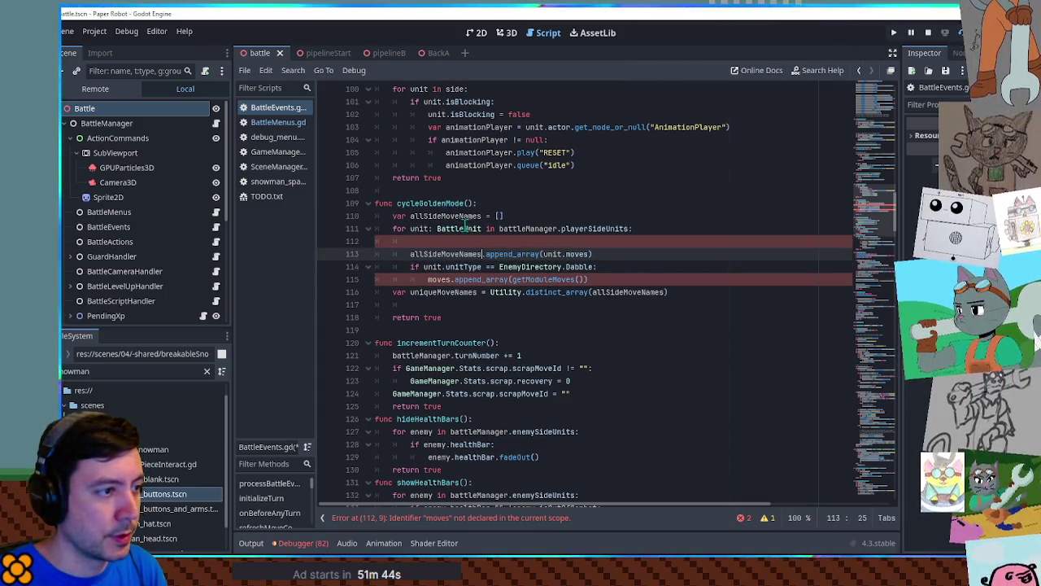
{"action": "left_click", "coordinate": [476, 242]}
{"action": "key", "text": "ctrl+shift+k"}
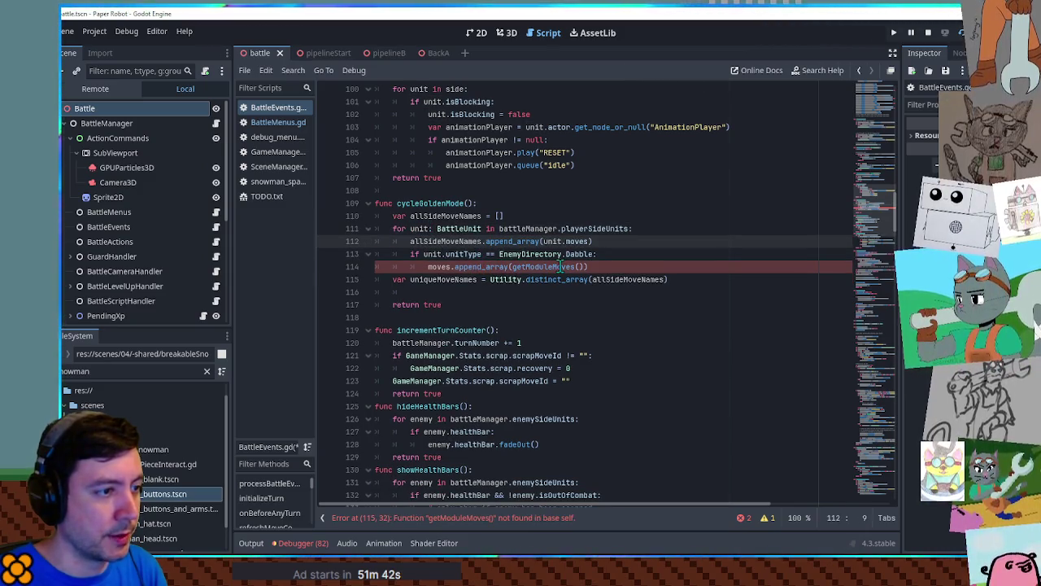
{"action": "double_click", "coordinate": [446, 241]}
{"action": "key", "text": "ctrl+c"}
{"action": "double_click", "coordinate": [439, 267]}
{"action": "key", "text": "ctrl+v"}
Copy getModuleMoves and search for it in BattleMenus.gd.
{"action": "double_click", "coordinate": [582, 267]}
{"action": "key", "text": "ctrl+c"}
{"action": "left_click", "coordinate": [276, 122]}
{"action": "key", "text": "ctrl+f"}
{"action": "key", "text": "ctrl+v"}
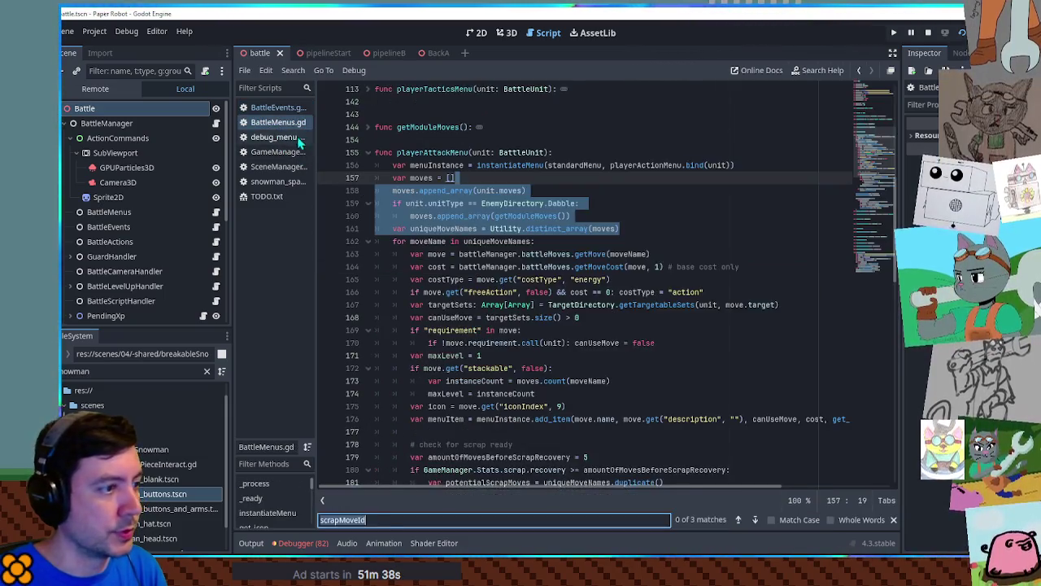
Unfold getModuleMoves in BattleMenus.gd, then open BattleManager.gd from the Scene dock.
{"action": "left_click", "coordinate": [369, 192]}
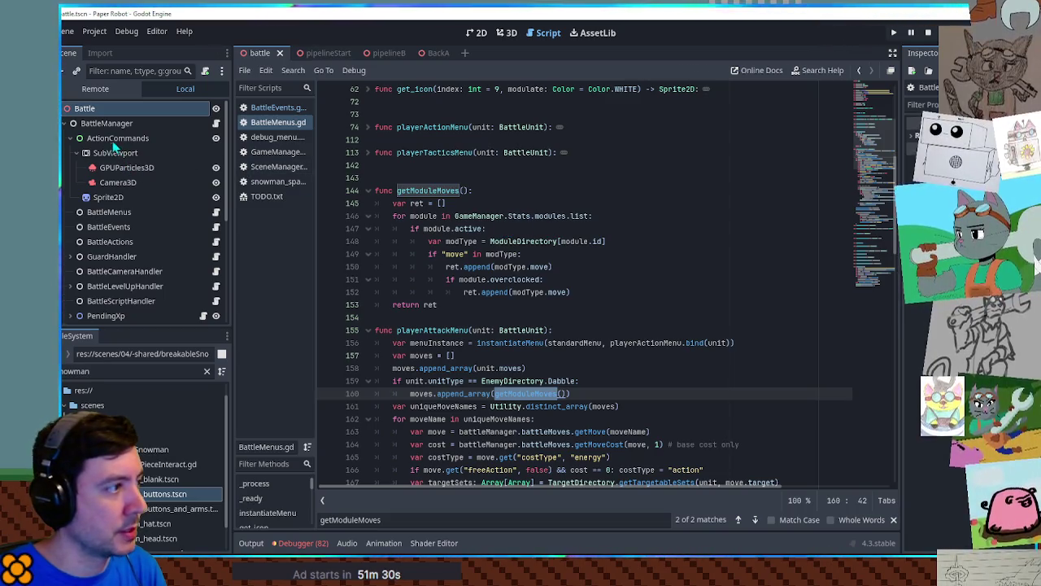
{"action": "left_click", "coordinate": [217, 130]}
{"action": "left_click", "coordinate": [217, 124]}
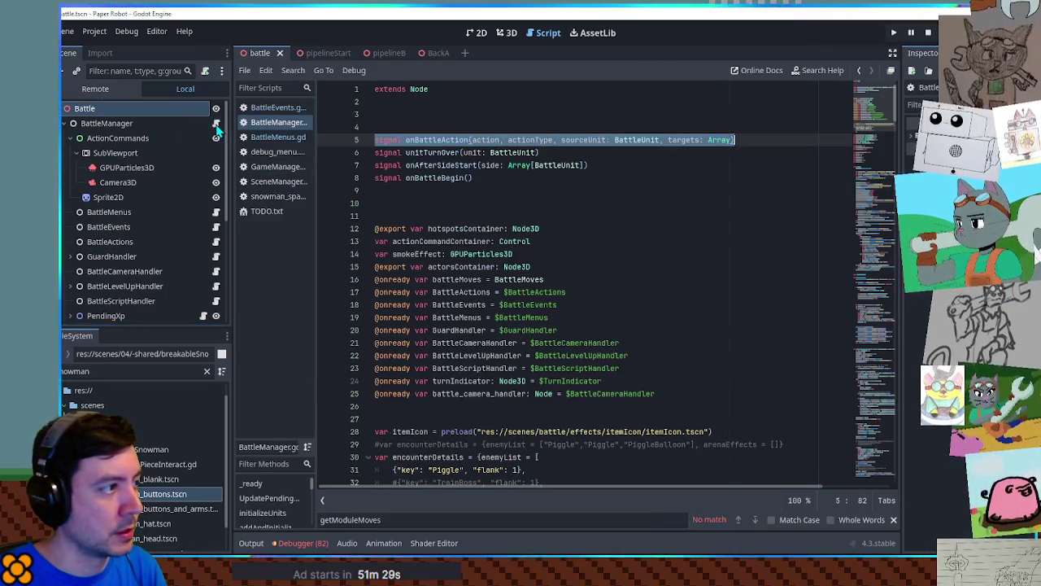
{"action": "left_click", "coordinate": [655, 214]}
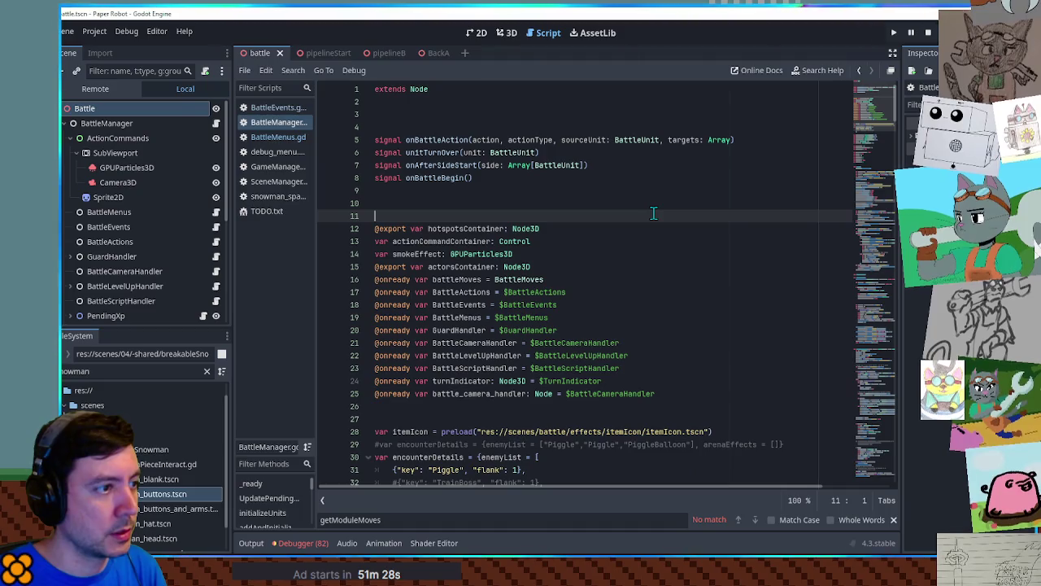
Prefix getModuleMoves() on line 114 with battleManager.BattleMenus.
{"action": "double_click", "coordinate": [457, 318]}
{"action": "left_click", "coordinate": [274, 107]}
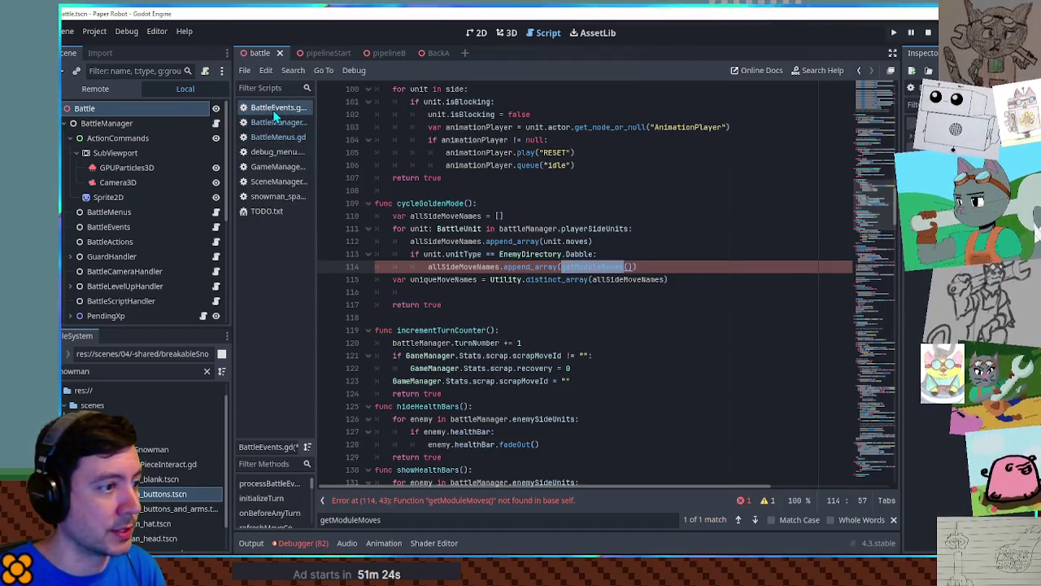
{"action": "left_click", "coordinate": [558, 267]}
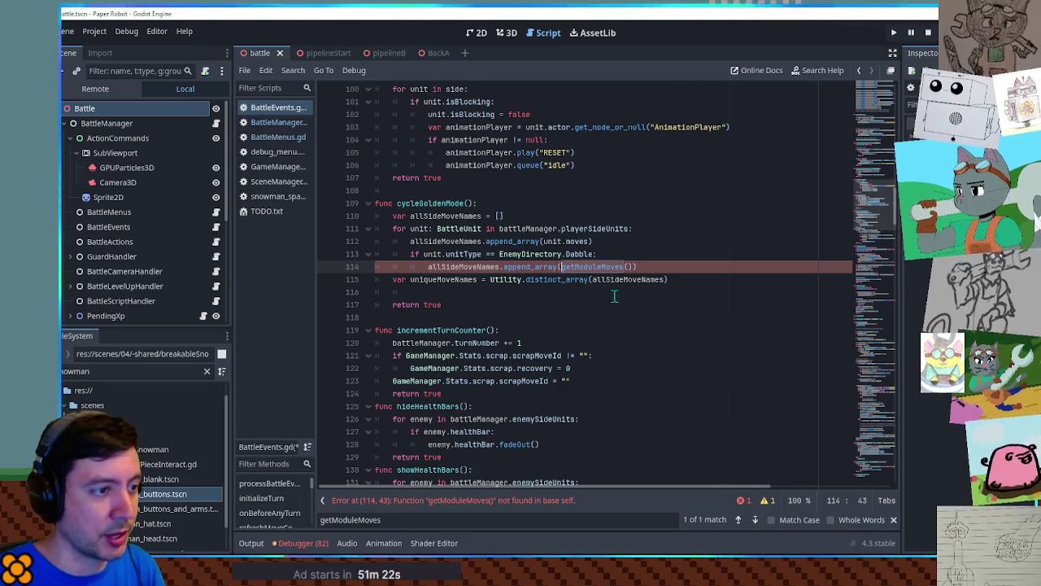
{"action": "type", "text": "battleManager."}
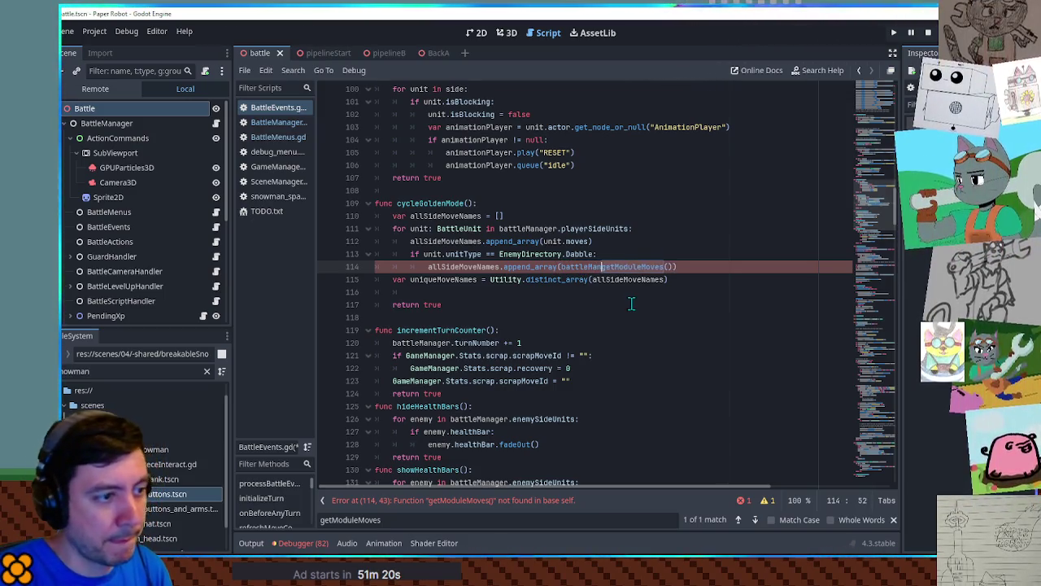
{"action": "key", "text": "ctrl+v"}
{"action": "type", "text": "."}
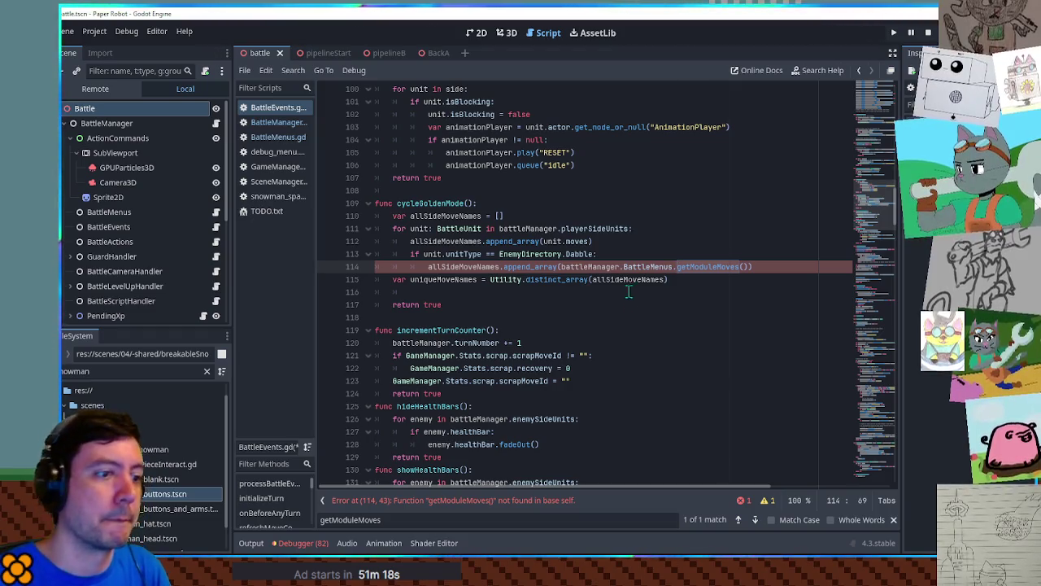
Add an empty line below the uniqueMoveNames deduplication.
{"action": "left_click", "coordinate": [709, 242]}
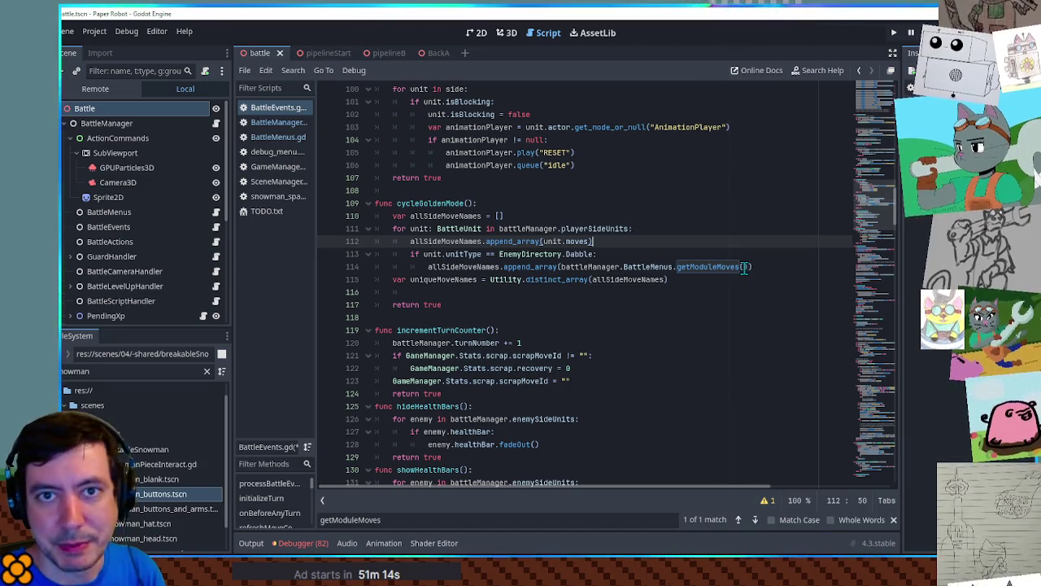
{"action": "double_click", "coordinate": [438, 279]}
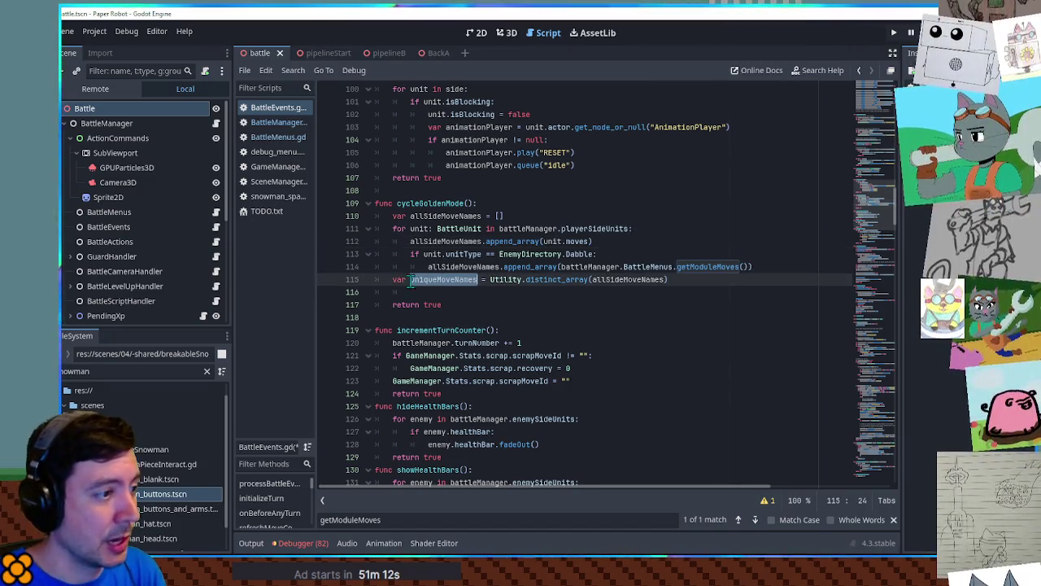
{"action": "left_click", "coordinate": [710, 280]}
{"action": "key", "text": "Return"}
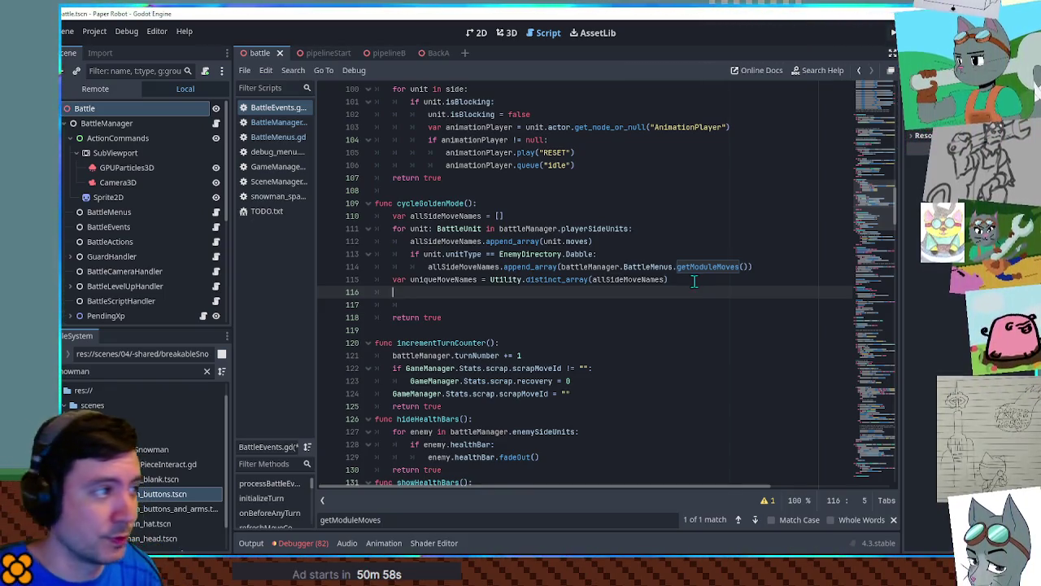
{"action": "left_click", "coordinate": [275, 139]}
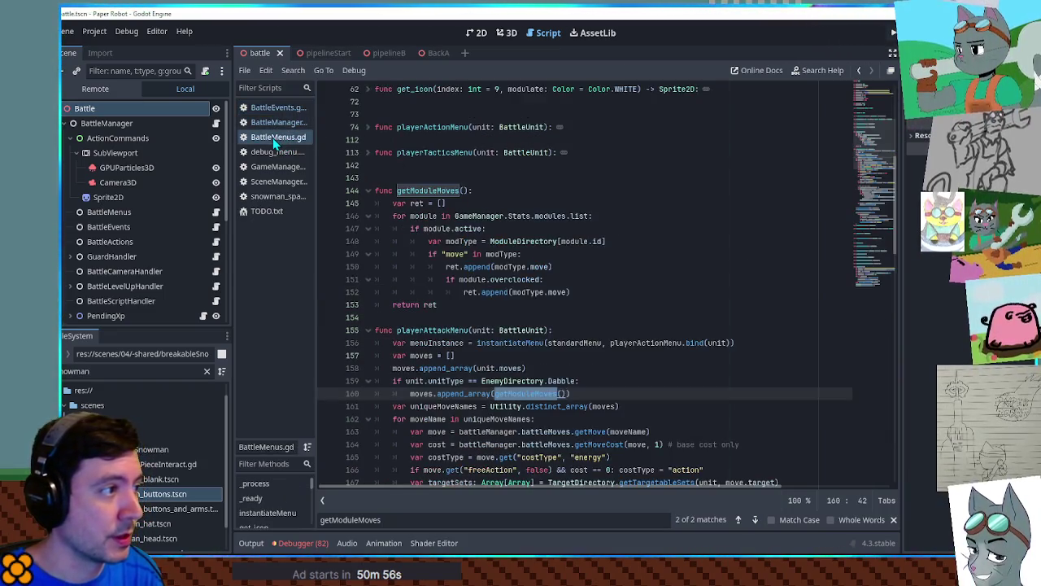
Select lines 178–187 using potentialScrapMoves and uniqueMoveNames, then return to BattleEvents.gd.
{"action": "scroll", "coordinate": [474, 209], "scroll_direction": "down", "scroll_amount": 6}
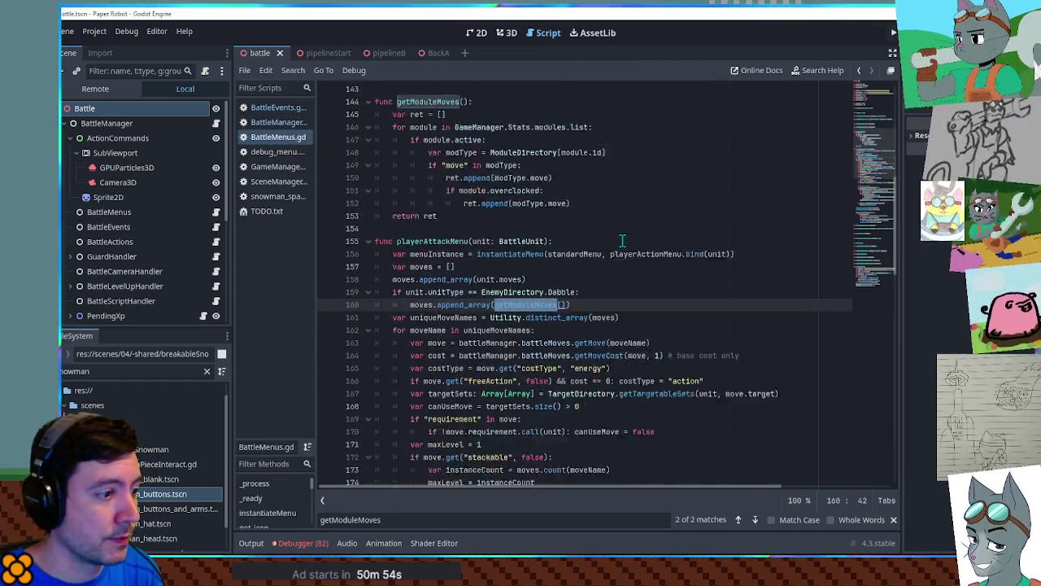
{"action": "double_click", "coordinate": [434, 178]}
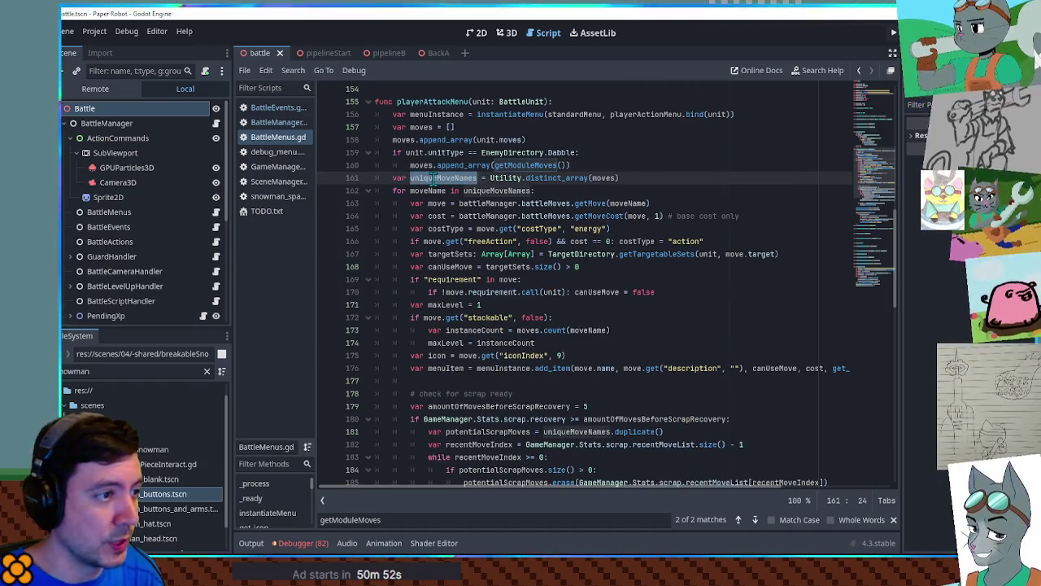
{"action": "scroll", "coordinate": [433, 179], "scroll_direction": "down", "scroll_amount": 5}
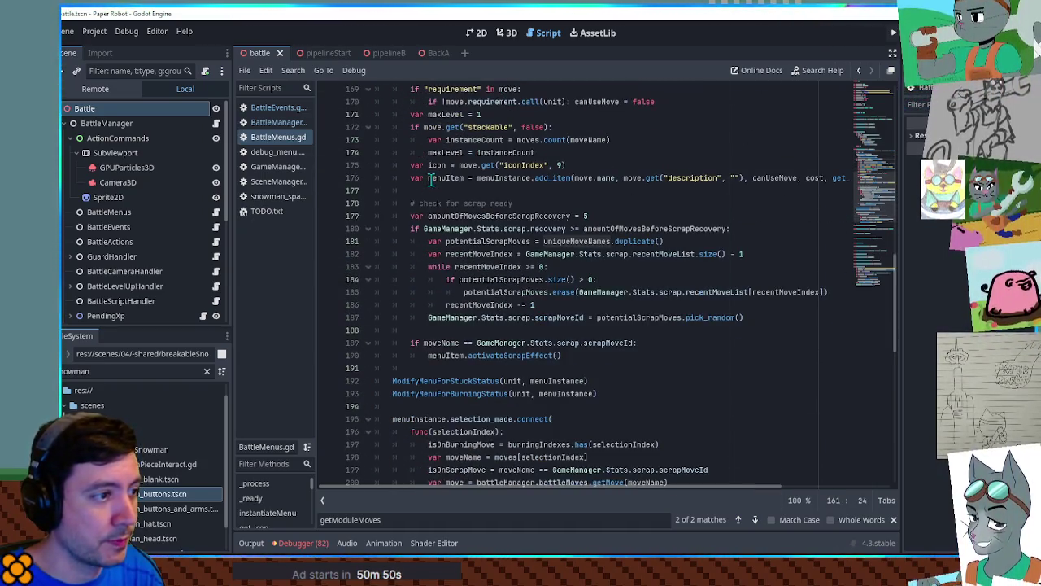
{"action": "double_click", "coordinate": [578, 241]}
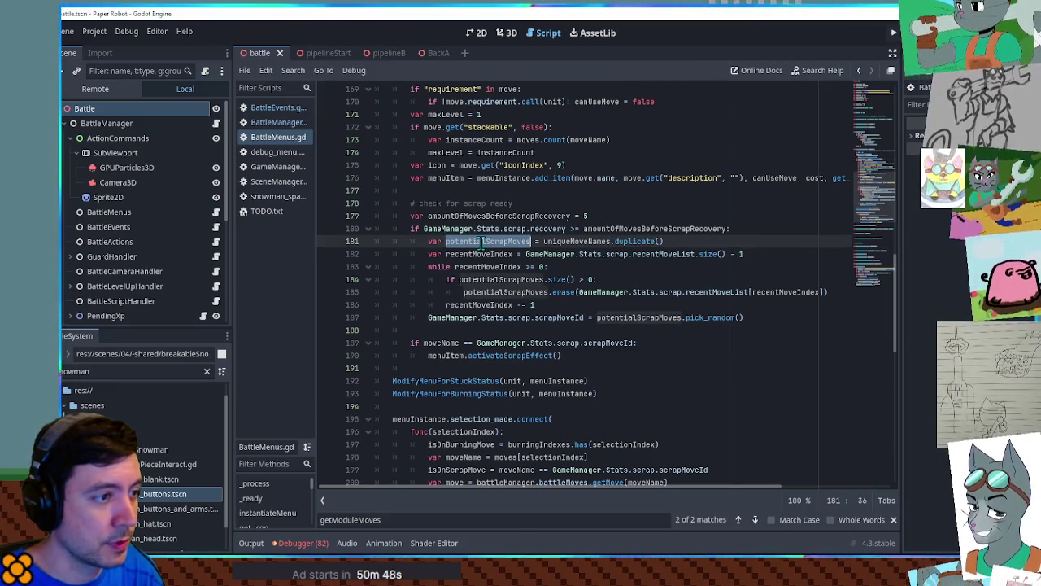
{"action": "double_click", "coordinate": [502, 241]}
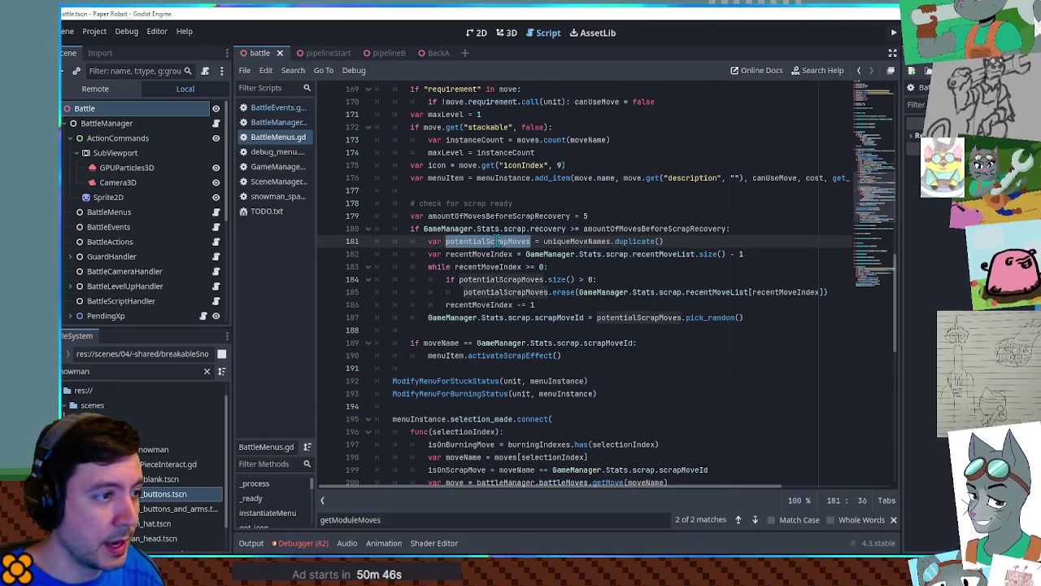
{"action": "left_click_drag", "start_coordinate": [561, 192], "coordinate": [769, 320]}
{"action": "key", "text": "ctrl+c"}
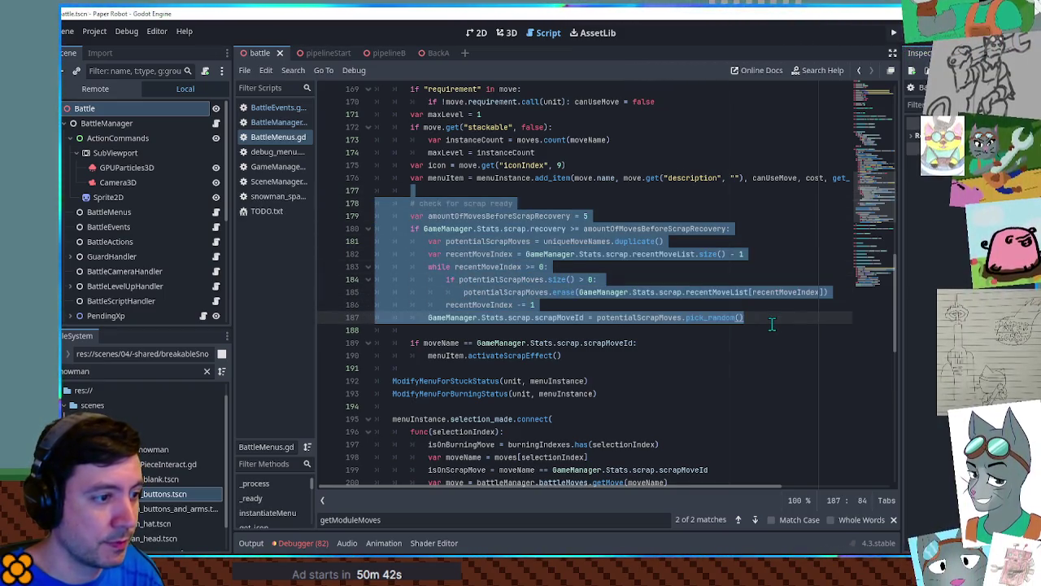
{"action": "left_click", "coordinate": [269, 108]}
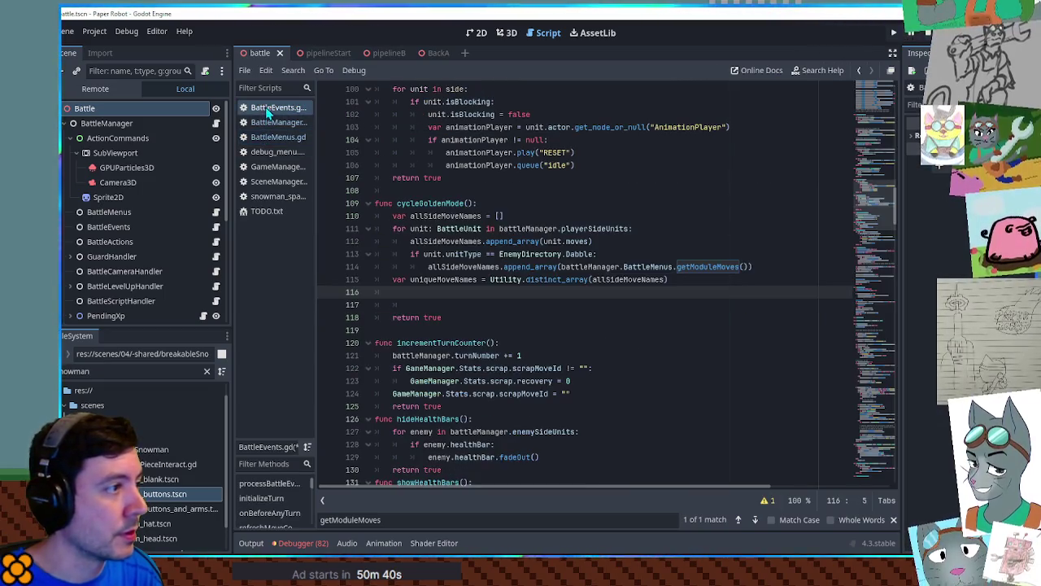
Paste the scrap-recovery block into cycleGoldenMode after line 116 and dedent it one level.
{"action": "key", "text": "ctrl+v"}
{"action": "left_click_drag", "start_coordinate": [420, 294], "coordinate": [480, 415]}
{"action": "key", "text": "shift+Tab"}
{"action": "left_click", "coordinate": [504, 295]}
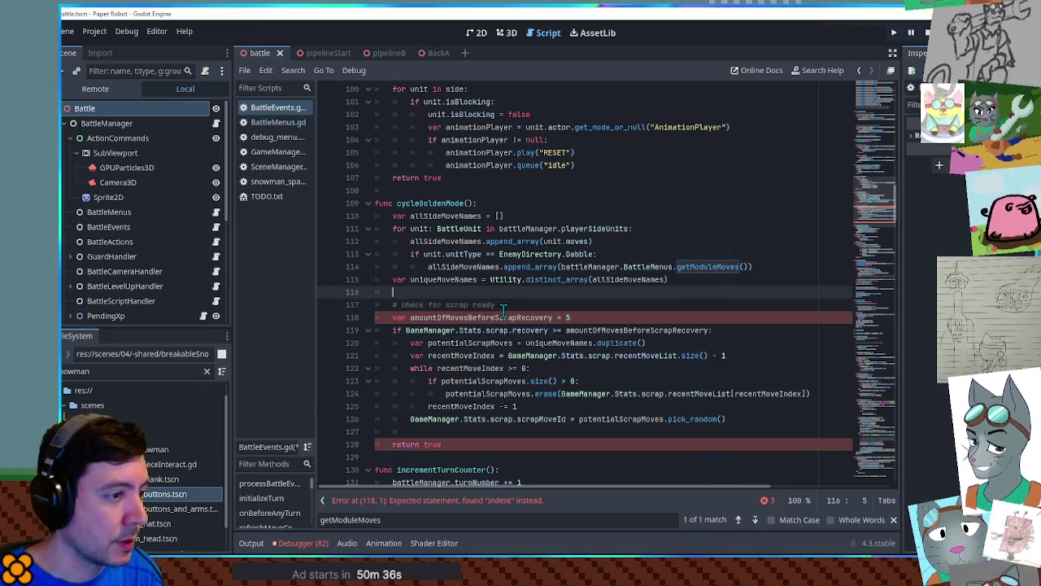
Check the uses of amountOfMovesBeforeScrapRecovery, uniqueMoveNames, potentialScrapMoves and recentMoveIndex in the new code.
{"action": "double_click", "coordinate": [583, 331]}
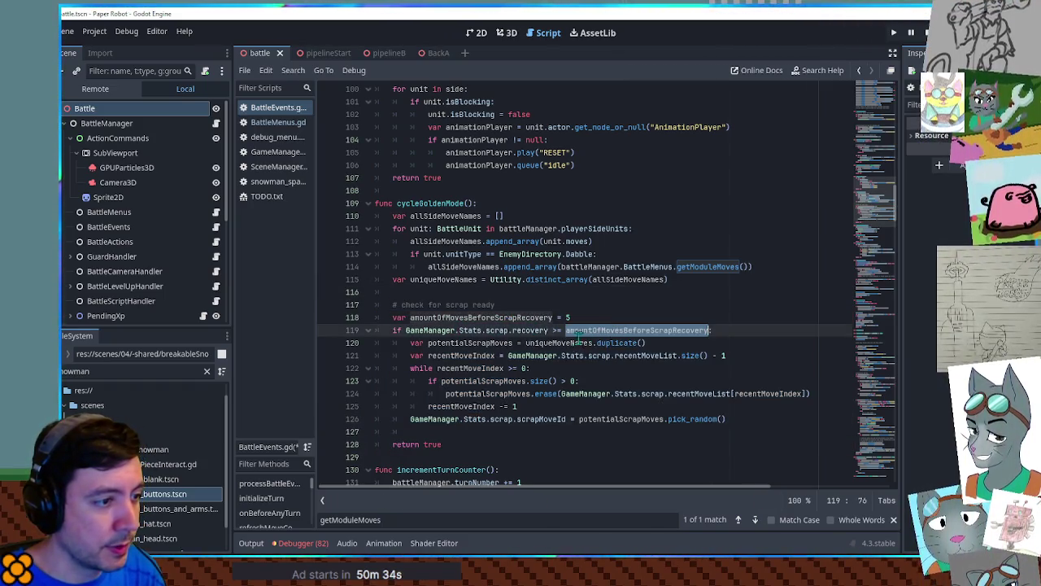
{"action": "double_click", "coordinate": [557, 343]}
{"action": "double_click", "coordinate": [460, 343]}
{"action": "scroll", "coordinate": [457, 347], "scroll_direction": "down", "scroll_amount": 3}
{"action": "double_click", "coordinate": [460, 318]}
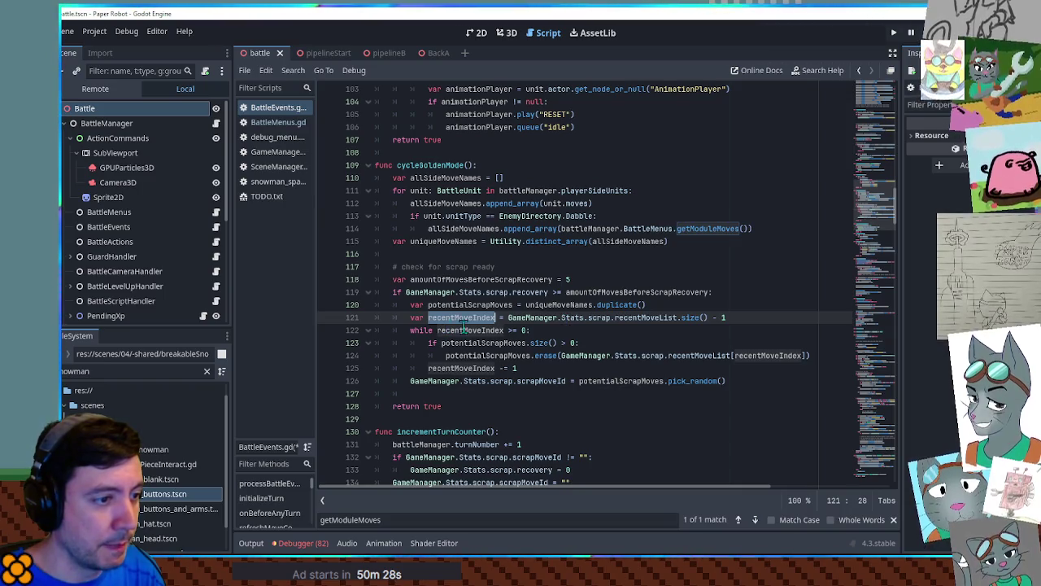
Review recentMoveList, potentialScrapMoves and recentMoveIndex on lines 121-125, then search all project files for recentMoveList.
{"action": "double_click", "coordinate": [618, 322]}
{"action": "left_click_drag", "start_coordinate": [619, 321], "coordinate": [551, 323]}
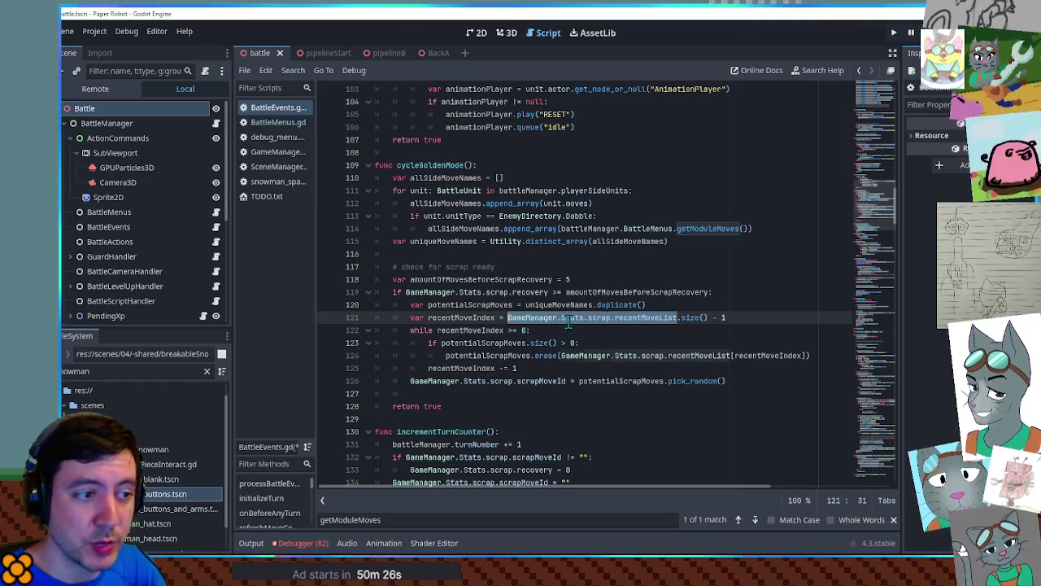
{"action": "double_click", "coordinate": [634, 317]}
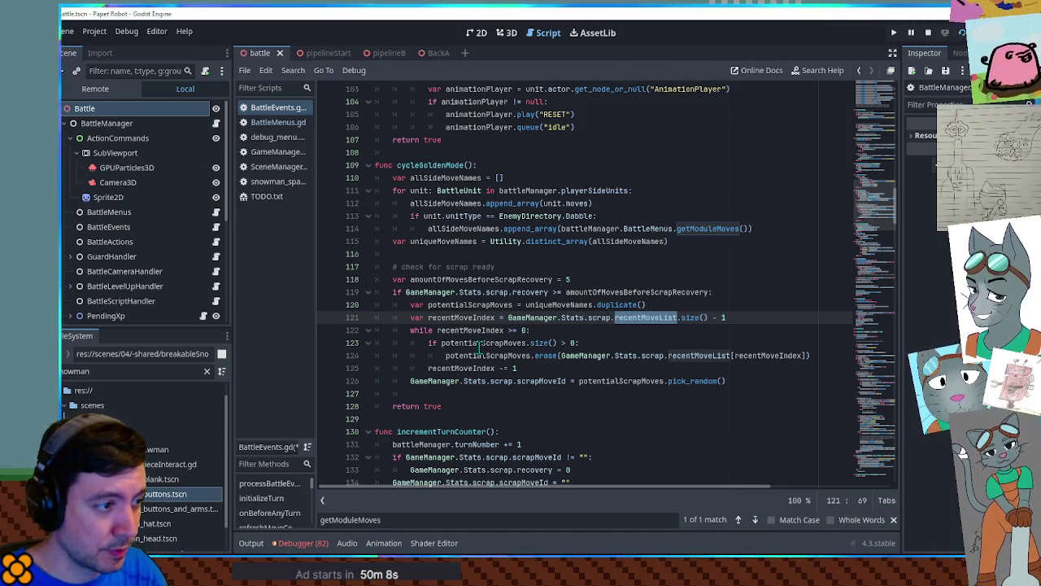
{"action": "double_click", "coordinate": [479, 345]}
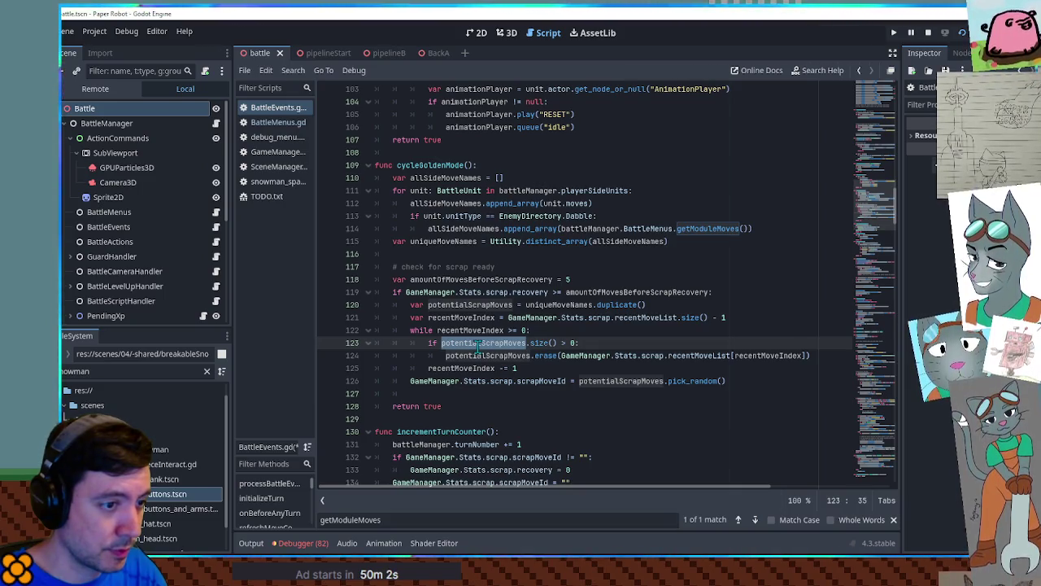
{"action": "double_click", "coordinate": [476, 367]}
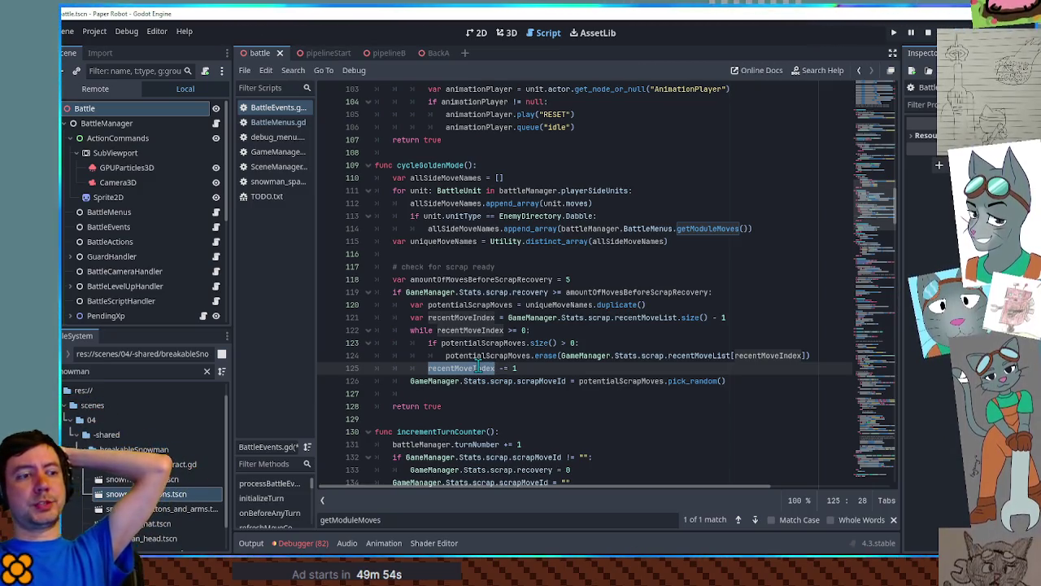
{"action": "double_click", "coordinate": [634, 318]}
{"action": "key", "text": "ctrl+shift+f"}
Run the project-wide recentMoveList search and review potentialScrapMoves and recentMoveIndex on lines 122-123.
{"action": "left_click", "coordinate": [548, 324]}
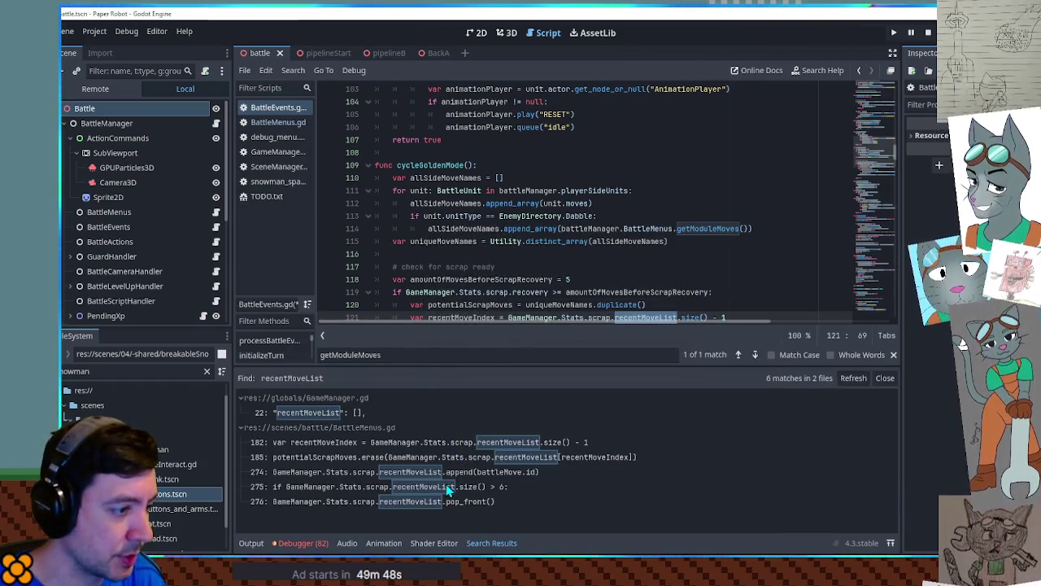
{"action": "scroll", "coordinate": [746, 265], "scroll_direction": "down", "scroll_amount": 3}
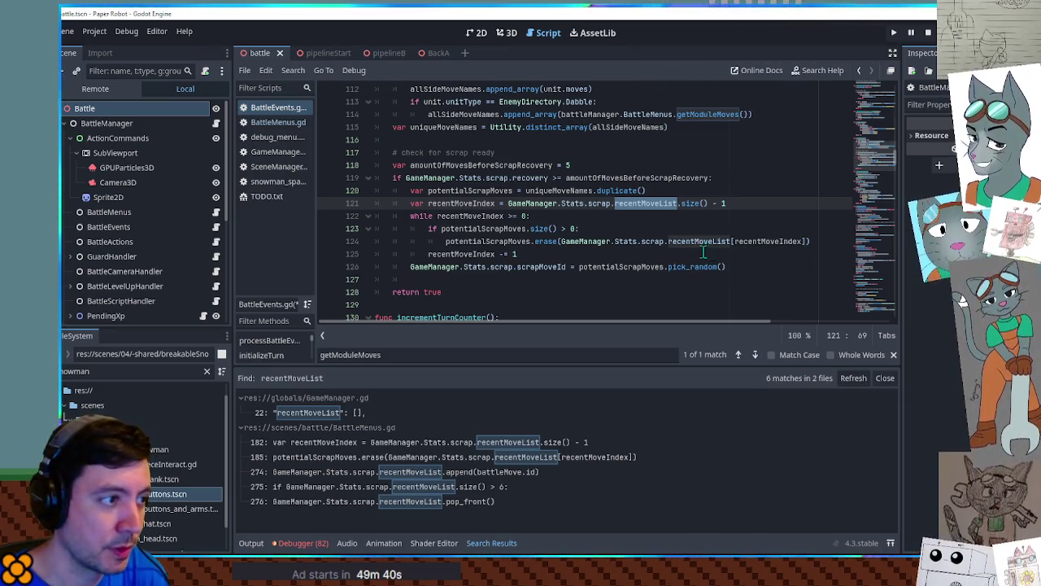
{"action": "double_click", "coordinate": [472, 231]}
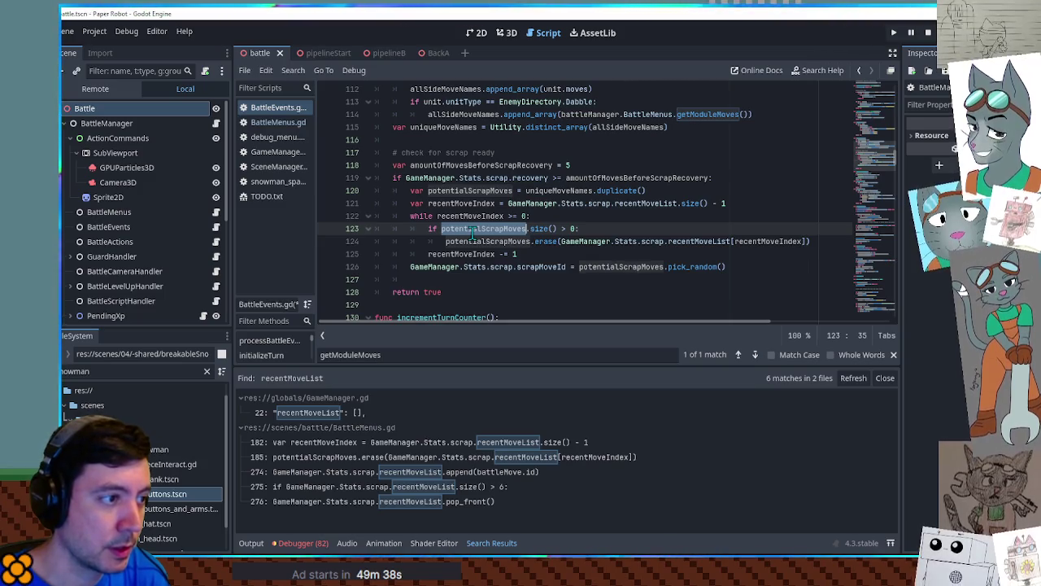
{"action": "left_click", "coordinate": [572, 229]}
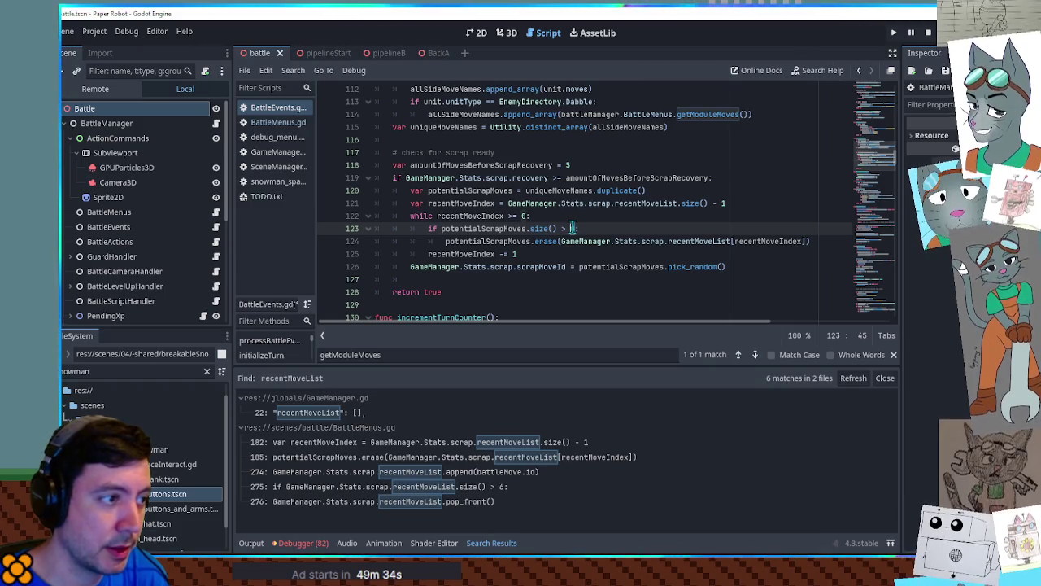
{"action": "double_click", "coordinate": [480, 217]}
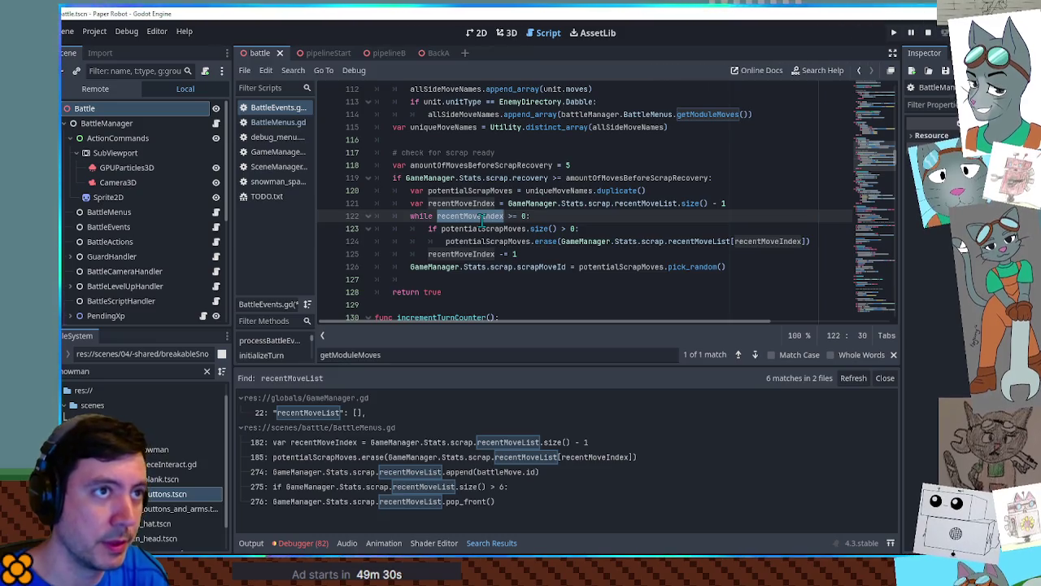
Inspect the recentMoveList size limit in BattleMenus.gd, then return to cycleGoldenMode in BattleEvents.gd.
{"action": "left_click", "coordinate": [445, 487]}
{"action": "scroll", "coordinate": [573, 255], "scroll_direction": "down", "scroll_amount": 3}
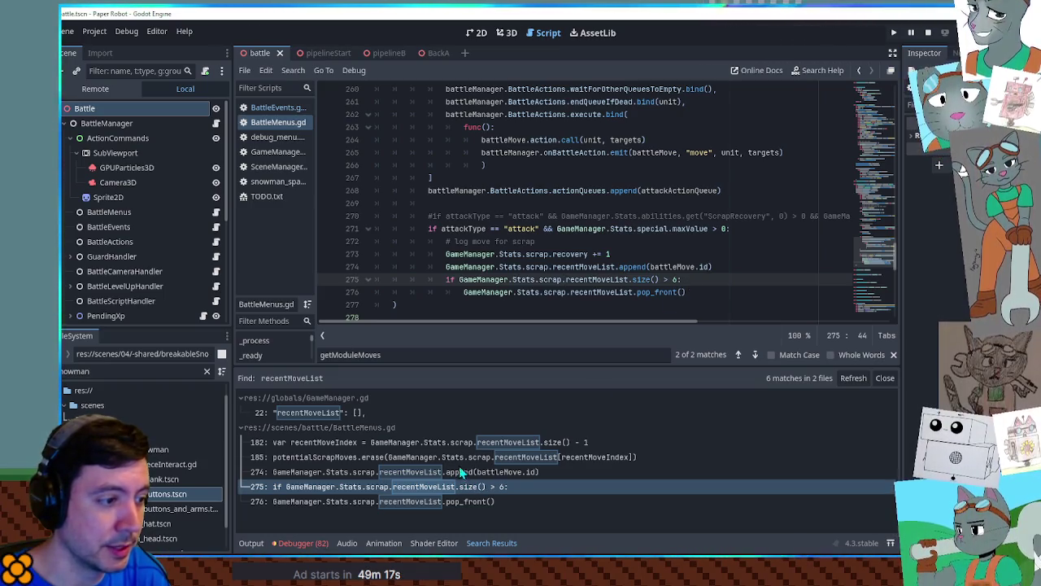
{"action": "left_click", "coordinate": [858, 71]}
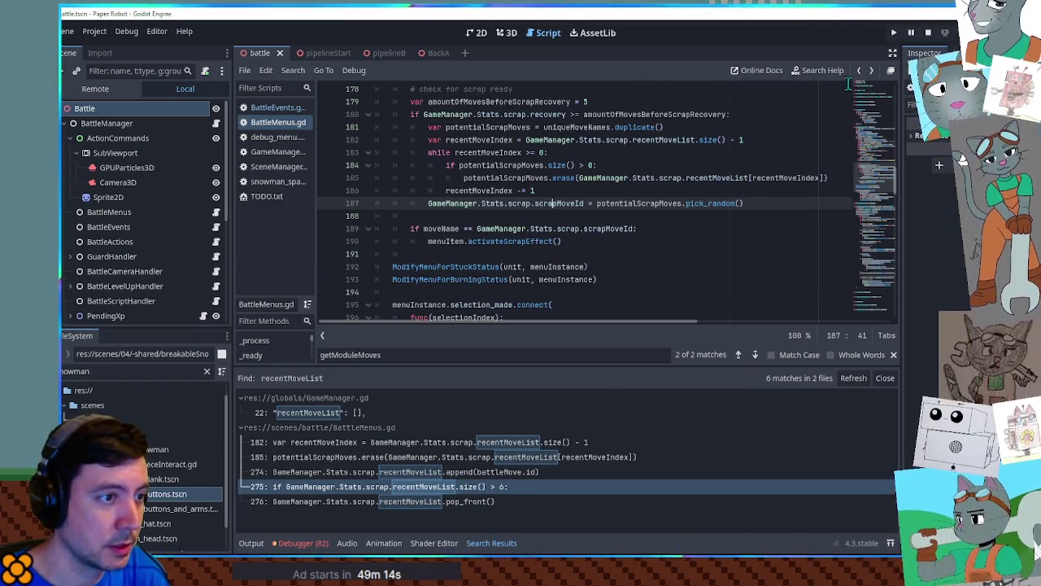
{"action": "scroll", "coordinate": [629, 244], "scroll_direction": "up", "scroll_amount": 2}
{"action": "left_click", "coordinate": [629, 244]}
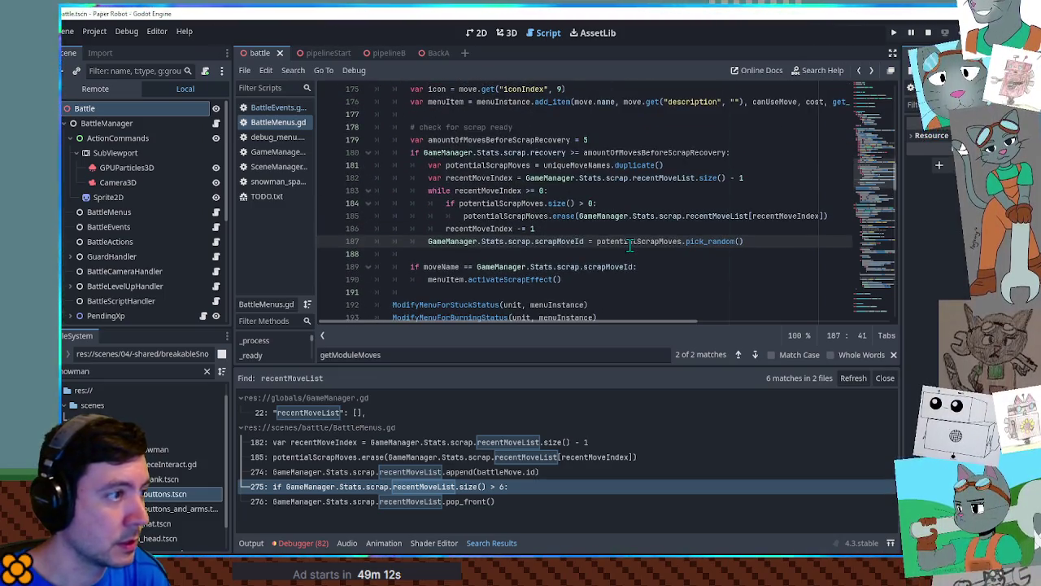
{"action": "left_click", "coordinate": [274, 106]}
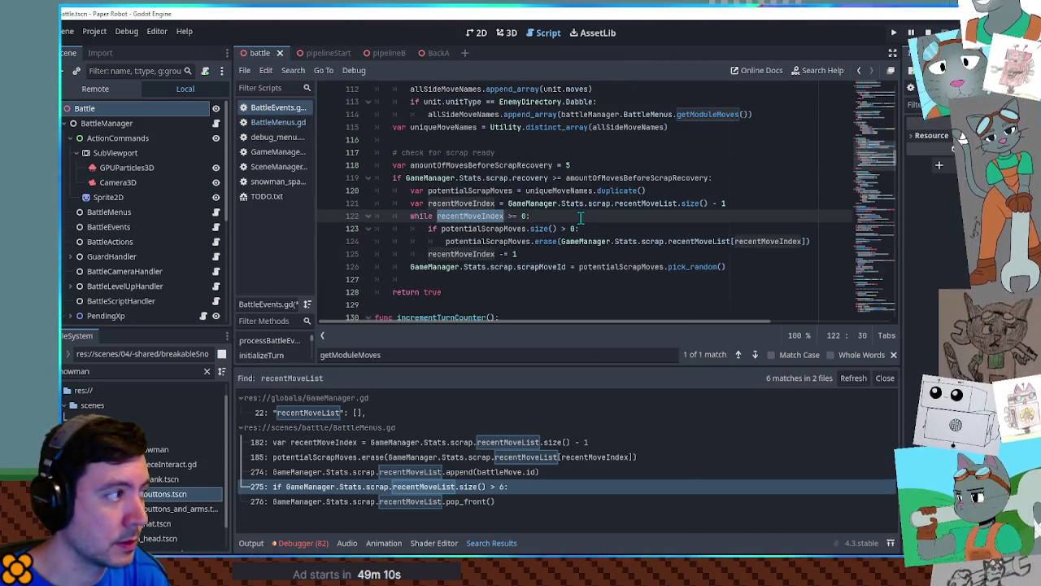
Change line 123's size check from potentialScrapMoves.size() > 0 to > 1.
{"action": "double_click", "coordinate": [465, 204]}
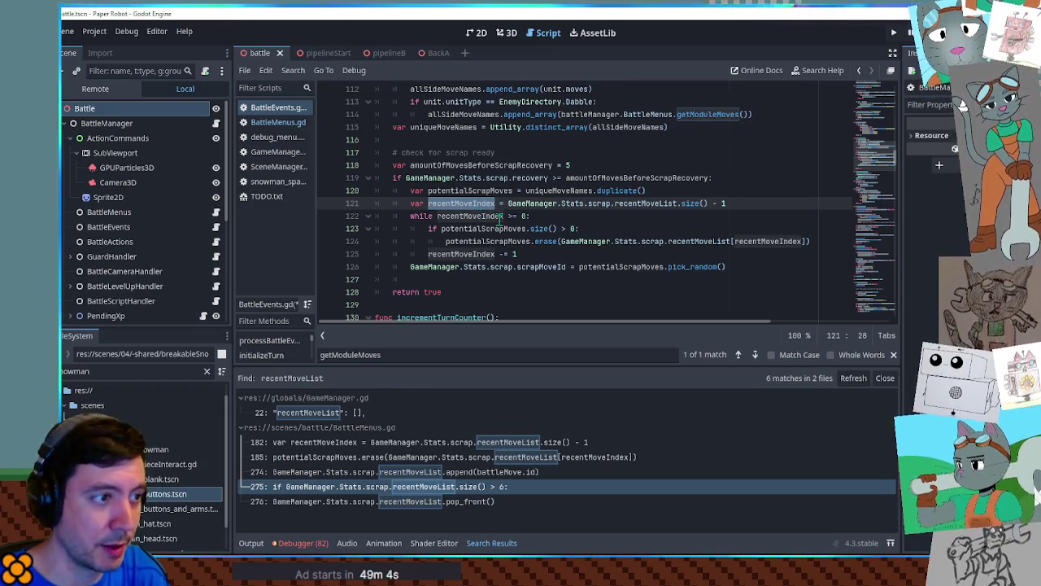
{"action": "double_click", "coordinate": [572, 230]}
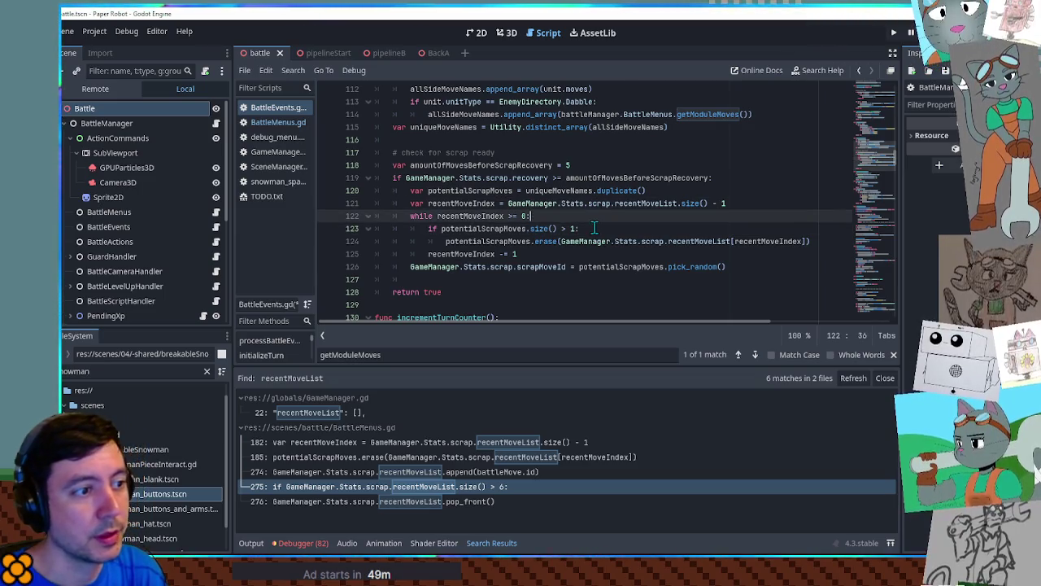
{"action": "left_click", "coordinate": [594, 228]}
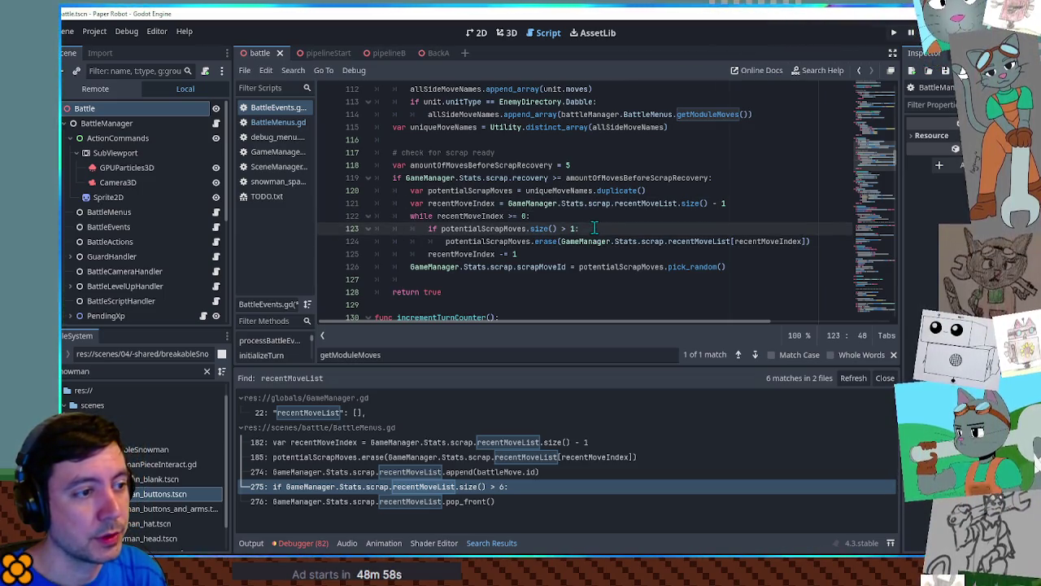
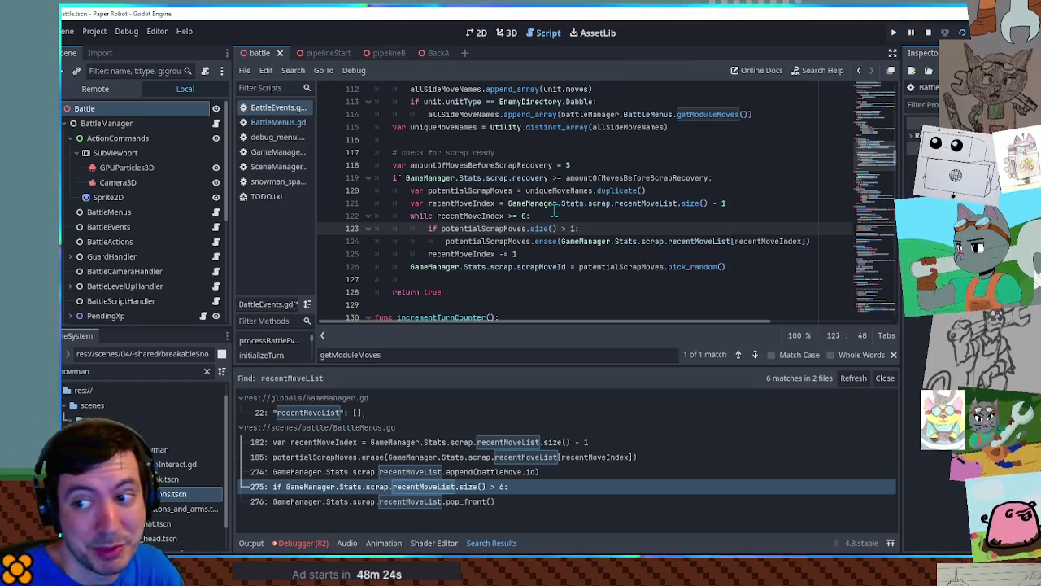
Remove the empty line before 'return true' in BattleEvents.gd's scrap-recovery code.
{"action": "left_click", "coordinate": [473, 241]}
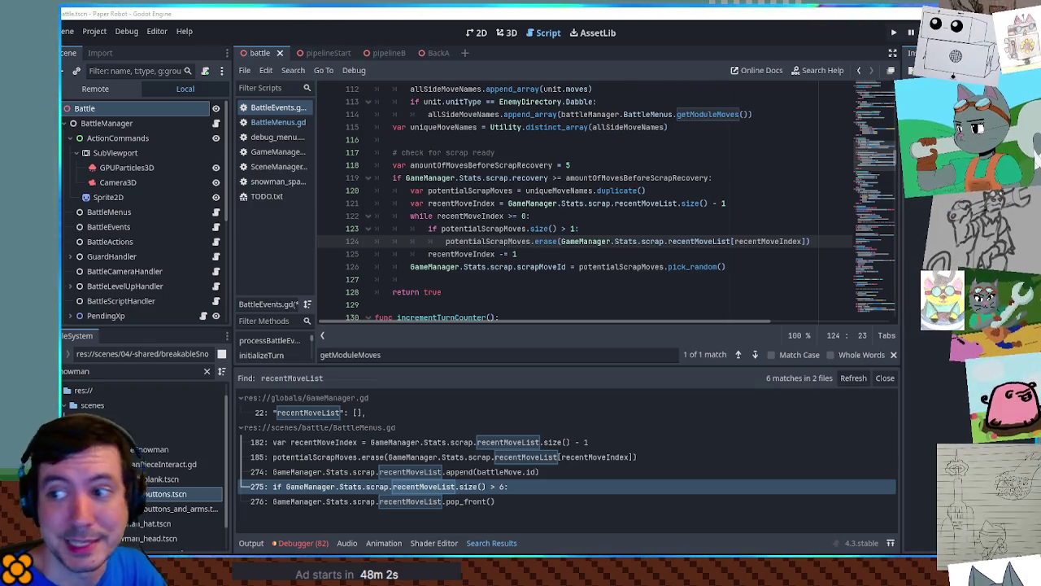
{"action": "left_click", "coordinate": [537, 278]}
{"action": "left_click_drag", "start_coordinate": [436, 269], "coordinate": [552, 265]}
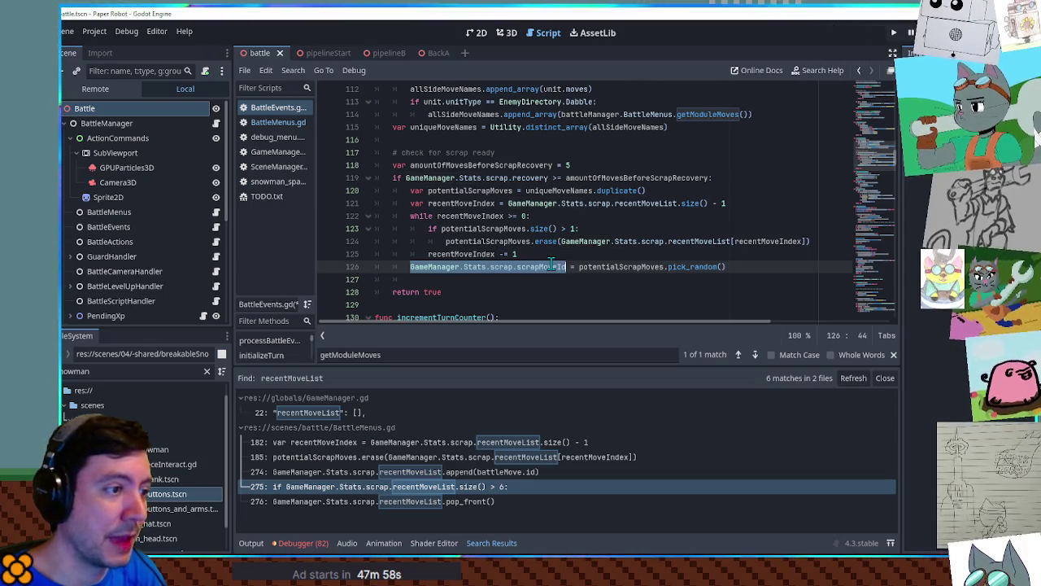
{"action": "left_click", "coordinate": [509, 284]}
{"action": "key", "text": "ctrl+shift+k"}
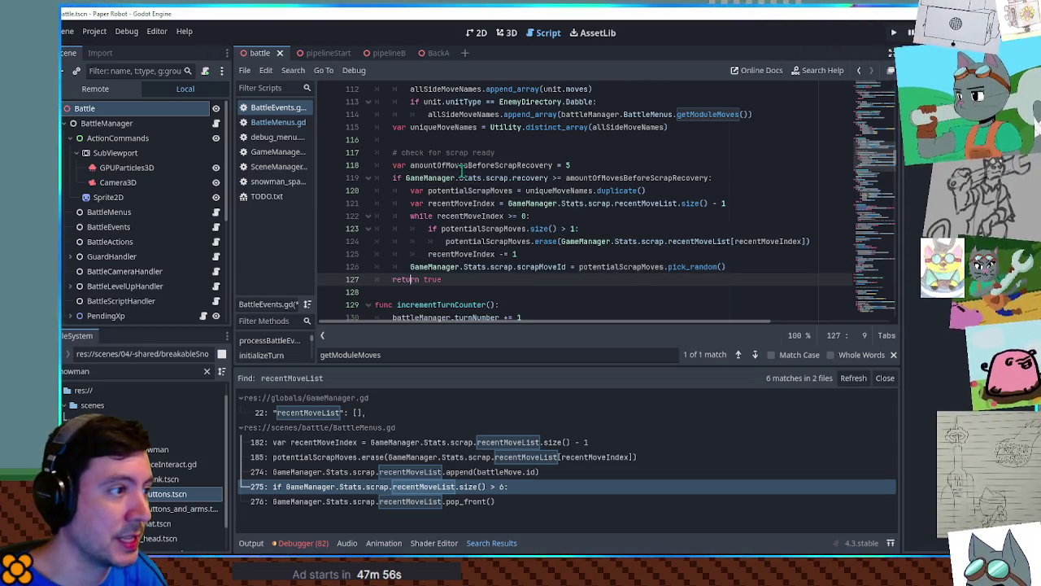
{"action": "left_click", "coordinate": [777, 266]}
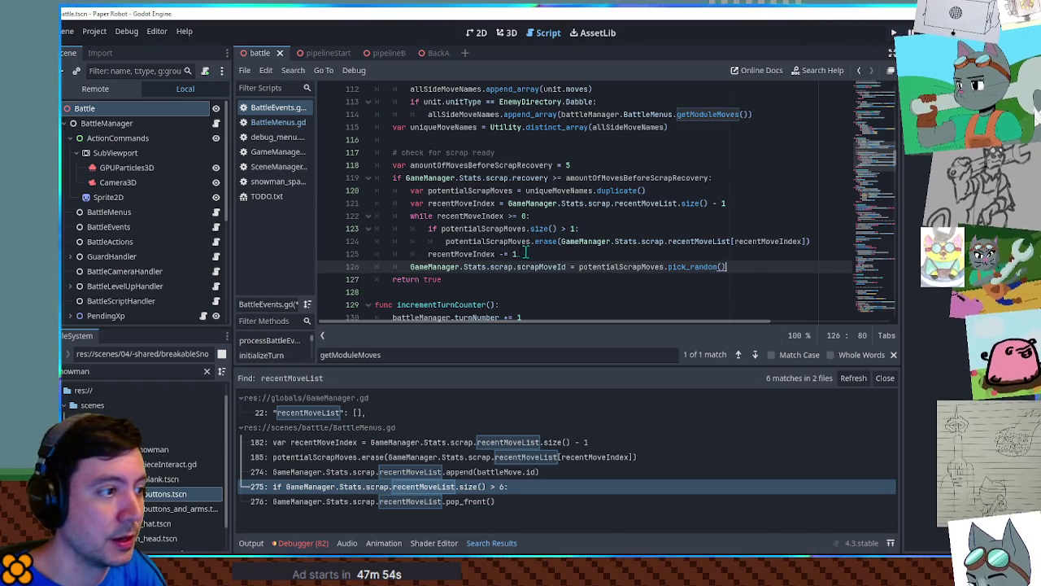
{"action": "scroll", "coordinate": [528, 253], "scroll_direction": "up", "scroll_amount": 3}
{"action": "double_click", "coordinate": [416, 164]}
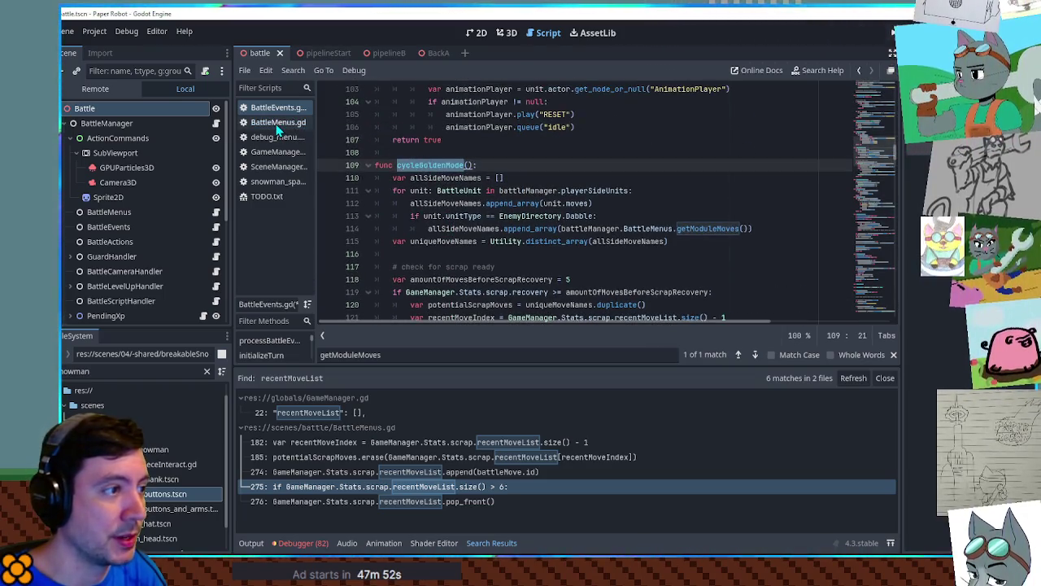
Delete the scrap-ready block from BattleMenus.gd, tidy its blank lines, and save it.
{"action": "left_click", "coordinate": [283, 124]}
{"action": "left_click_drag", "start_coordinate": [751, 240], "coordinate": [739, 114]}
{"action": "key", "text": "BackSpace"}
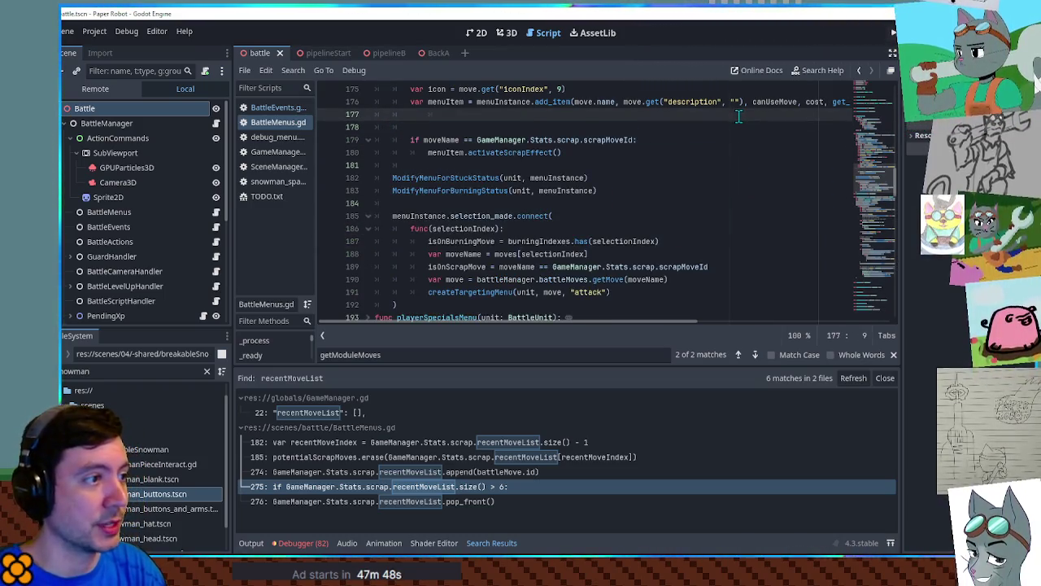
{"action": "key", "text": "ctrl+shift+k"}
{"action": "key", "text": "ctrl+shift+k"}
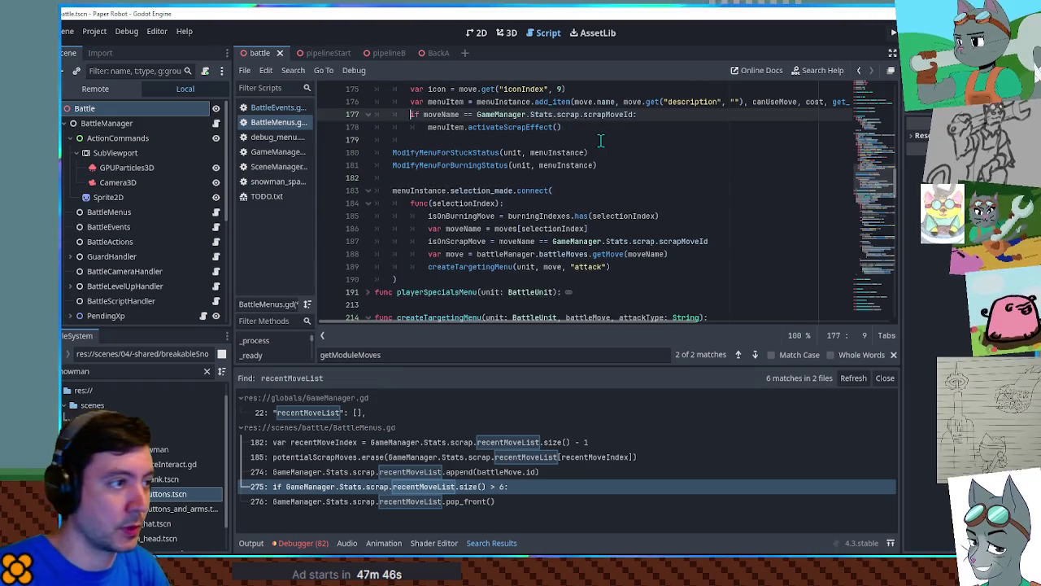
{"action": "key", "text": "Return"}
{"action": "key", "text": "ctrl+s"}
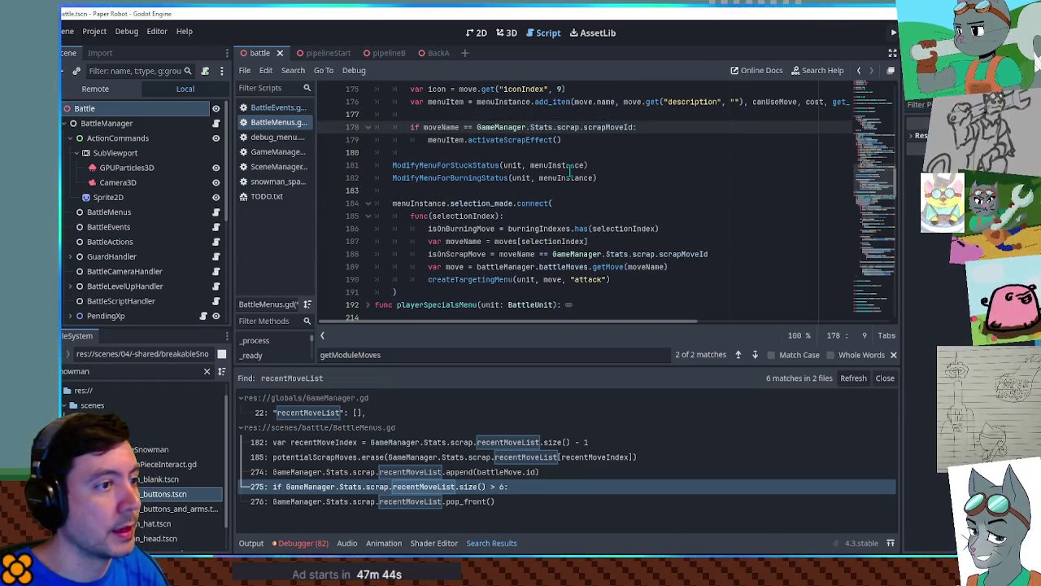
Change amountOfMovesBeforeScrapRecovery from 5 to 1 in BattleEvents.gd, then switch to the pipelineB scene.
{"action": "left_click", "coordinate": [270, 111]}
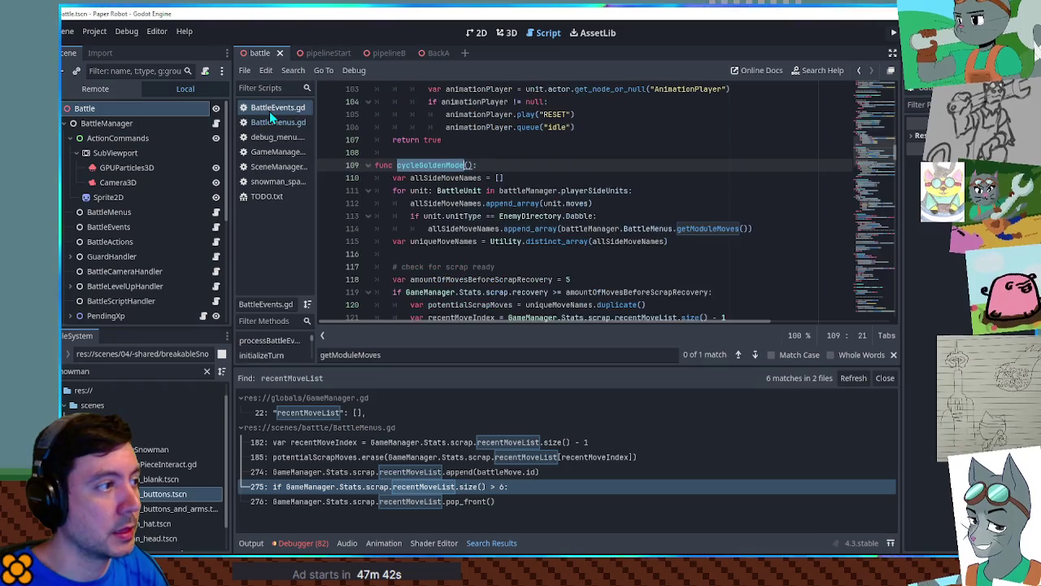
{"action": "scroll", "coordinate": [571, 210], "scroll_direction": "down", "scroll_amount": 2}
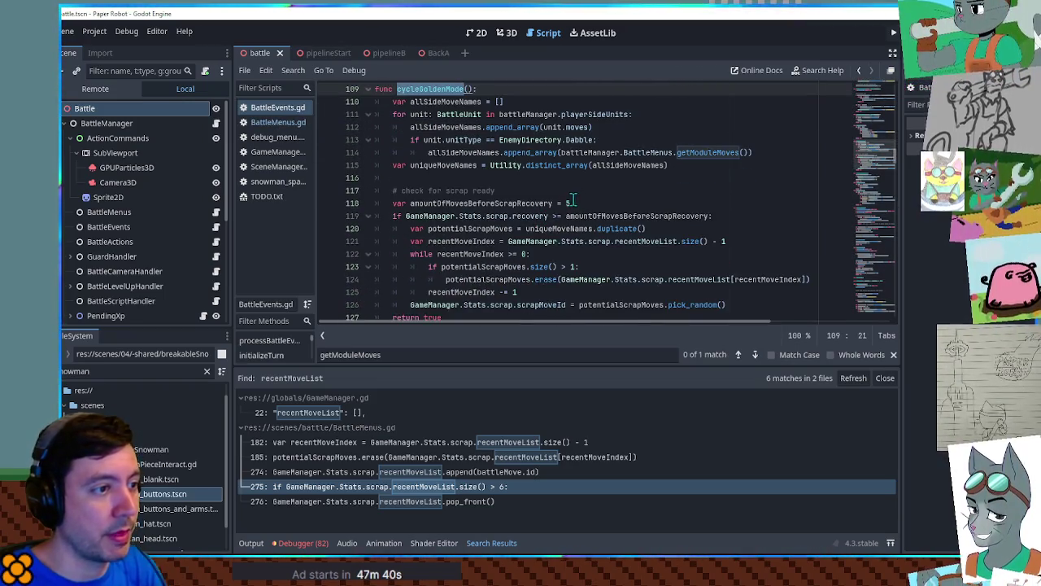
{"action": "left_click", "coordinate": [568, 202]}
{"action": "type", "text": "1"}
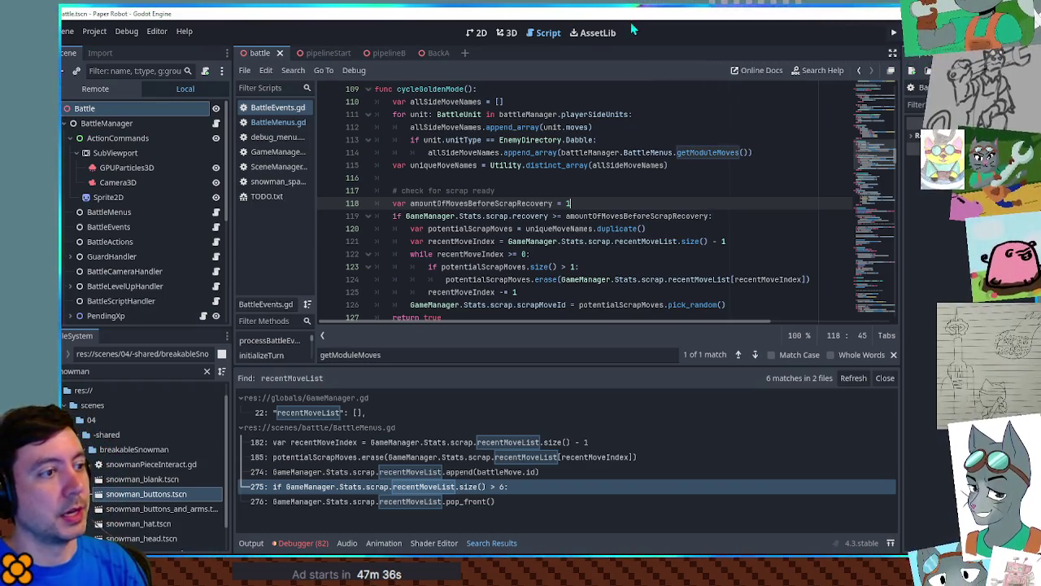
{"action": "left_click", "coordinate": [389, 53]}
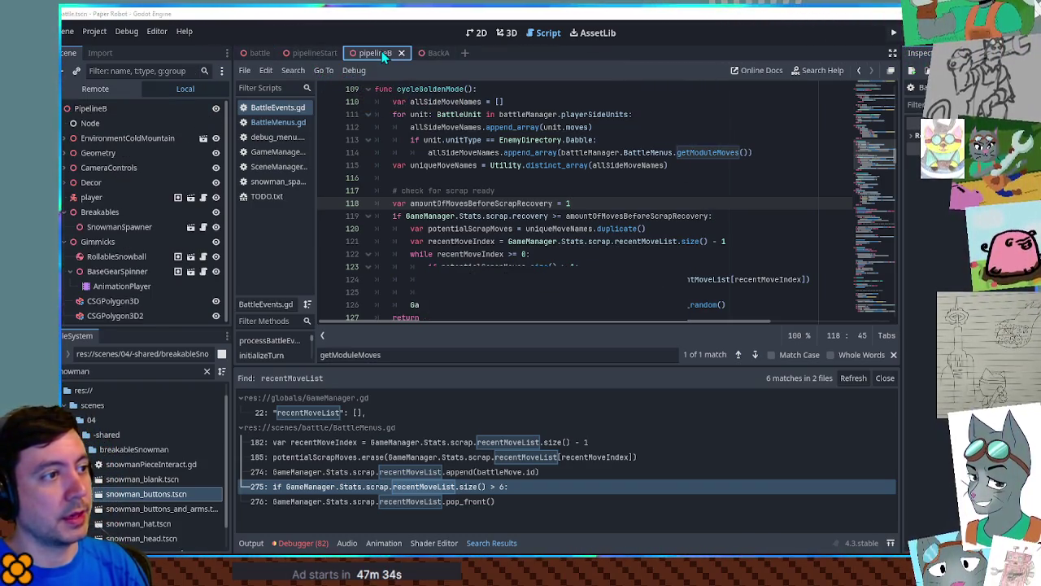
Run the BackA scene and bring up the in-game debug tools.
{"action": "left_click", "coordinate": [441, 54]}
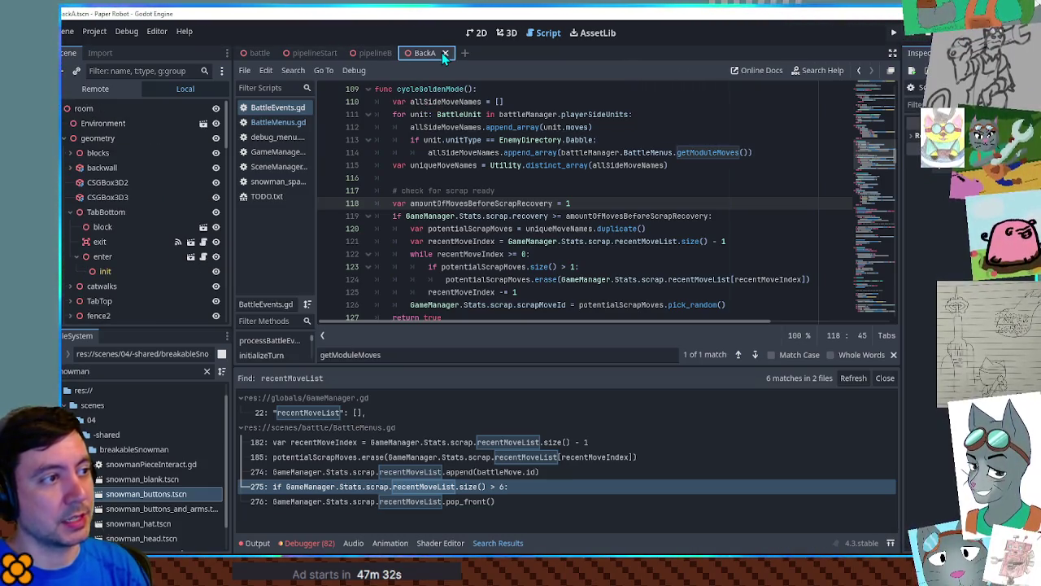
{"action": "key", "text": "ctrl+s"}
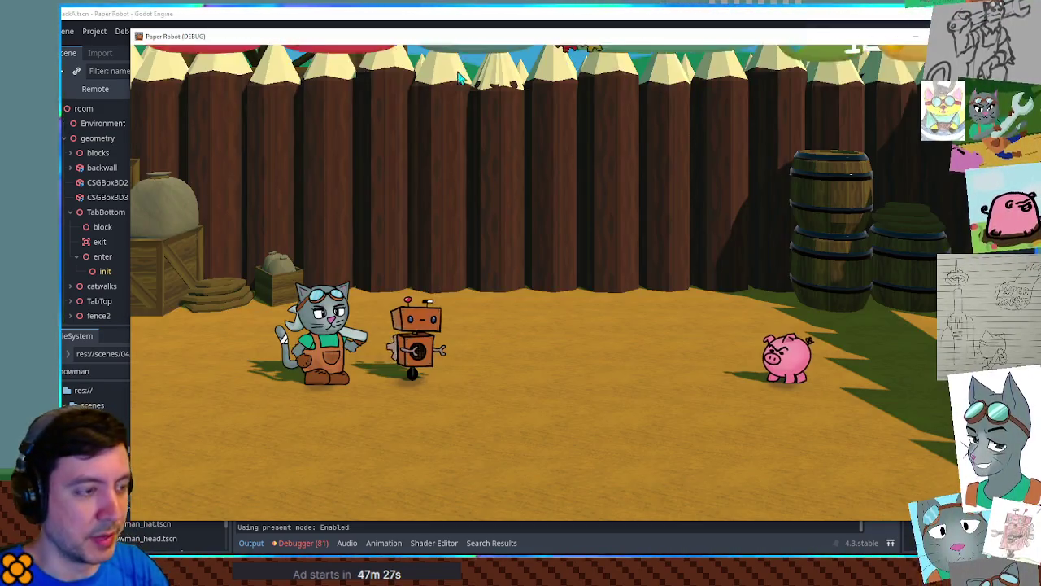
{"action": "key", "text": "F1"}
Start a custom battle with CaveMite as Enemy 1 on the 01-route battle set.
{"action": "left_click", "coordinate": [449, 78]}
{"action": "left_click", "coordinate": [272, 128]}
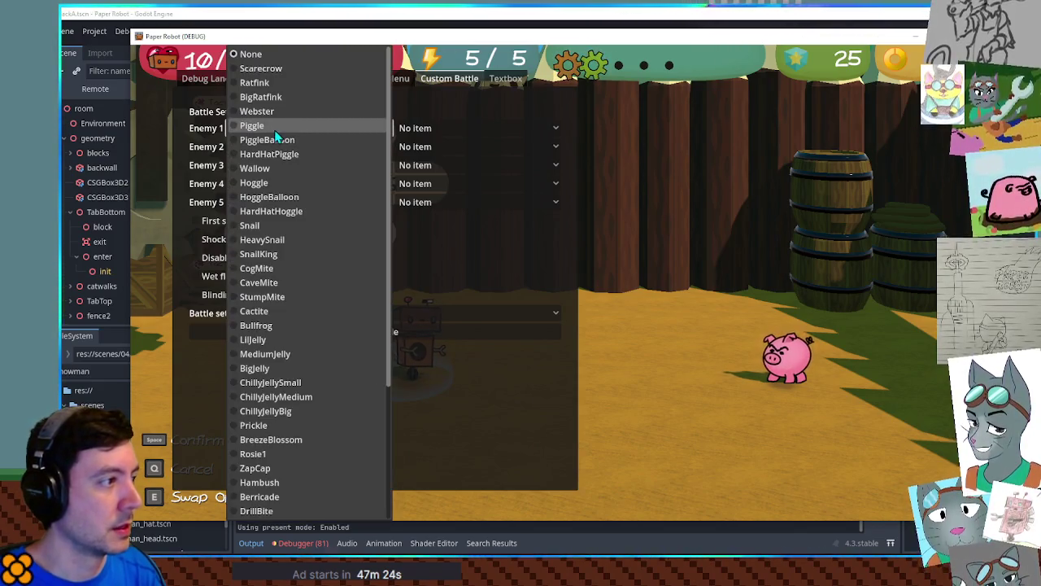
{"action": "left_click", "coordinate": [297, 279]}
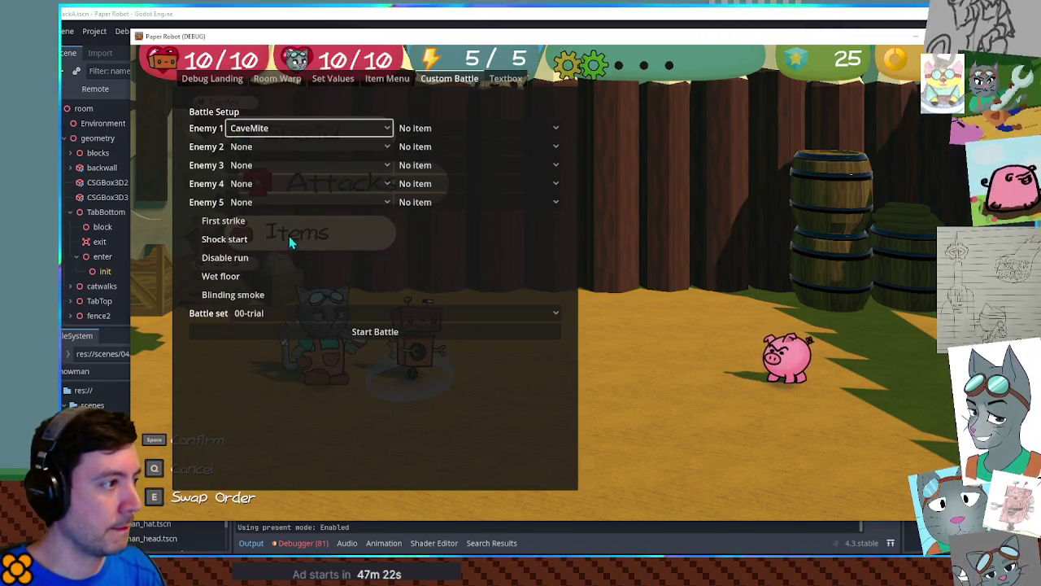
{"action": "left_click", "coordinate": [263, 312]}
{"action": "left_click", "coordinate": [277, 311]}
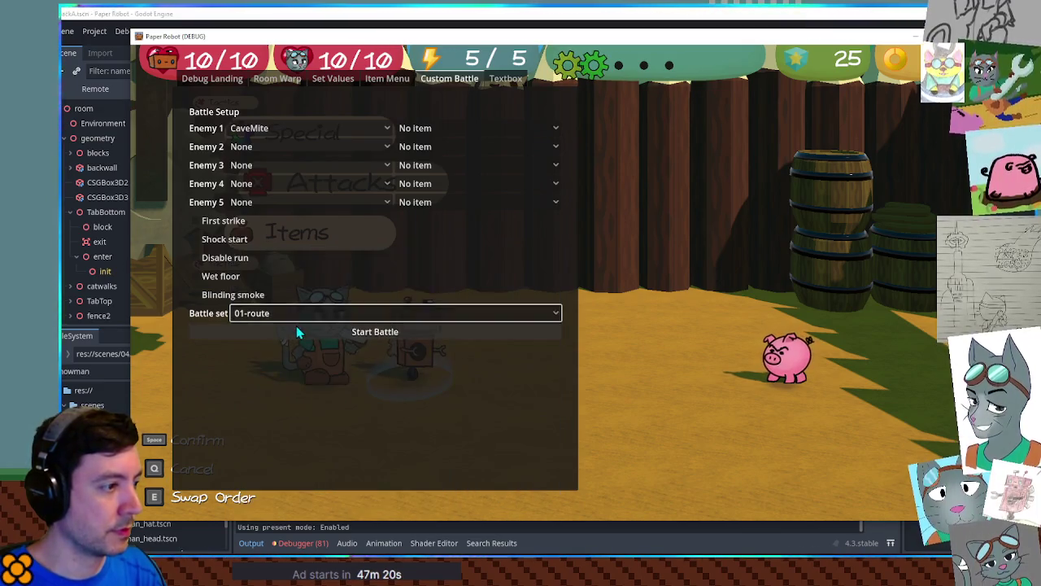
{"action": "left_click", "coordinate": [296, 326]}
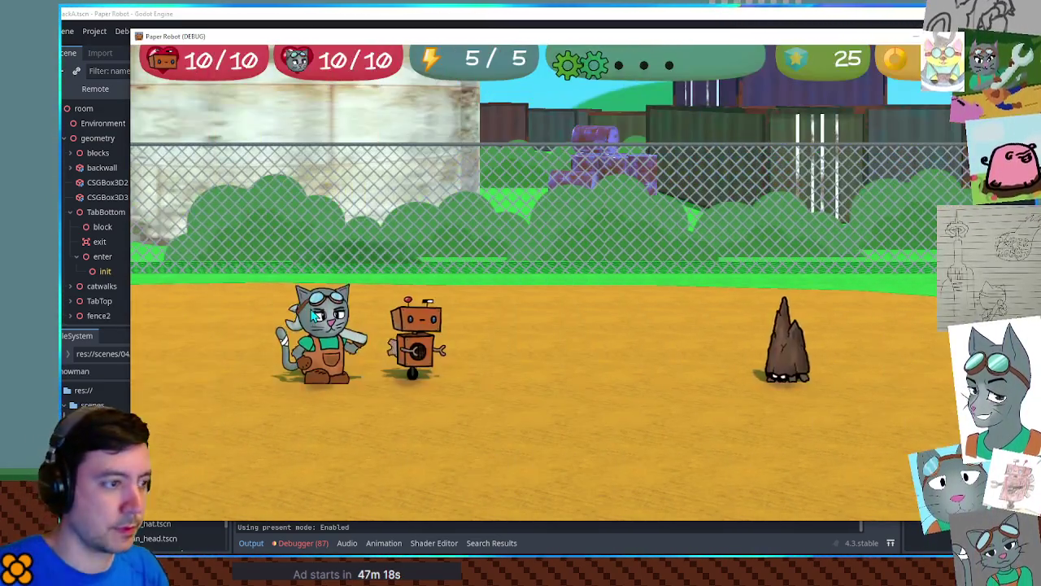
Use Gear Spin on the CaveMite, show the debug overlay, and close the game.
{"action": "key", "text": "space"}
{"action": "key", "text": "space"}
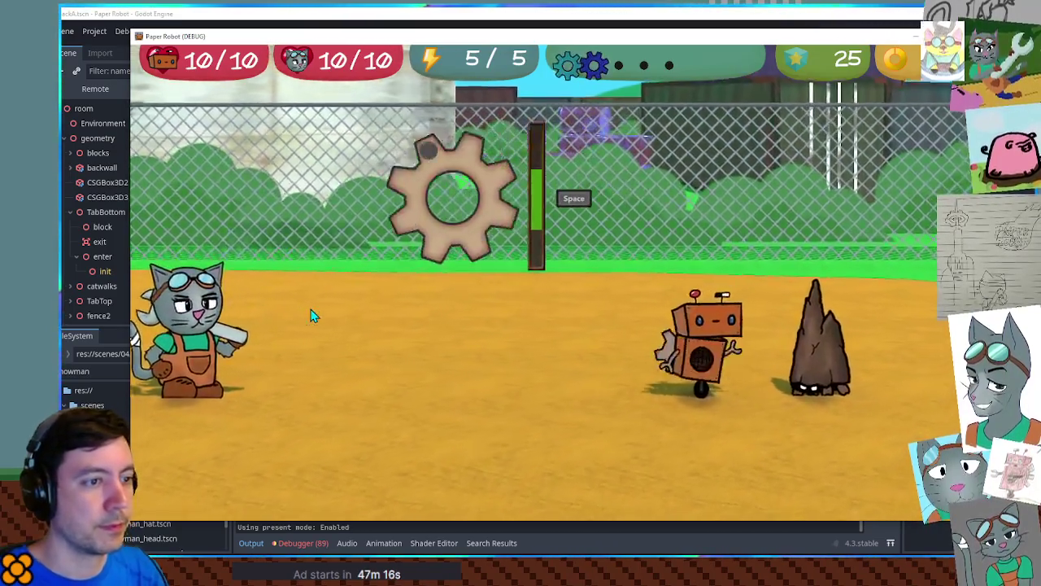
{"action": "key", "text": "space"}
{"action": "key", "text": "space"}
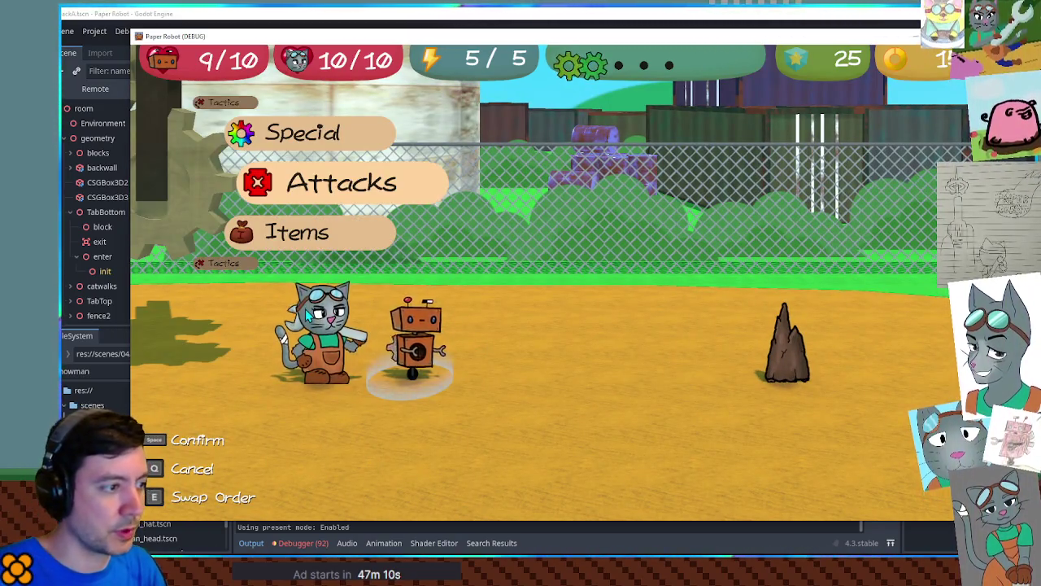
{"action": "key", "text": "grave"}
{"action": "key", "text": "grave"}
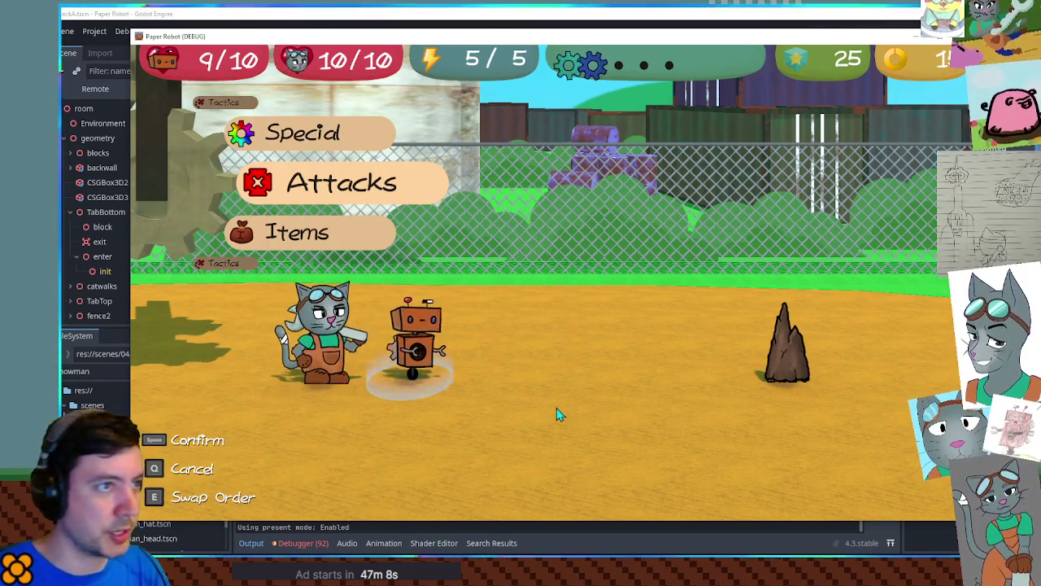
{"action": "key", "text": "F8"}
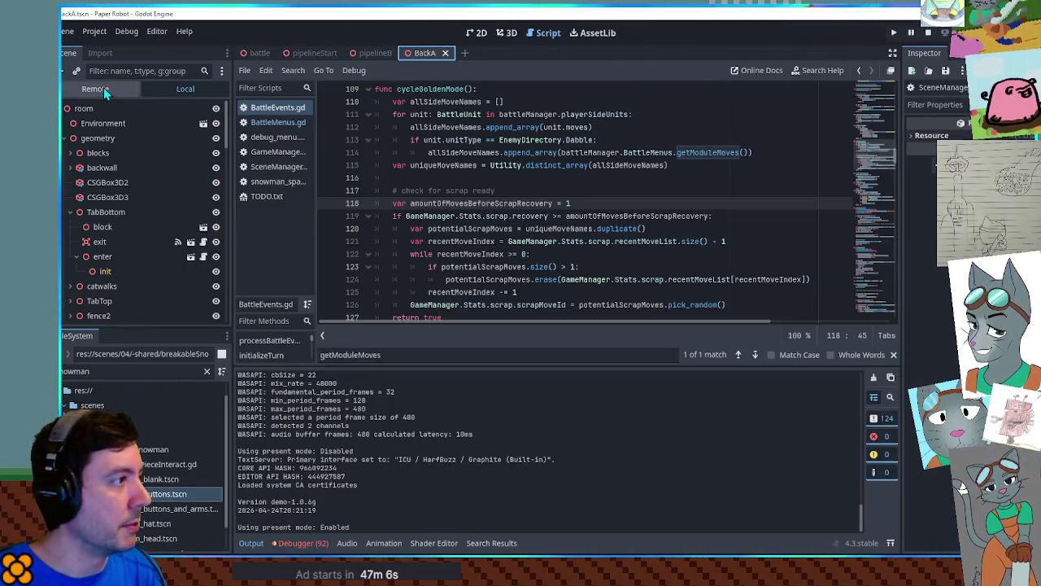
View the Remote tree and expand GameManager's Stats and scrap entries in the Inspector.
{"action": "left_click", "coordinate": [104, 91]}
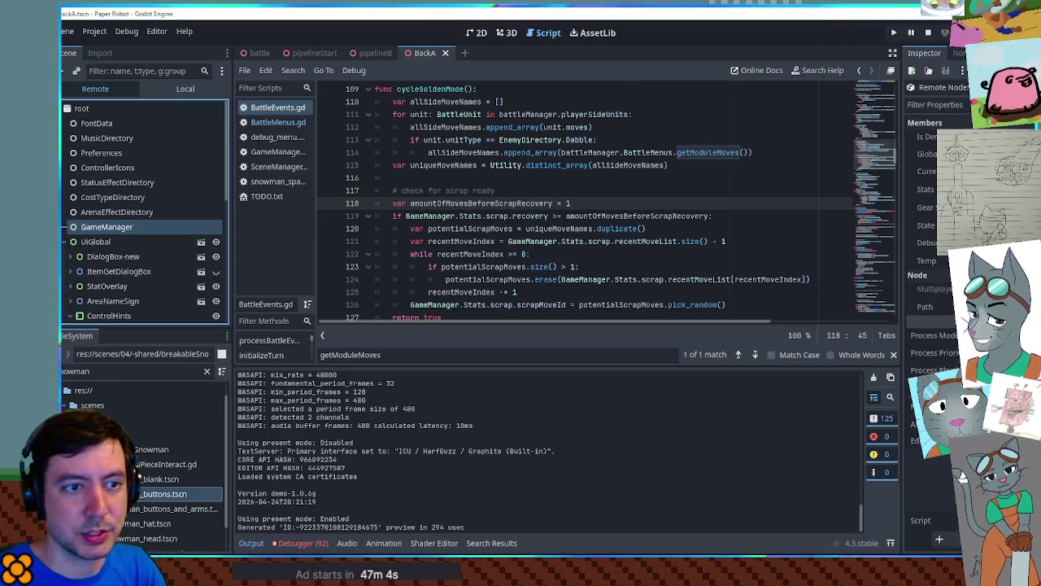
{"action": "left_click", "coordinate": [976, 189]}
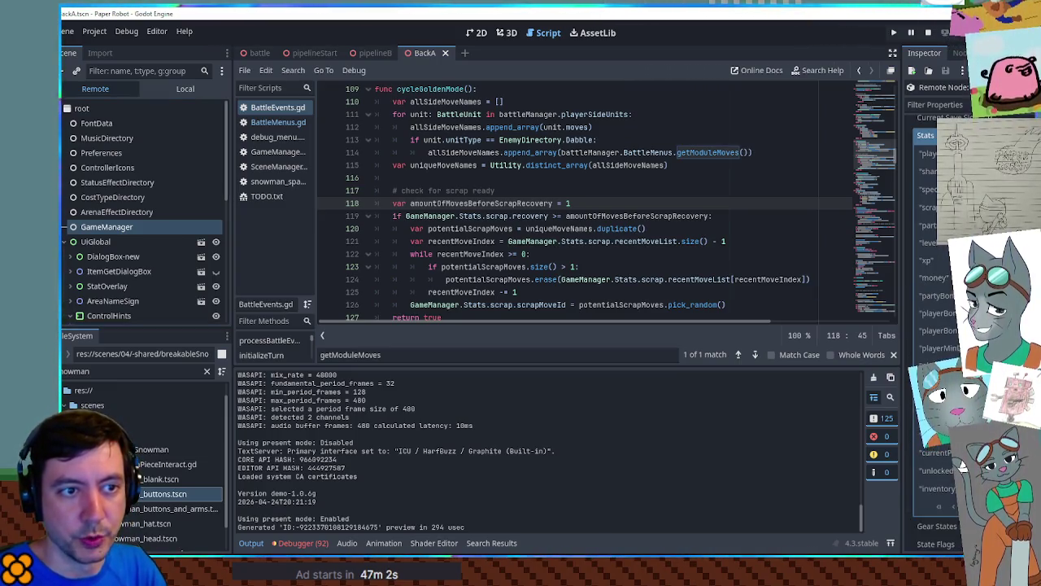
{"action": "left_click", "coordinate": [932, 207]}
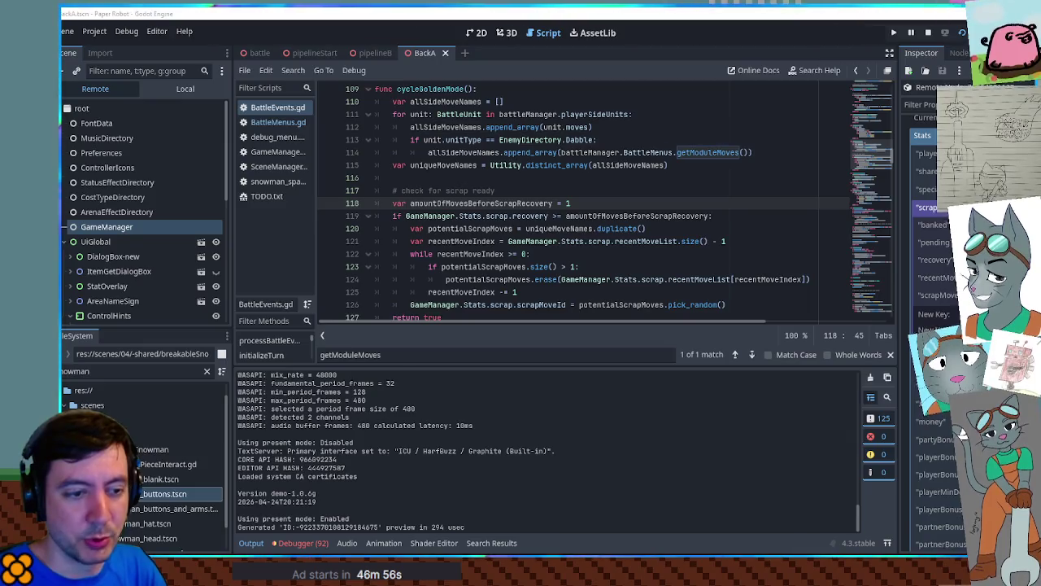
{"action": "key", "text": "alt+Tab"}
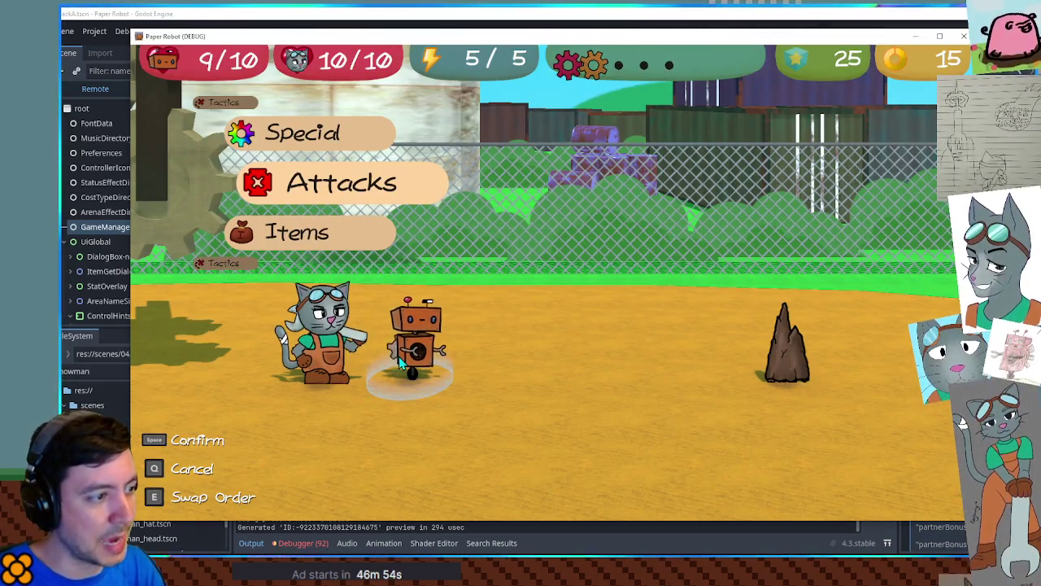
View the robot's attack list, swap to the cat to view its attacks, then close the game.
{"action": "key", "text": "space"}
{"action": "key", "text": "q"}
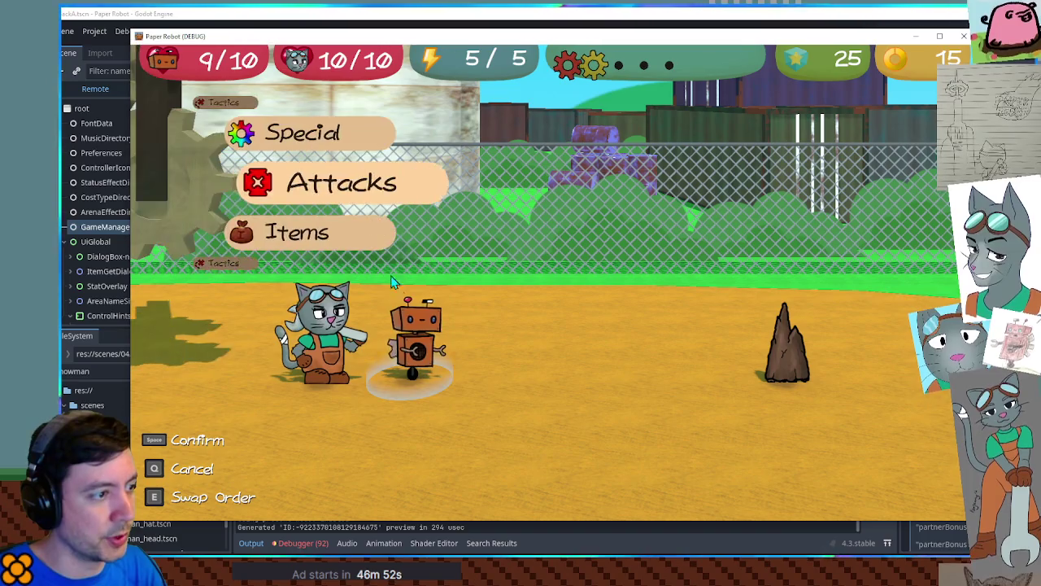
{"action": "key", "text": "e"}
{"action": "key", "text": "space"}
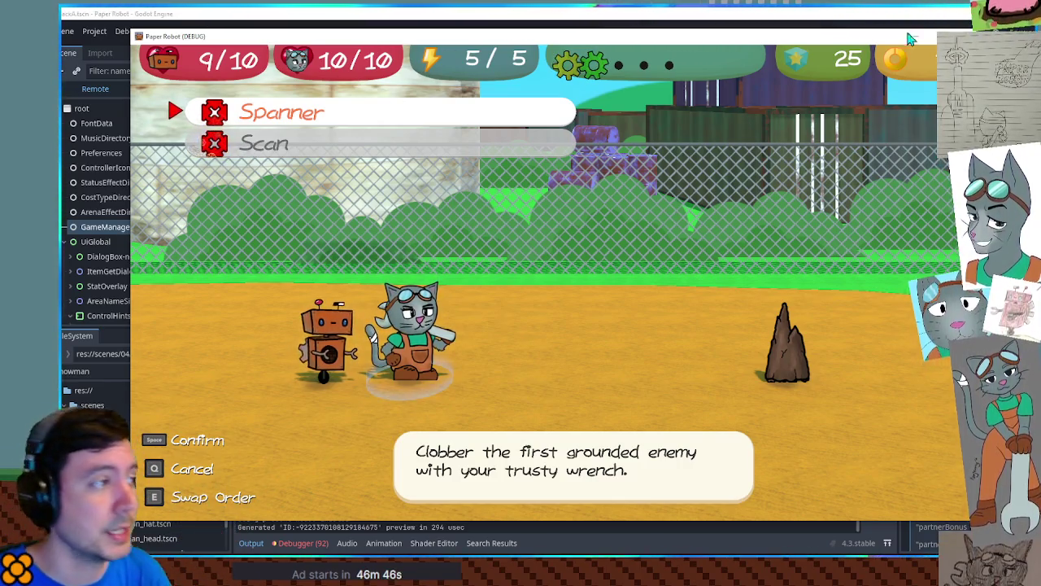
{"action": "key", "text": "e"}
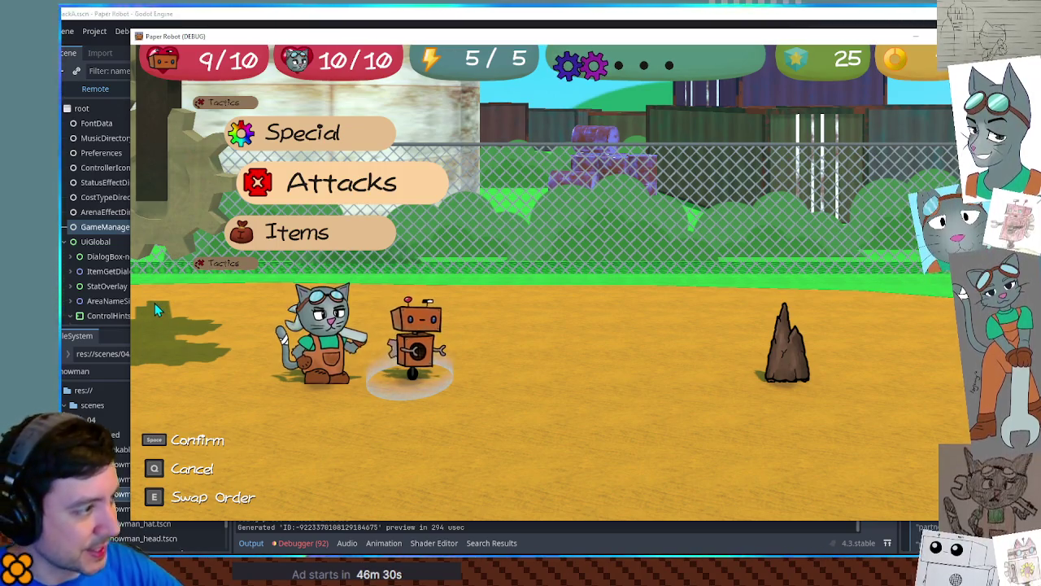
{"action": "key", "text": "alt+Tab"}
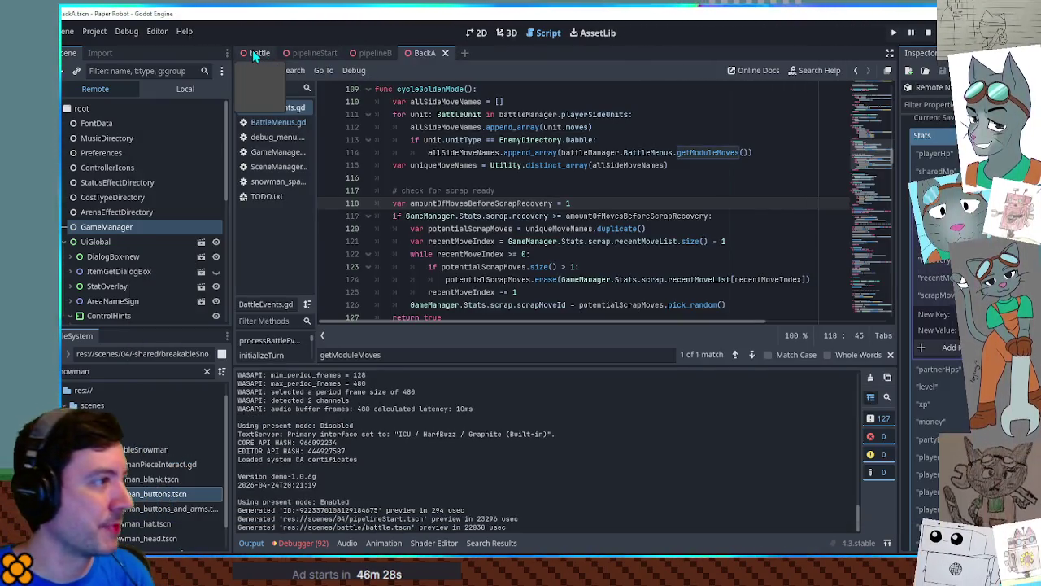
Show the battle scene's Local tree, collapse ActionCommands, and re-expand BattleManager to select BattleMenus.
{"action": "left_click", "coordinate": [252, 49]}
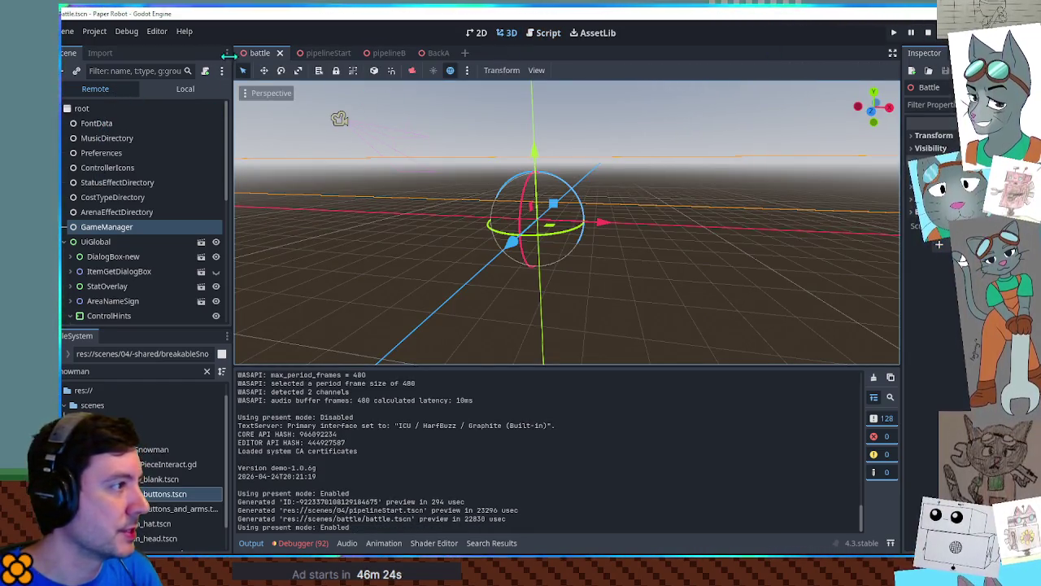
{"action": "left_click", "coordinate": [185, 88]}
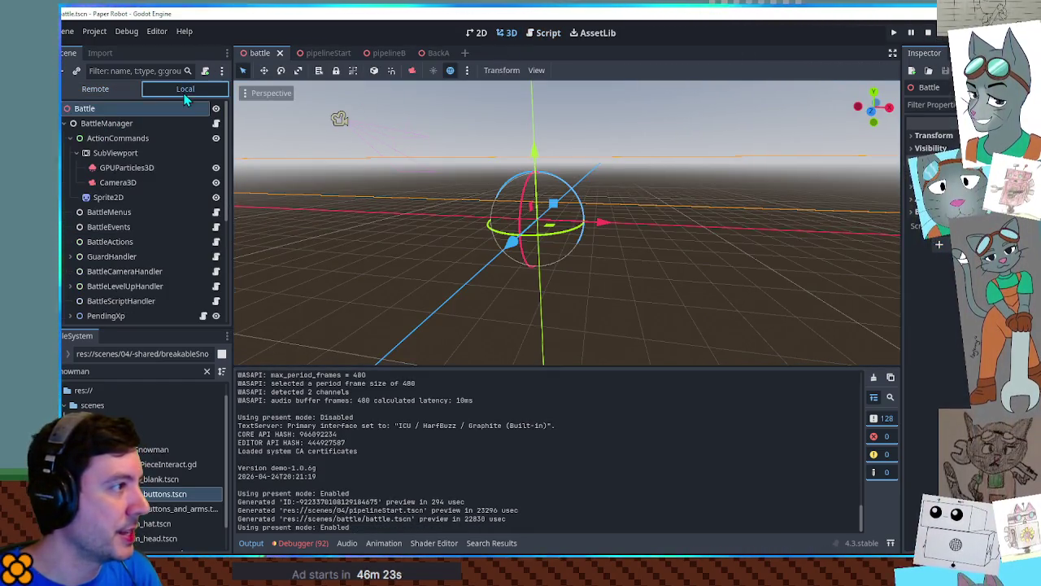
{"action": "left_click", "coordinate": [71, 138]}
{"action": "left_click", "coordinate": [64, 123]}
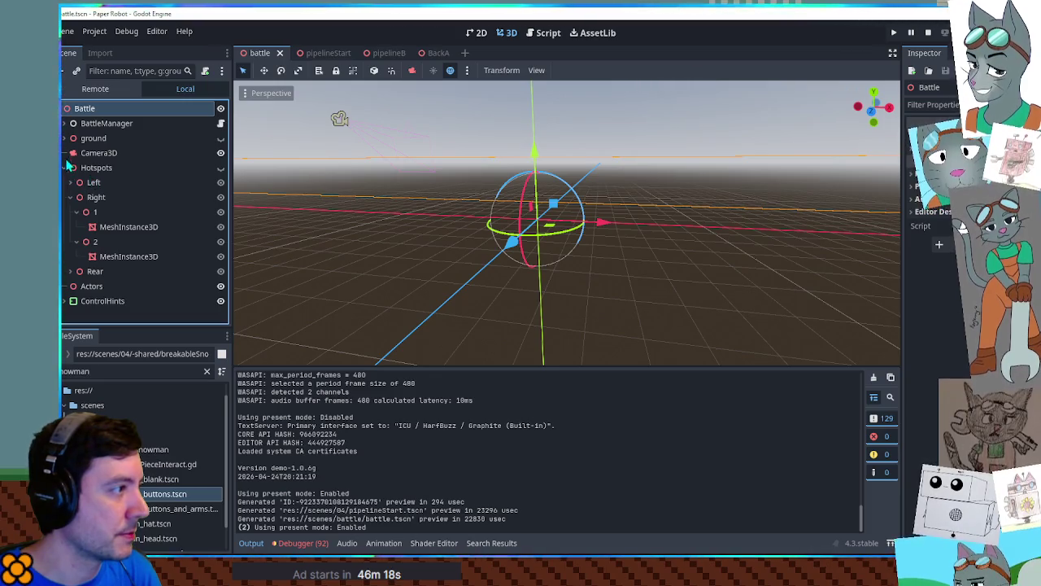
{"action": "left_click_drag", "start_coordinate": [500, 171], "coordinate": [553, 167]}
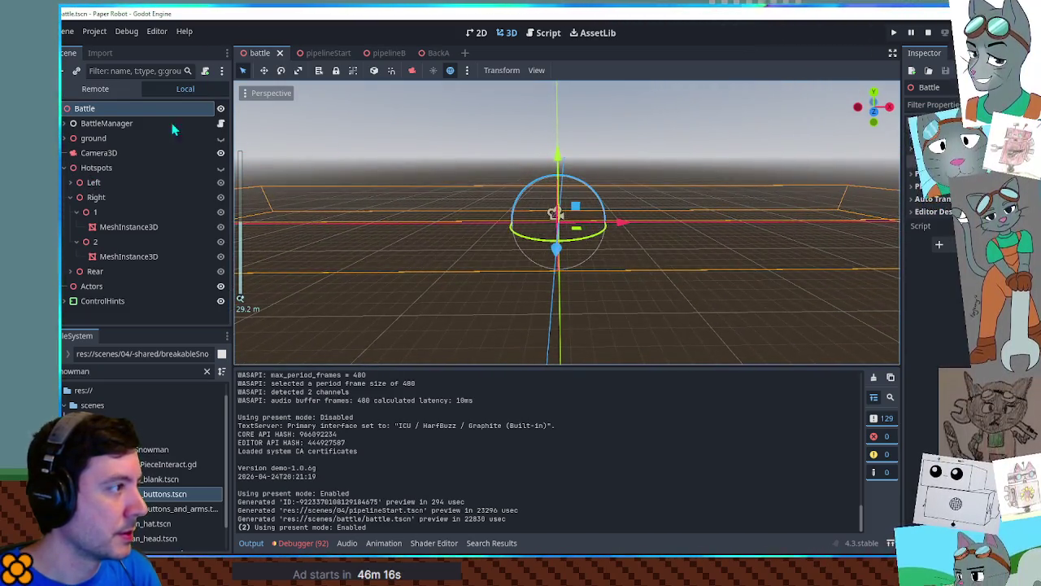
{"action": "left_click", "coordinate": [64, 123]}
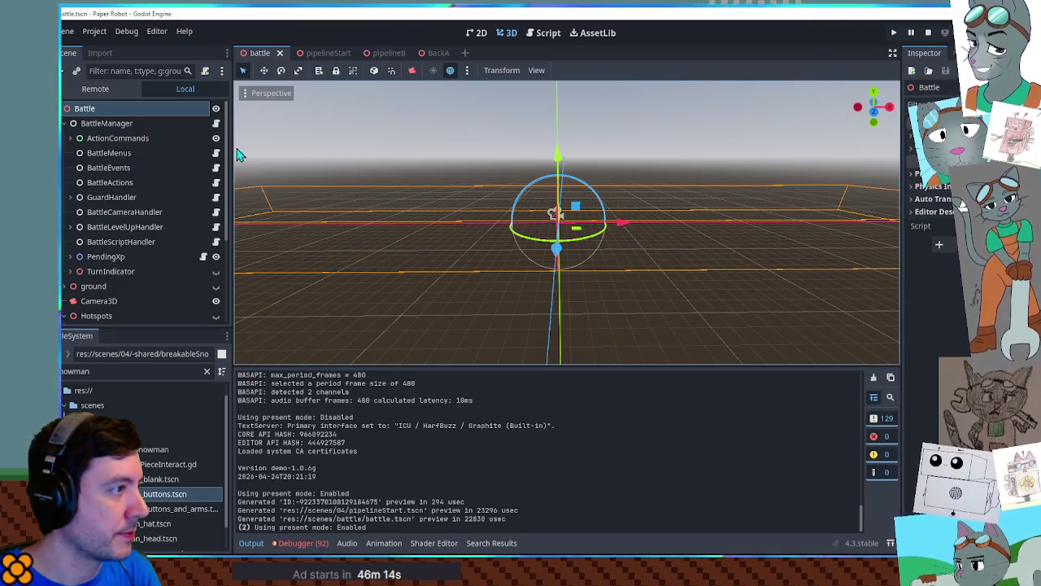
{"action": "left_click", "coordinate": [109, 153]}
{"action": "scroll", "coordinate": [139, 244], "scroll_direction": "down", "scroll_amount": 2}
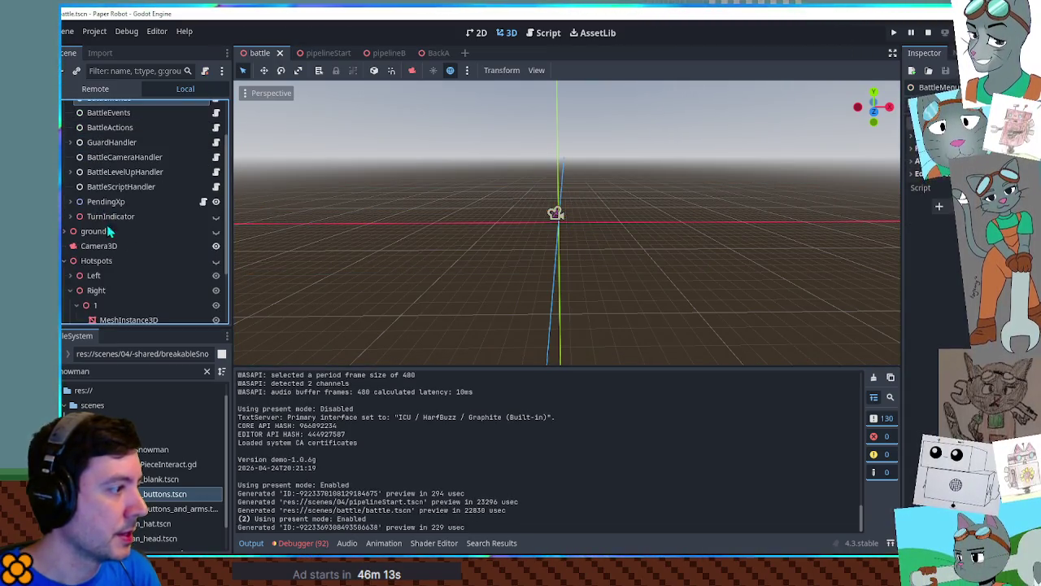
Open combatMainMenu via the FileSystem filter 'main m' and frame a gear support post.
{"action": "double_click", "coordinate": [109, 376]}
{"action": "type", "text": "main m"}
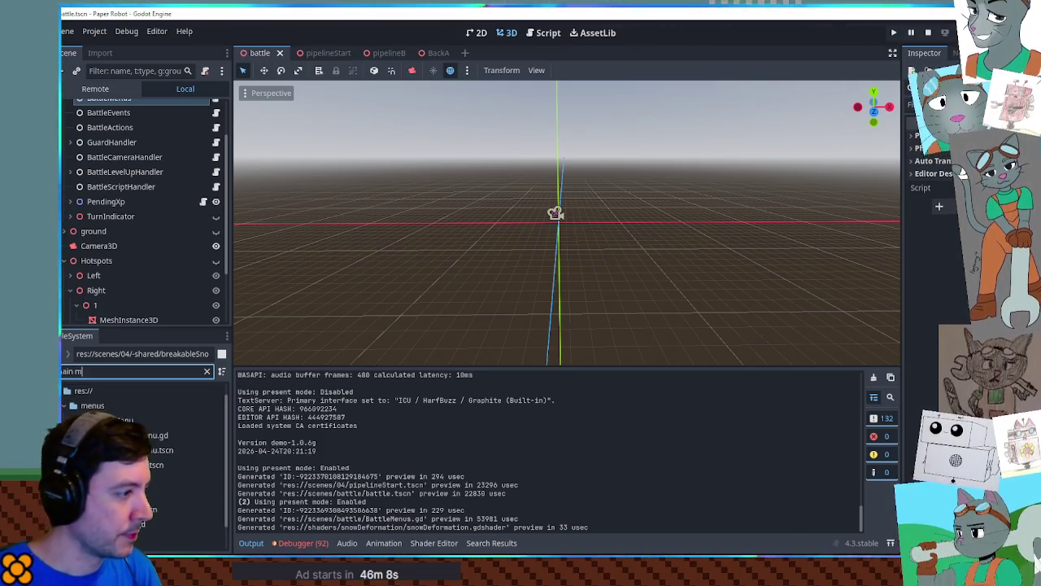
{"action": "double_click", "coordinate": [150, 450]}
{"action": "scroll", "coordinate": [488, 146], "scroll_direction": "down", "scroll_amount": 10}
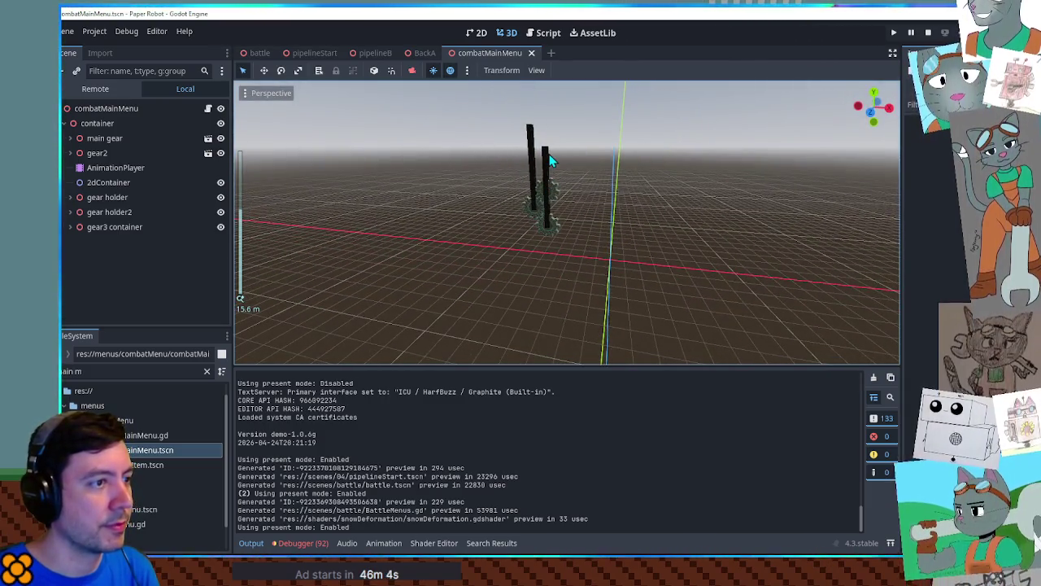
{"action": "left_click", "coordinate": [550, 161]}
{"action": "key", "text": "f"}
{"action": "mouse_move", "coordinate": [603, 208]}
{"action": "left_mouse_down"}
{"action": "mouse_move", "coordinate": [584, 286]}
{"action": "mouse_move", "coordinate": [565, 225]}
{"action": "mouse_move", "coordinate": [552, 225]}
{"action": "mouse_move", "coordinate": [537, 187]}
{"action": "left_mouse_up"}
Try raising two posts, undo it, and raise the gear holder node instead.
{"action": "left_click", "coordinate": [556, 236], "text": "shift"}
{"action": "scroll", "coordinate": [537, 187], "scroll_direction": "down", "scroll_amount": 6}
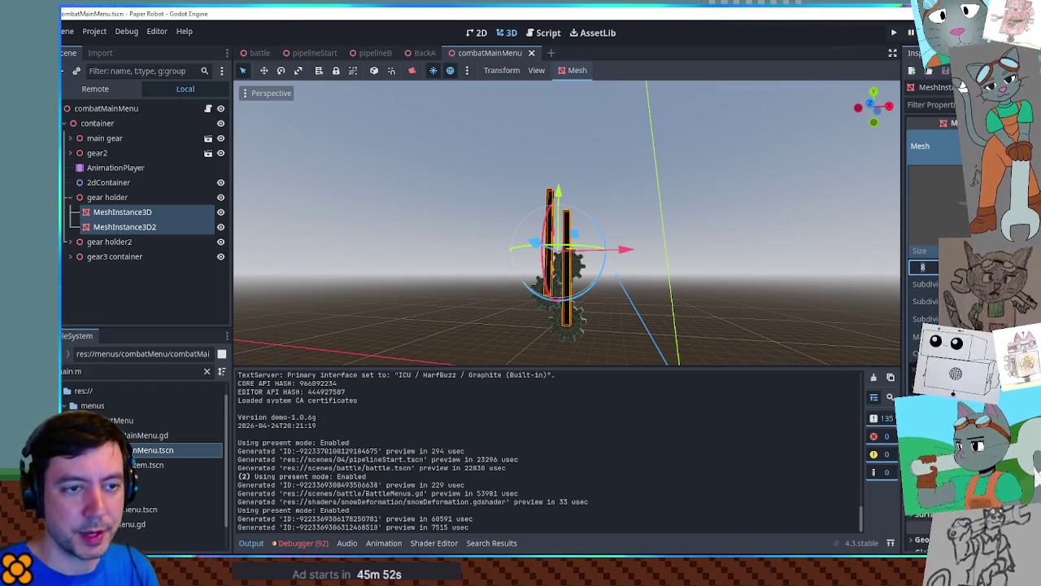
{"action": "left_click_drag", "start_coordinate": [558, 192], "coordinate": [560, 152]}
{"action": "key", "text": "ctrl+z"}
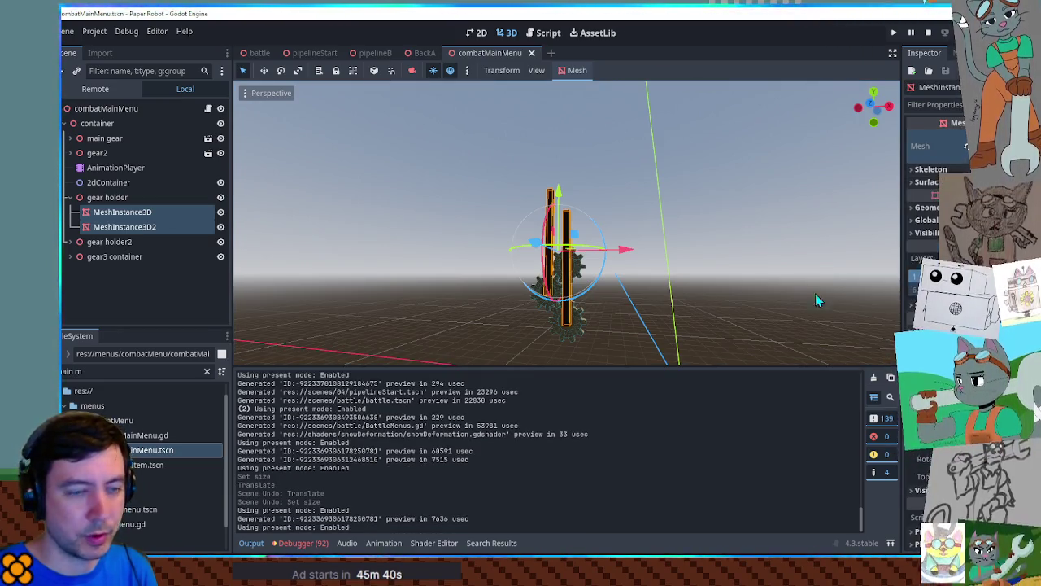
{"action": "left_click", "coordinate": [114, 213]}
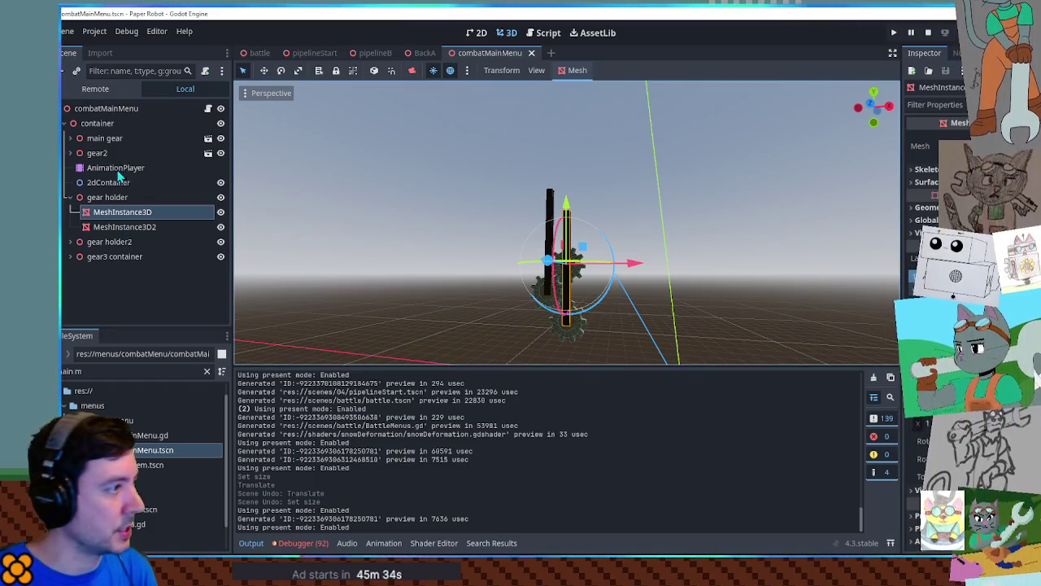
{"action": "left_click", "coordinate": [102, 197]}
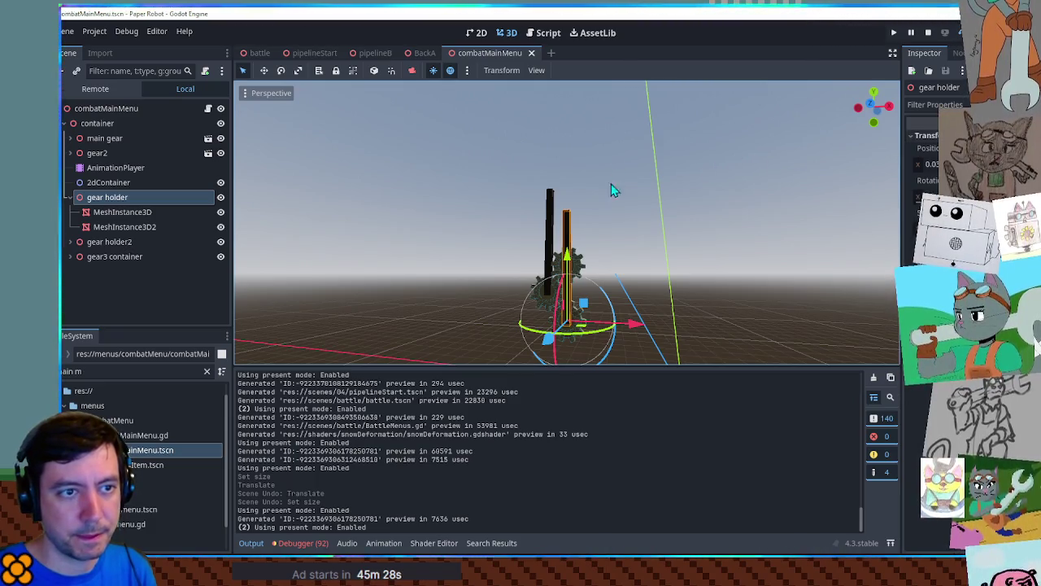
{"action": "scroll", "coordinate": [591, 271], "scroll_direction": "up", "scroll_amount": 5}
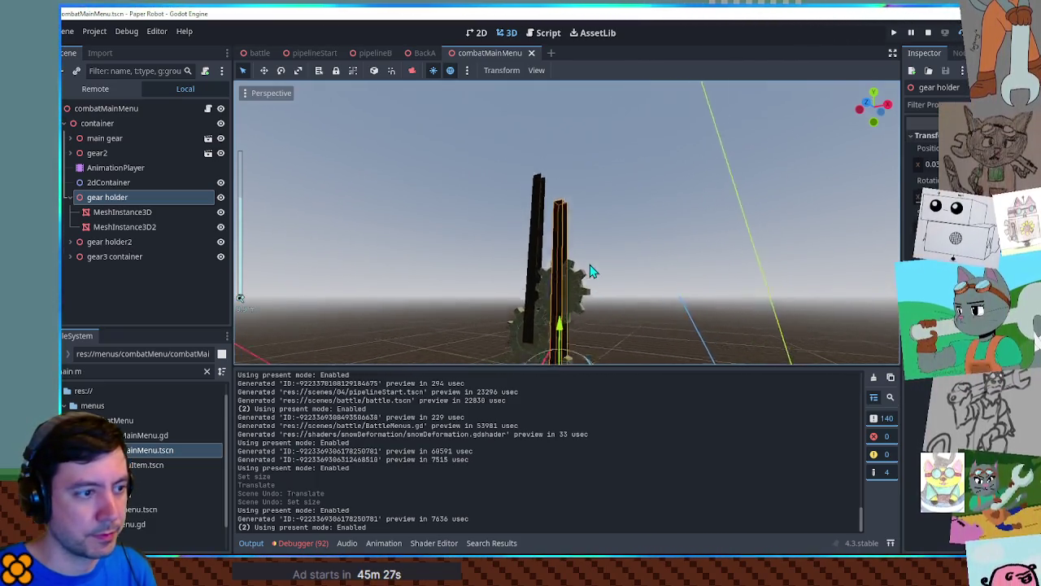
{"action": "scroll", "coordinate": [567, 277], "scroll_direction": "down", "scroll_amount": 3}
{"action": "mouse_move", "coordinate": [564, 263]}
{"action": "left_mouse_down"}
{"action": "mouse_move", "coordinate": [567, 245]}
{"action": "mouse_move", "coordinate": [569, 258]}
{"action": "left_mouse_up"}
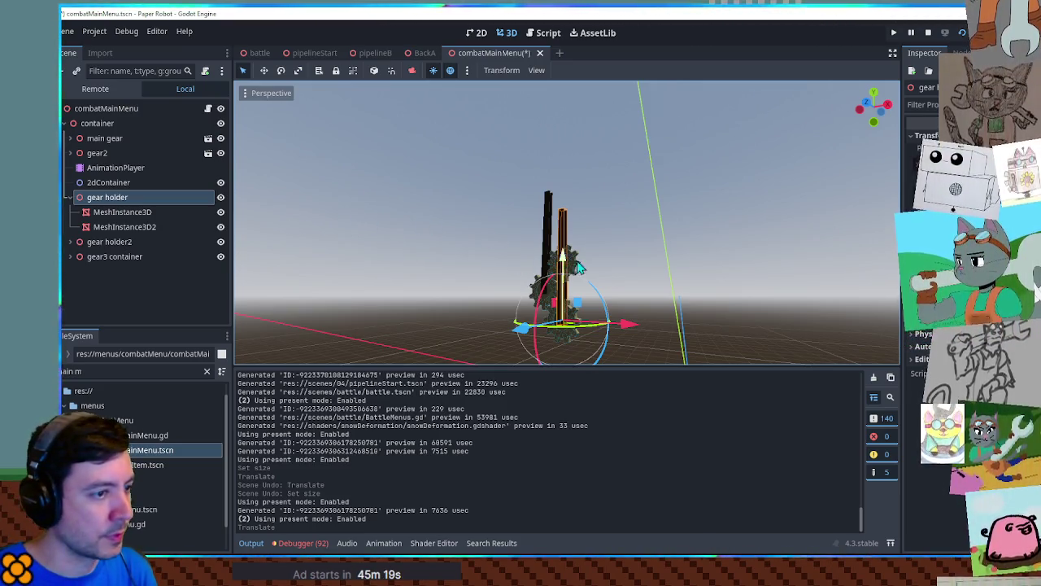
{"action": "scroll", "coordinate": [561, 259], "scroll_direction": "up", "scroll_amount": 6}
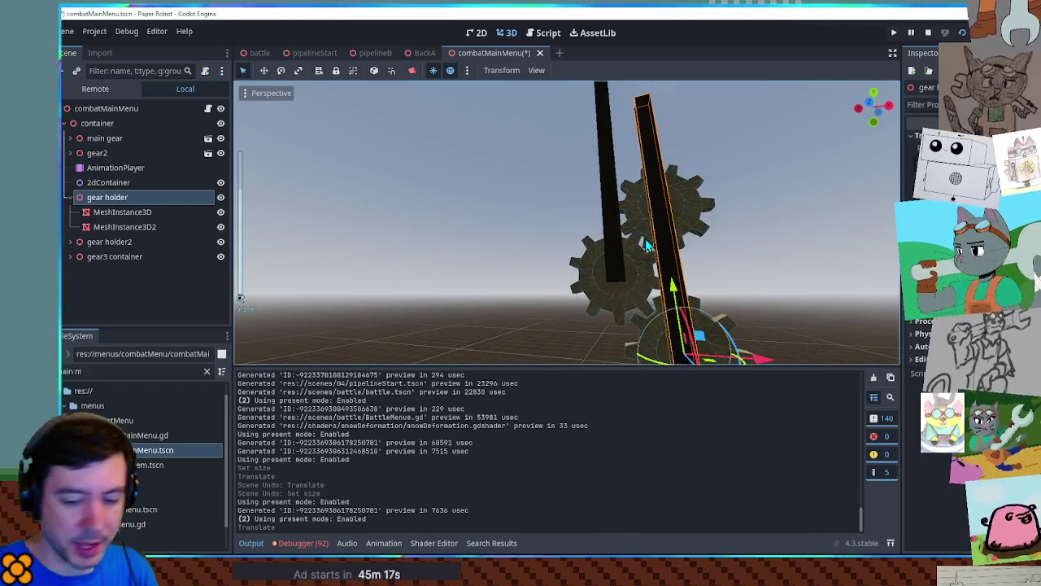
{"action": "key", "text": "KP_1"}
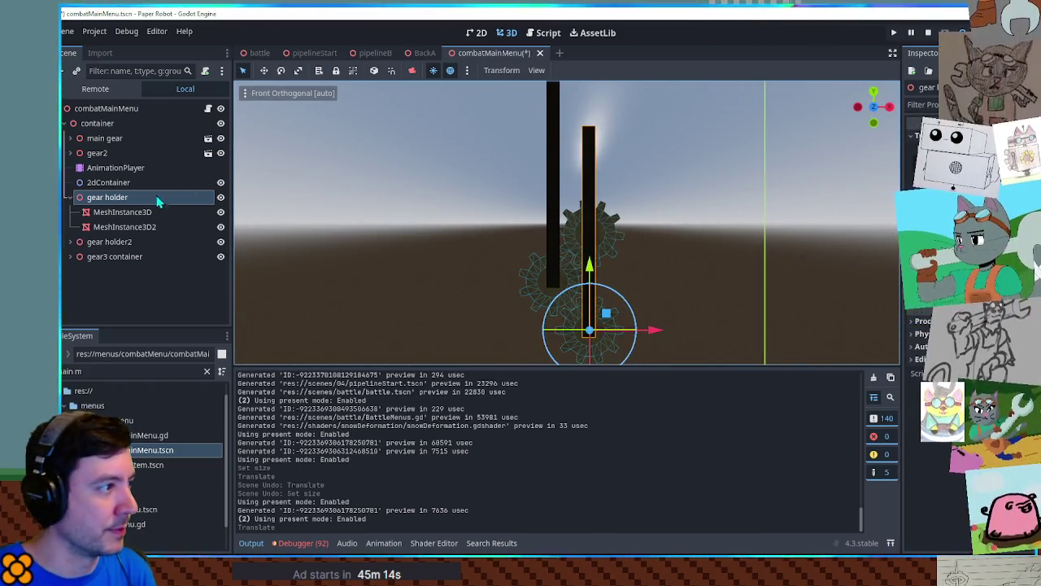
Select all four posts under both gear holders, lengthen and raise them, and save the scene.
{"action": "left_click", "coordinate": [122, 226]}
{"action": "left_click", "coordinate": [130, 213], "text": "shift"}
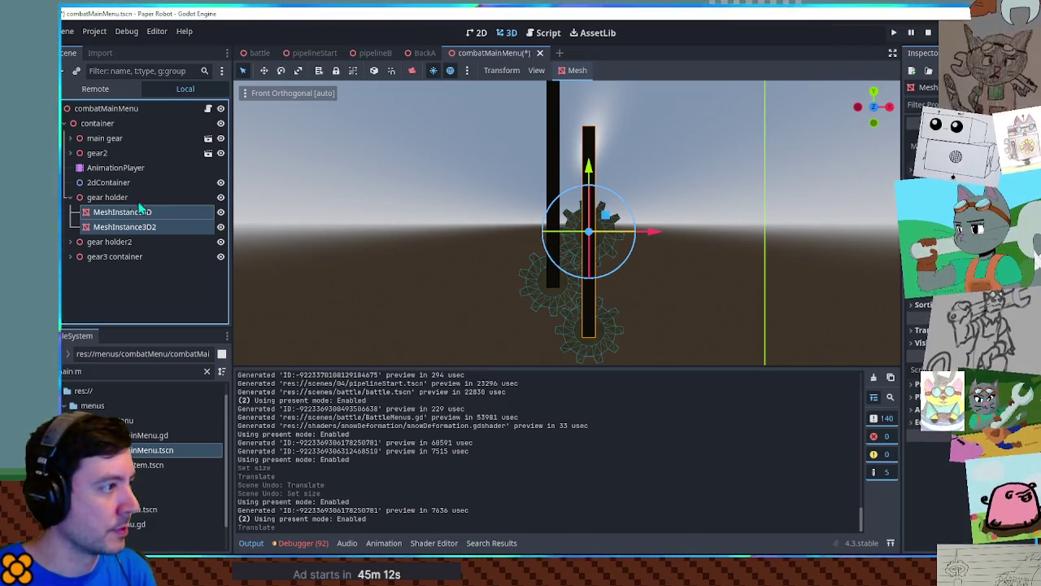
{"action": "left_click", "coordinate": [70, 242]}
{"action": "left_click", "coordinate": [122, 257], "text": "ctrl"}
{"action": "left_click", "coordinate": [123, 271], "text": "ctrl"}
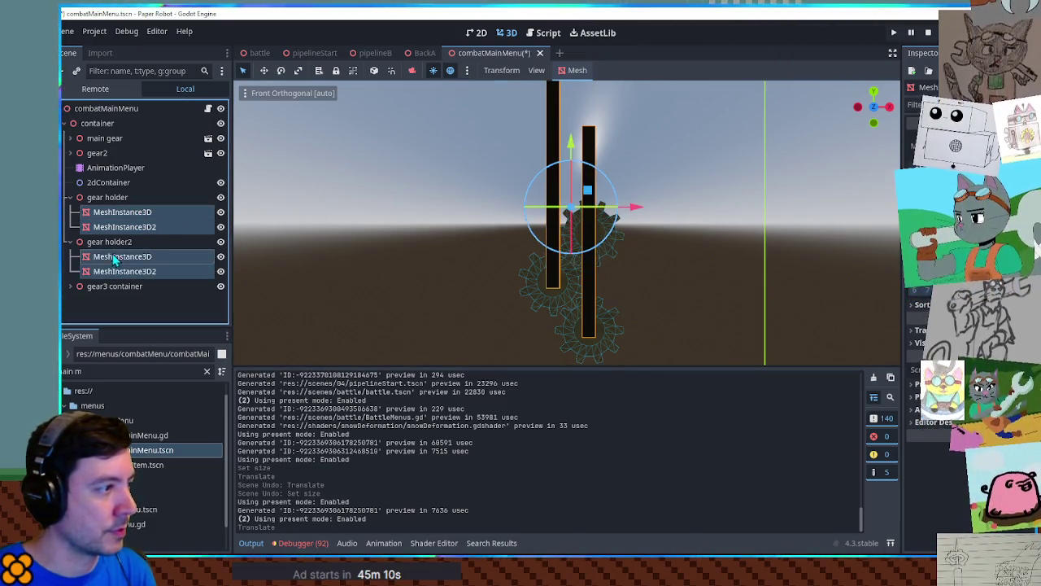
{"action": "scroll", "coordinate": [968, 366], "scroll_direction": "up", "scroll_amount": 5}
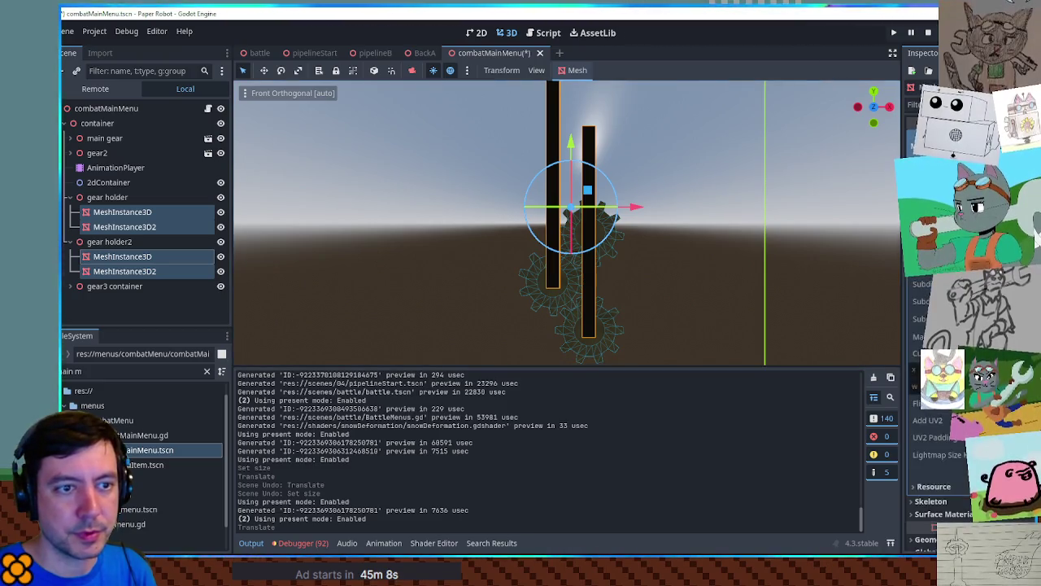
{"action": "key", "text": "Return"}
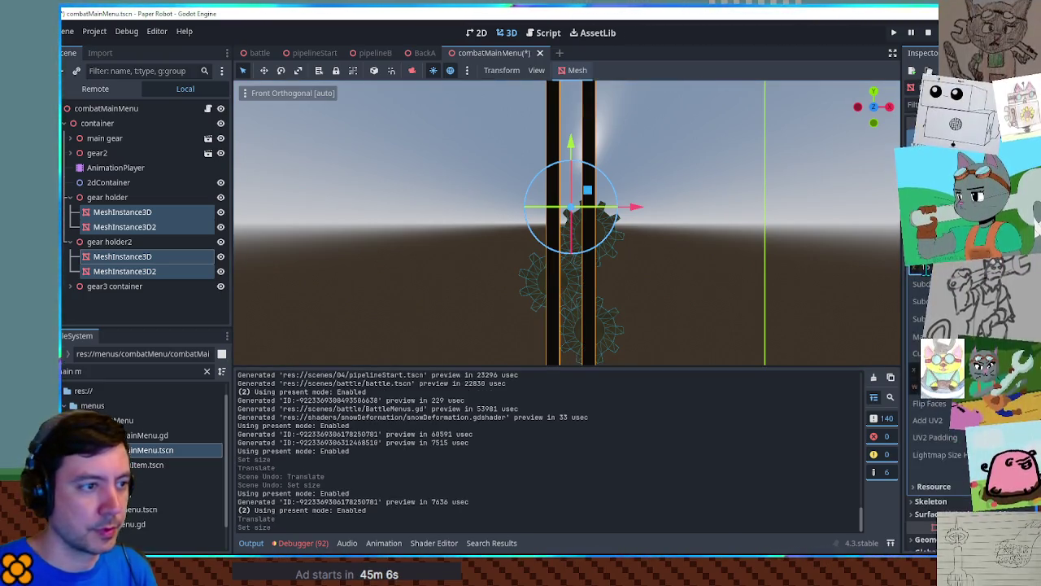
{"action": "mouse_move", "coordinate": [571, 150]}
{"action": "left_mouse_down"}
{"action": "mouse_move", "coordinate": [578, 15]}
{"action": "mouse_move", "coordinate": [584, 39]}
{"action": "left_mouse_up"}
{"action": "left_click", "coordinate": [798, 201]}
{"action": "key", "text": "ctrl+s"}
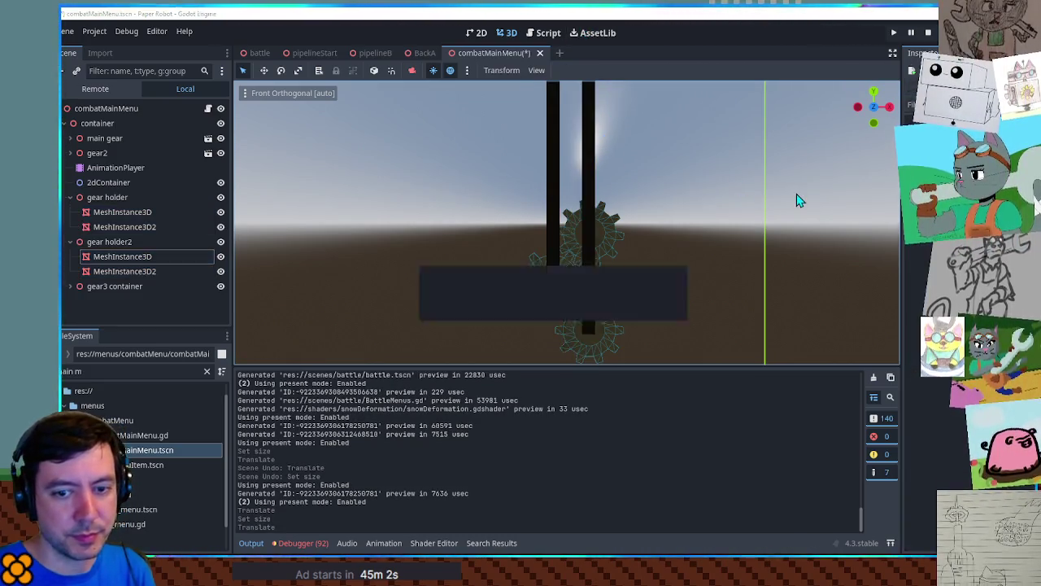
Close the combat menu scene and run the game to check the battle menu.
{"action": "middle_click", "coordinate": [483, 51]}
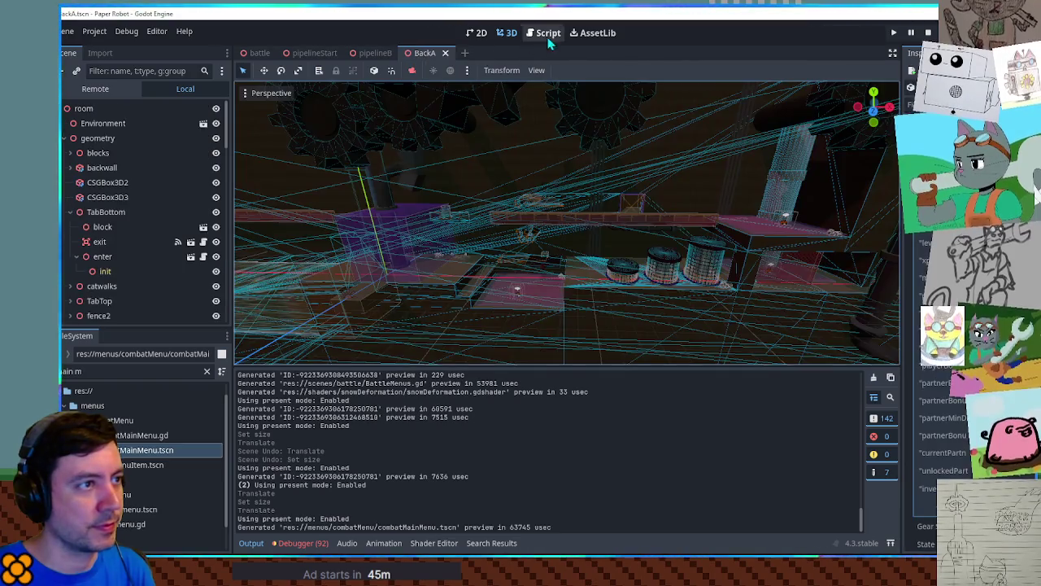
{"action": "key", "text": "F5"}
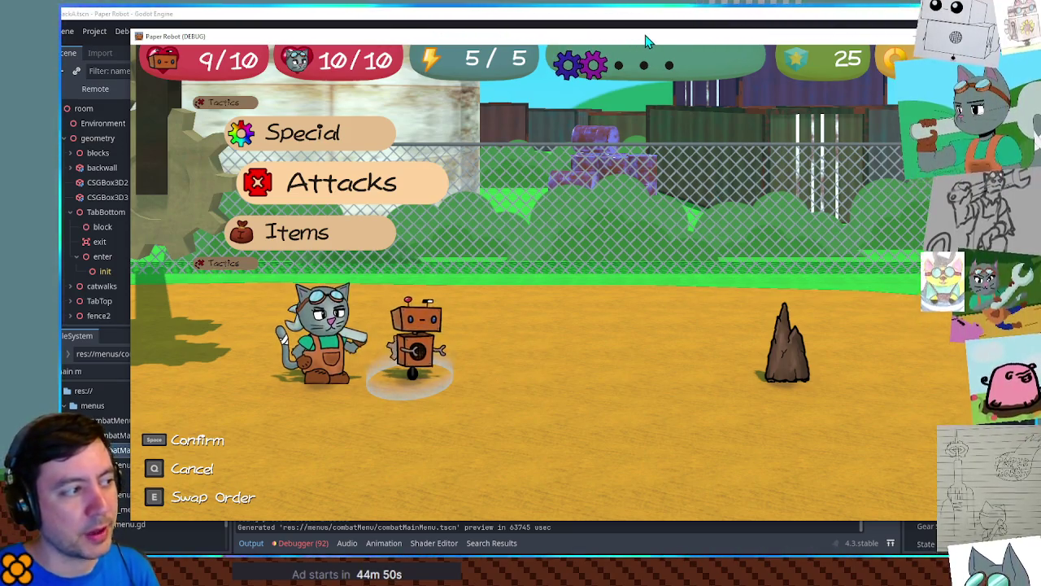
{"action": "key", "text": "alt+F4"}
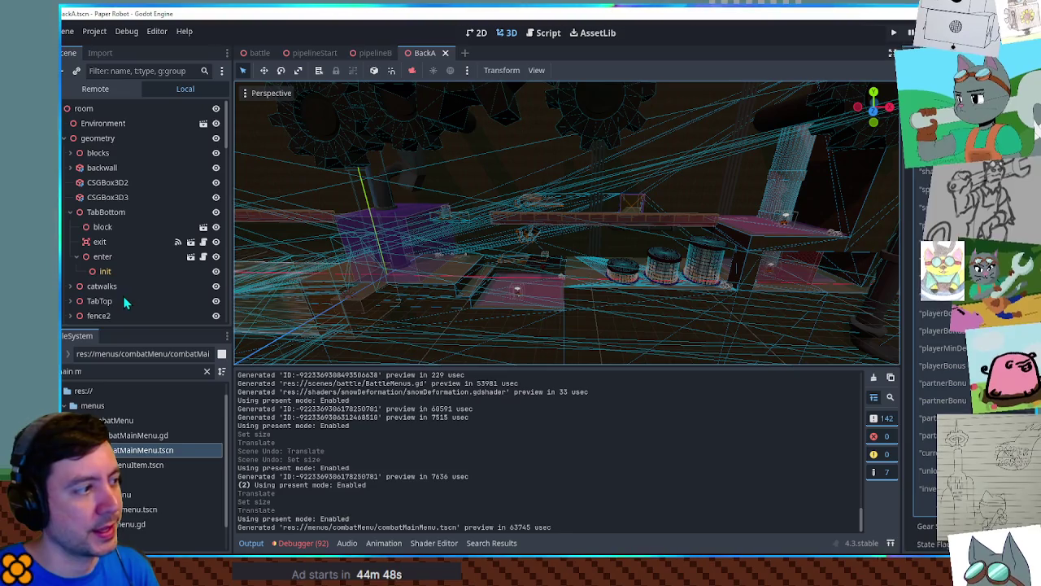
Reopen combatMainMenu, set all four posts' mesh size to 32 m, raise them higher, and rerun.
{"action": "double_click", "coordinate": [142, 454]}
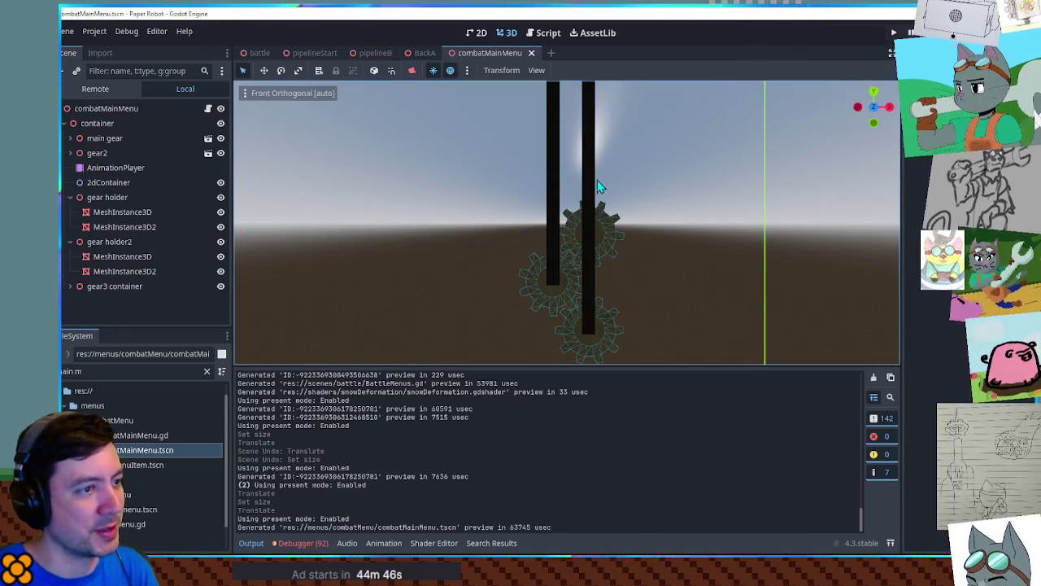
{"action": "left_click", "coordinate": [122, 227]}
{"action": "left_click", "coordinate": [122, 211], "text": "ctrl"}
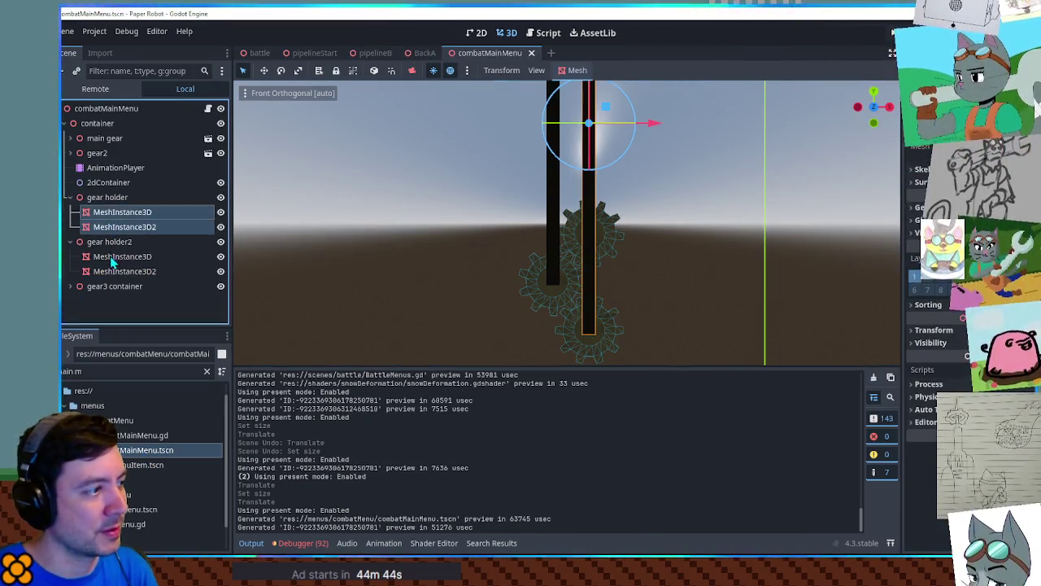
{"action": "left_click", "coordinate": [122, 257], "text": "ctrl"}
{"action": "left_click", "coordinate": [122, 271], "text": "ctrl"}
{"action": "left_click", "coordinate": [968, 147]}
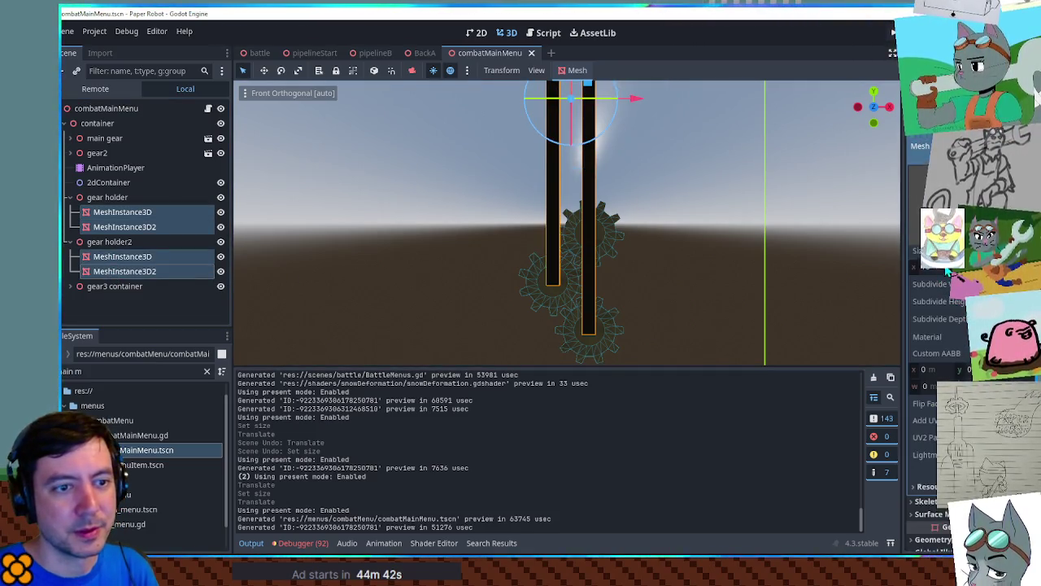
{"action": "key", "text": "Return"}
{"action": "scroll", "coordinate": [590, 216], "scroll_direction": "down", "scroll_amount": 3}
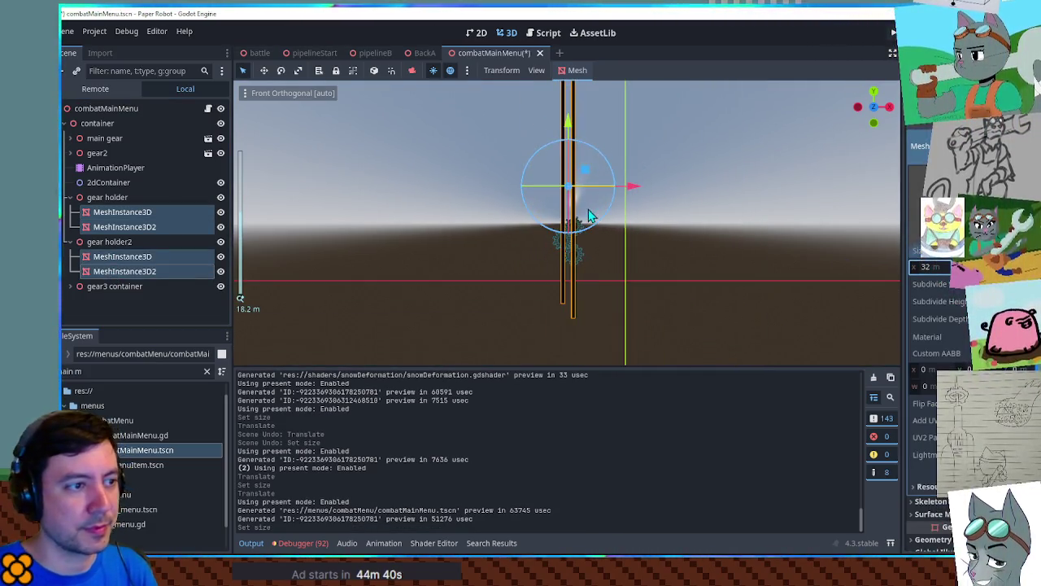
{"action": "mouse_move", "coordinate": [567, 140]}
{"action": "left_mouse_down"}
{"action": "mouse_move", "coordinate": [575, 61]}
{"action": "mouse_move", "coordinate": [578, 71]}
{"action": "left_mouse_up"}
{"action": "key", "text": "F5"}
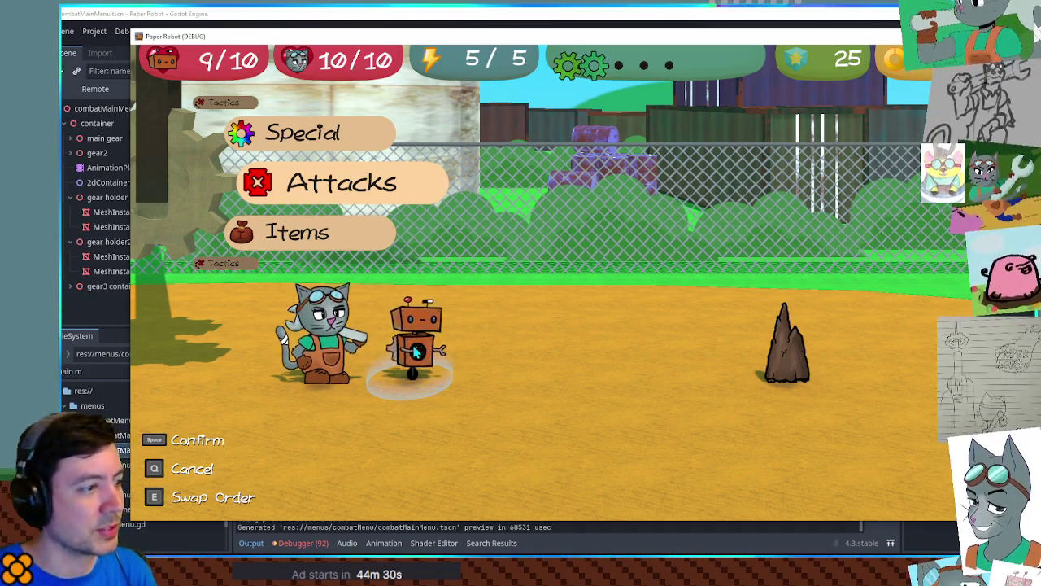
Swap turn order, use the Scan attack, cycle the combat menu, and stop the game.
{"action": "key", "text": "e"}
{"action": "key", "text": "space"}
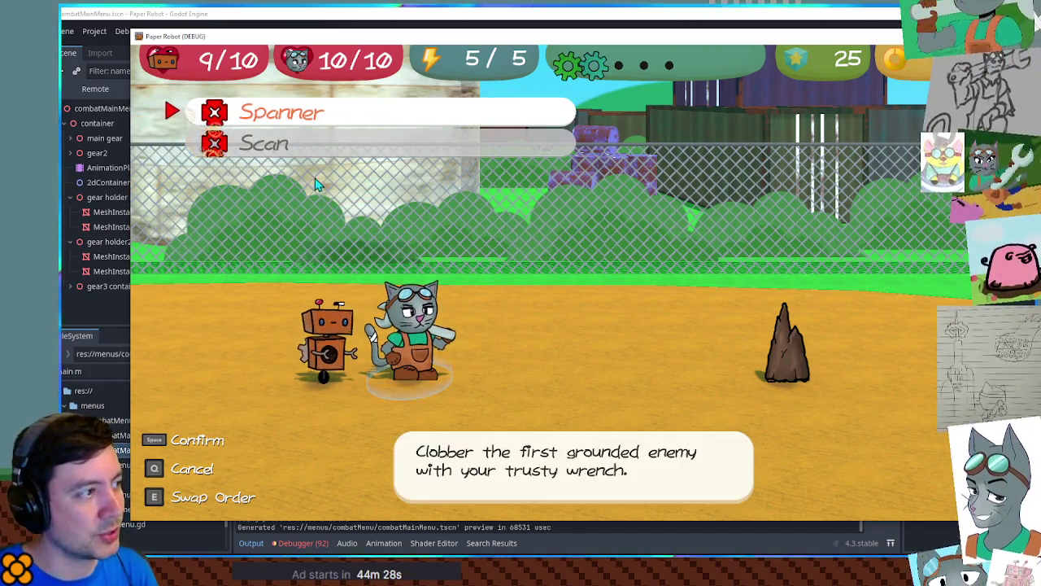
{"action": "key", "text": "Down"}
{"action": "key", "text": "space"}
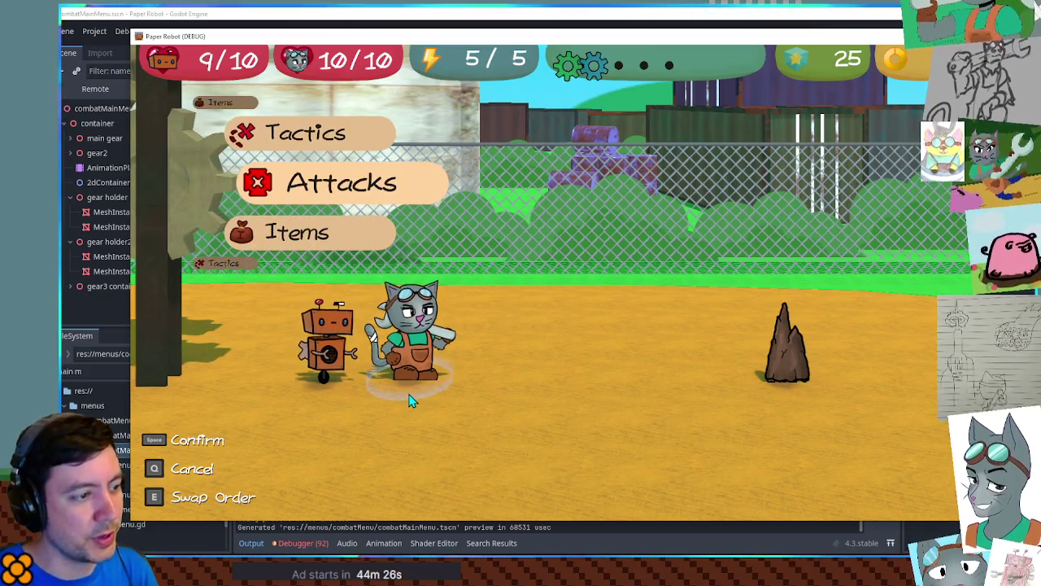
{"action": "key", "text": "e"}
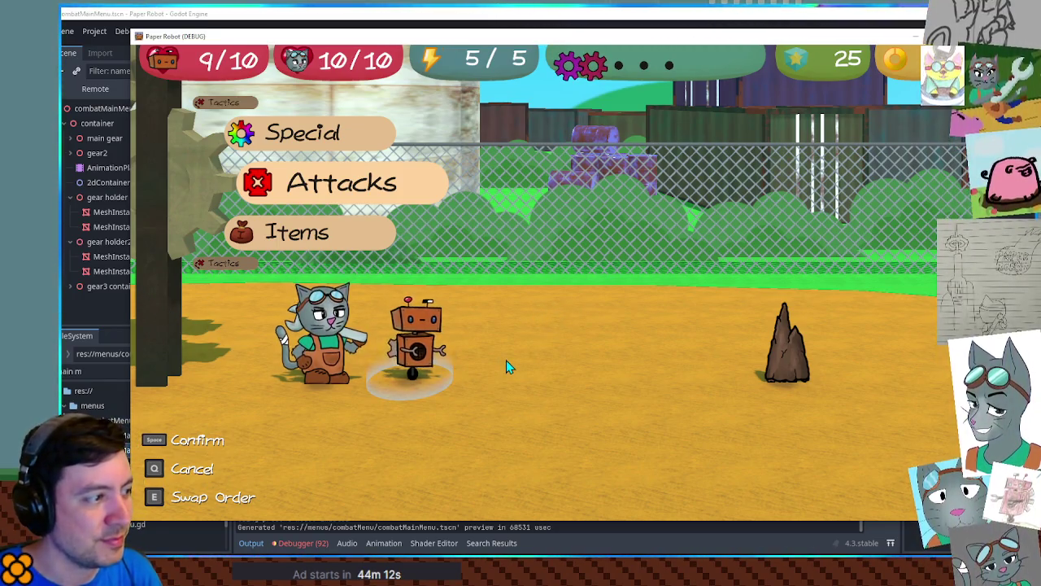
{"action": "key", "text": "Down"}
{"action": "key", "text": "Down"}
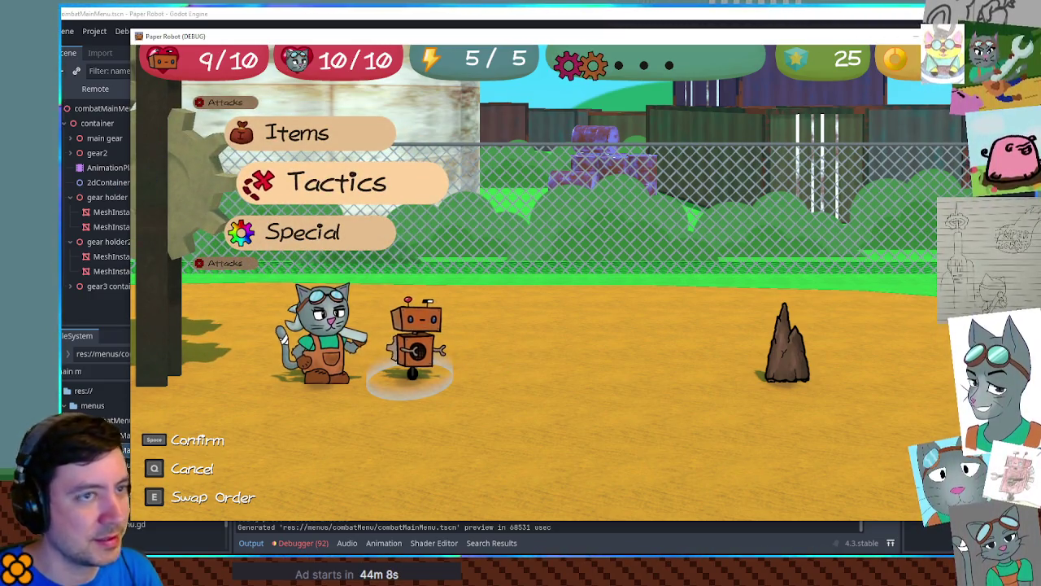
{"action": "key", "text": "F8"}
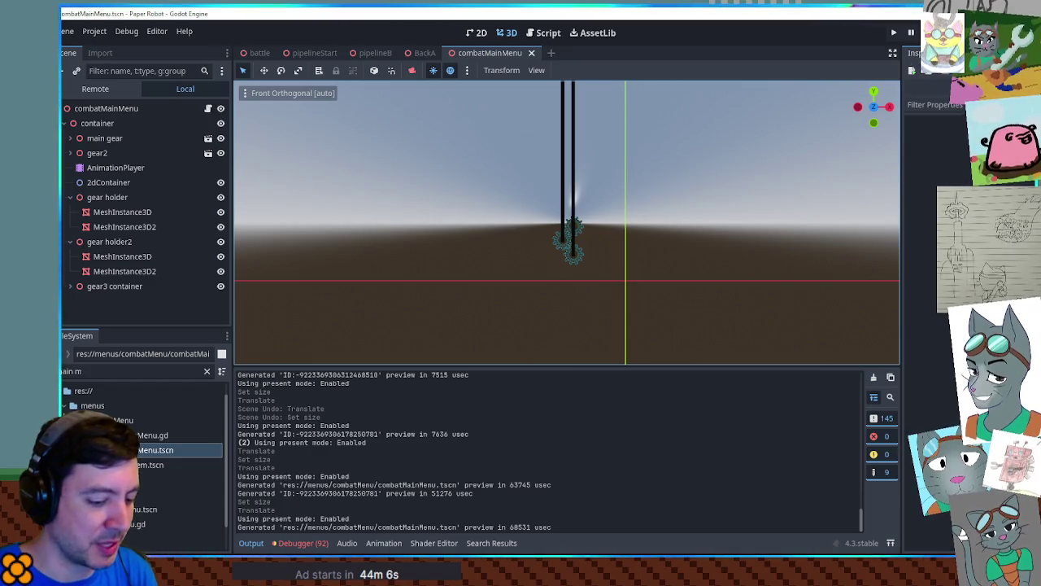
Rerun the game, rotate the combat menu up and down through its options, then close it.
{"action": "key", "text": "F5"}
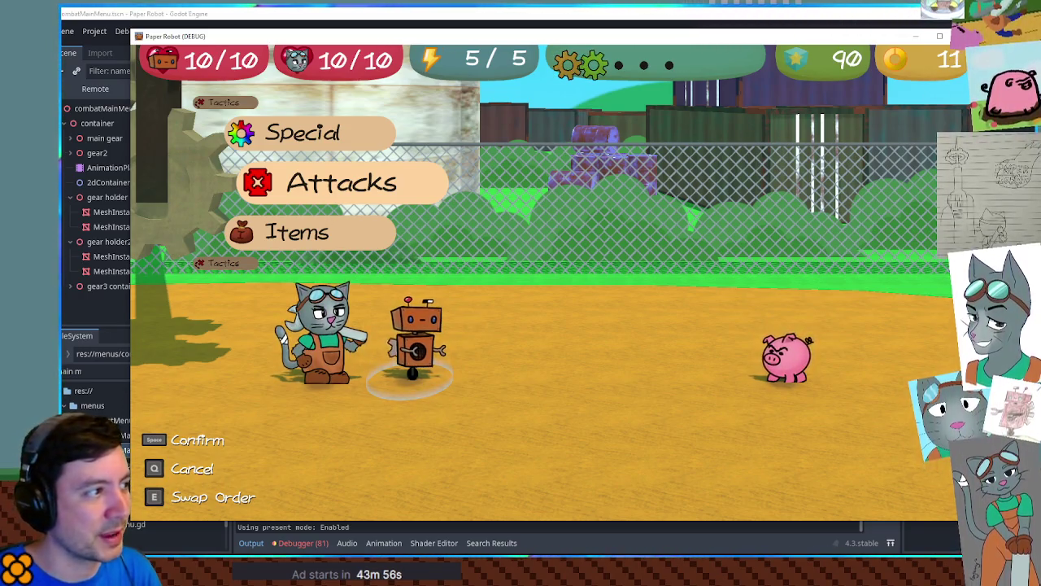
{"action": "key", "text": "Down"}
{"action": "key", "text": "Up"}
{"action": "key", "text": "Up"}
{"action": "key", "text": "Down"}
{"action": "key", "text": "Down"}
{"action": "key", "text": "Up"}
{"action": "key", "text": "Up"}
{"action": "key", "text": "Down"}
{"action": "key", "text": "Down"}
{"action": "key", "text": "Up"}
{"action": "key", "text": "Down"}
{"action": "key", "text": "Down"}
{"action": "key", "text": "Down"}
{"action": "key", "text": "Down"}
{"action": "key", "text": "Down"}
{"action": "key", "text": "Up"}
{"action": "key", "text": "Up"}
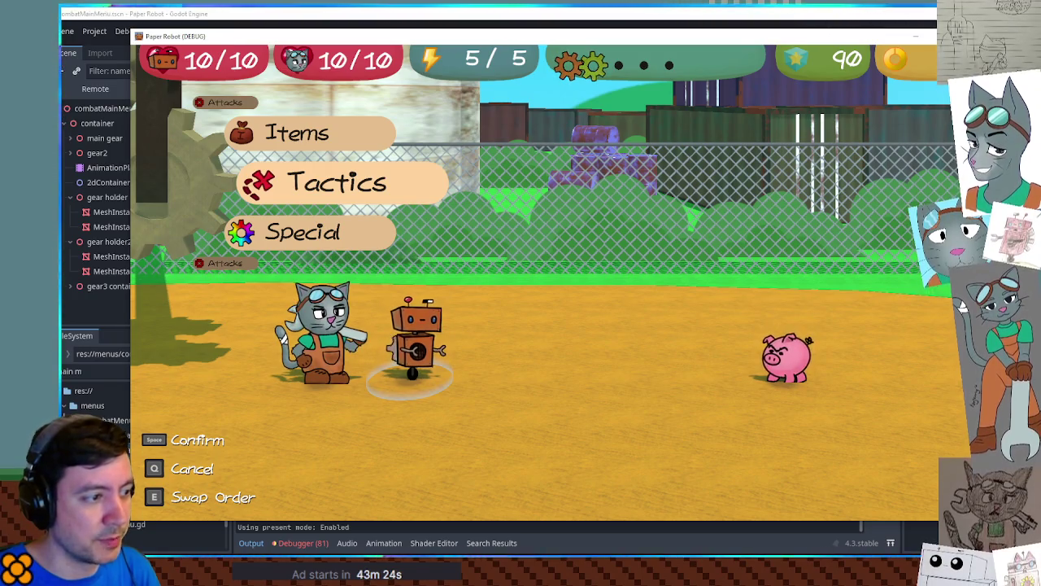
{"action": "key", "text": "F8"}
Clear the FileSystem name filter field.
{"action": "left_click", "coordinate": [141, 371]}
{"action": "key", "text": "ctrl+a"}
{"action": "key", "text": "BackSpace"}
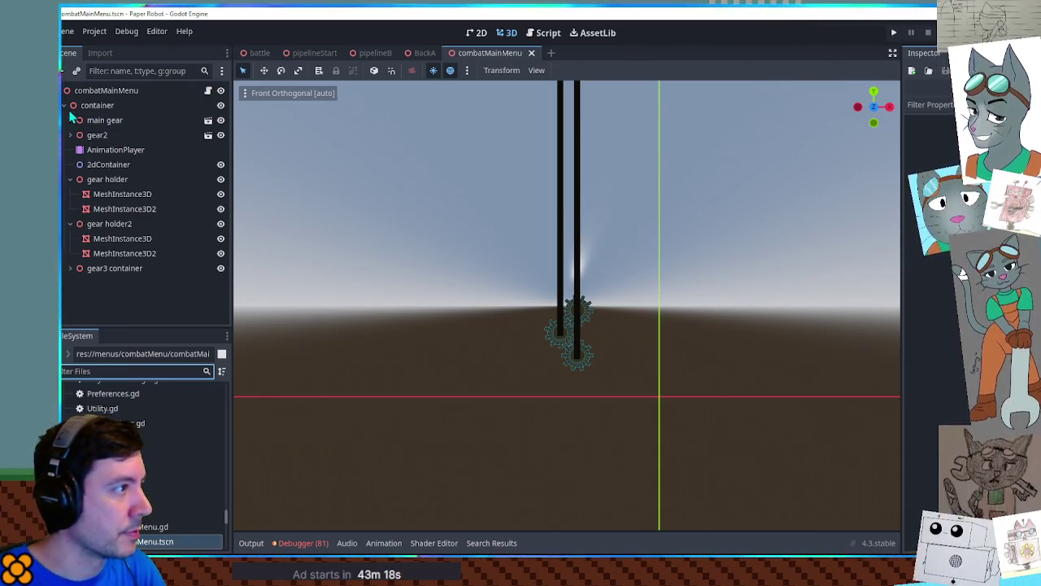
Close combatMainMenu, filter the battle scene tree for 'turn', and toggle TurnIndicator's visibility.
{"action": "left_click", "coordinate": [68, 106]}
{"action": "left_click", "coordinate": [531, 52]}
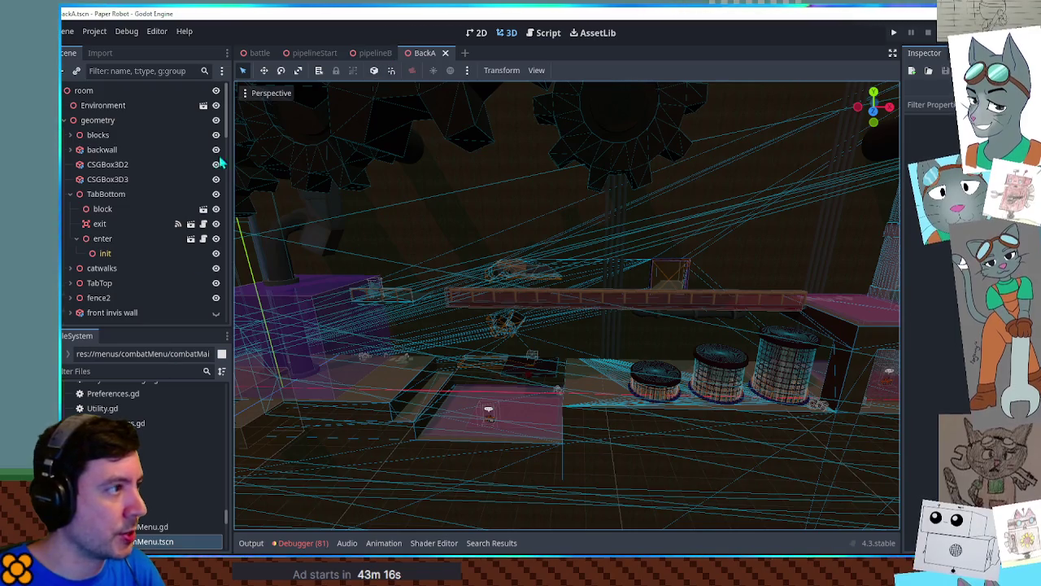
{"action": "left_click", "coordinate": [260, 52]}
{"action": "left_click", "coordinate": [116, 71]}
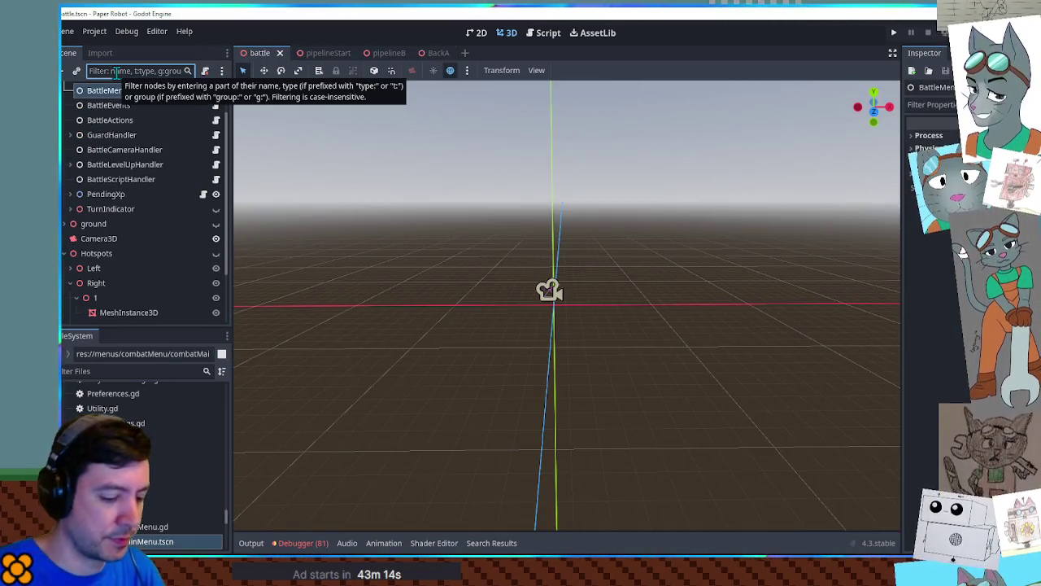
{"action": "type", "text": "turn"}
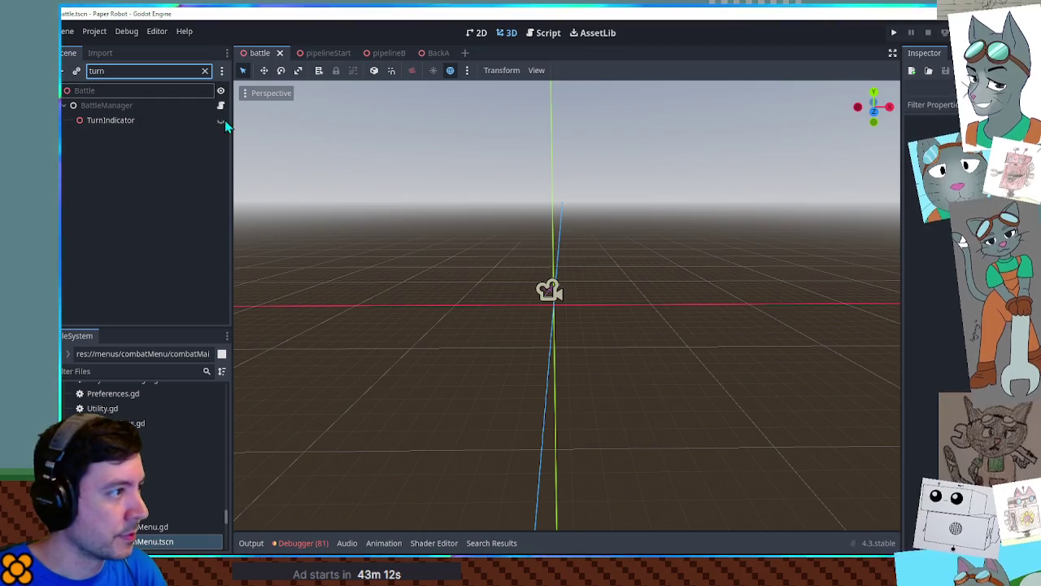
{"action": "left_click", "coordinate": [221, 120]}
{"action": "scroll", "coordinate": [590, 315], "scroll_direction": "up", "scroll_amount": 5}
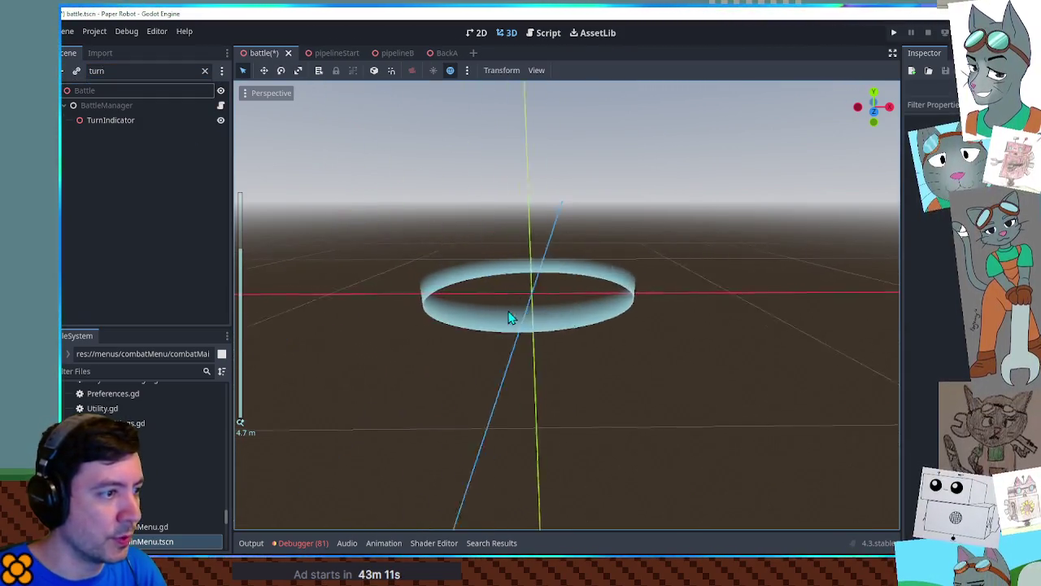
{"action": "left_click", "coordinate": [220, 121]}
{"action": "left_click", "coordinate": [137, 127]}
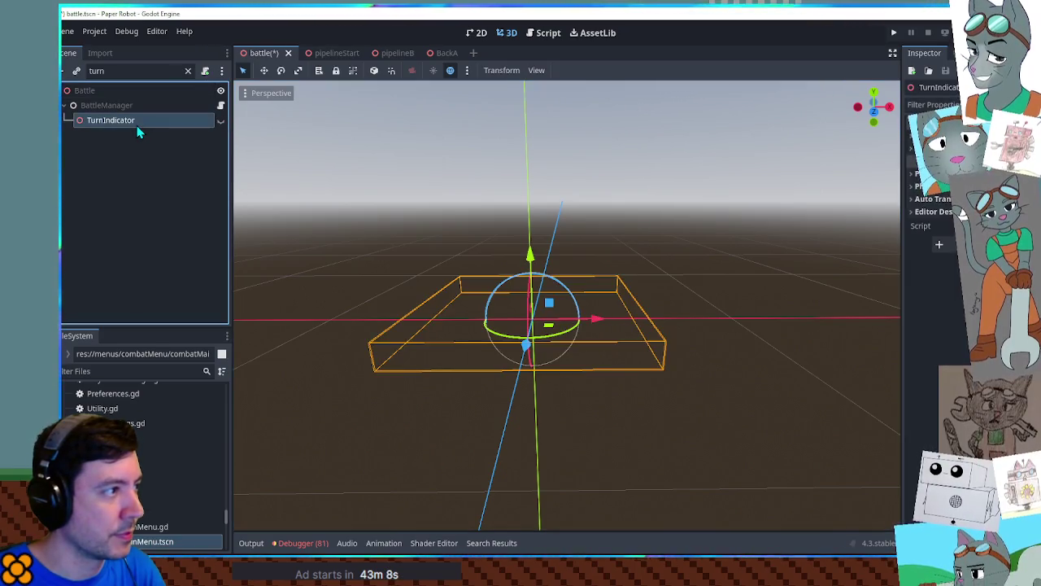
{"action": "left_click", "coordinate": [188, 72]}
Preview TurnIndicator's pulse animation in its AnimationPlayer, then switch back to RESET and hide the ring.
{"action": "left_click", "coordinate": [71, 208]}
{"action": "scroll", "coordinate": [149, 204], "scroll_direction": "down", "scroll_amount": 2}
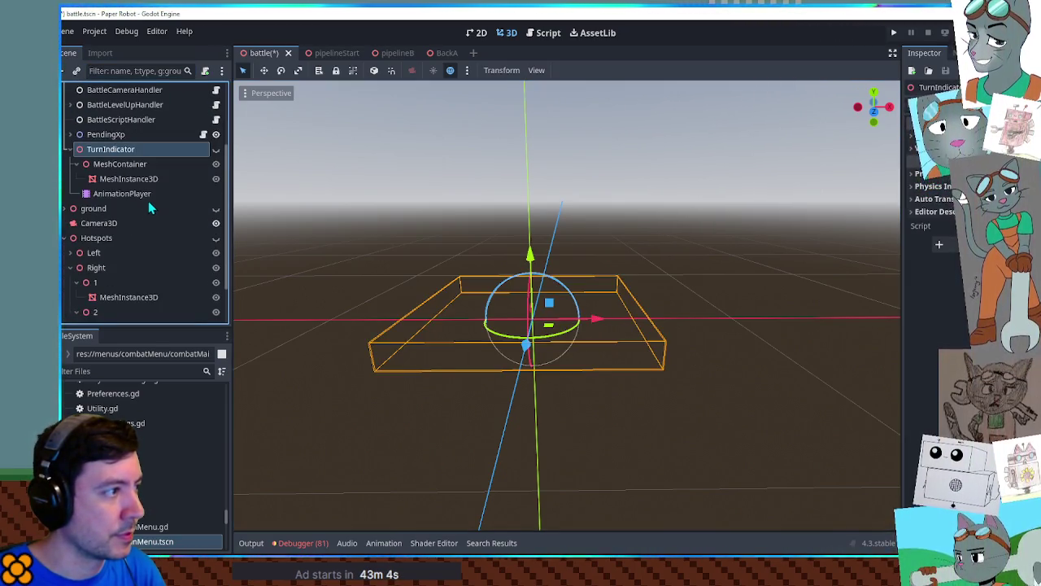
{"action": "left_click", "coordinate": [217, 150]}
{"action": "left_click", "coordinate": [134, 193]}
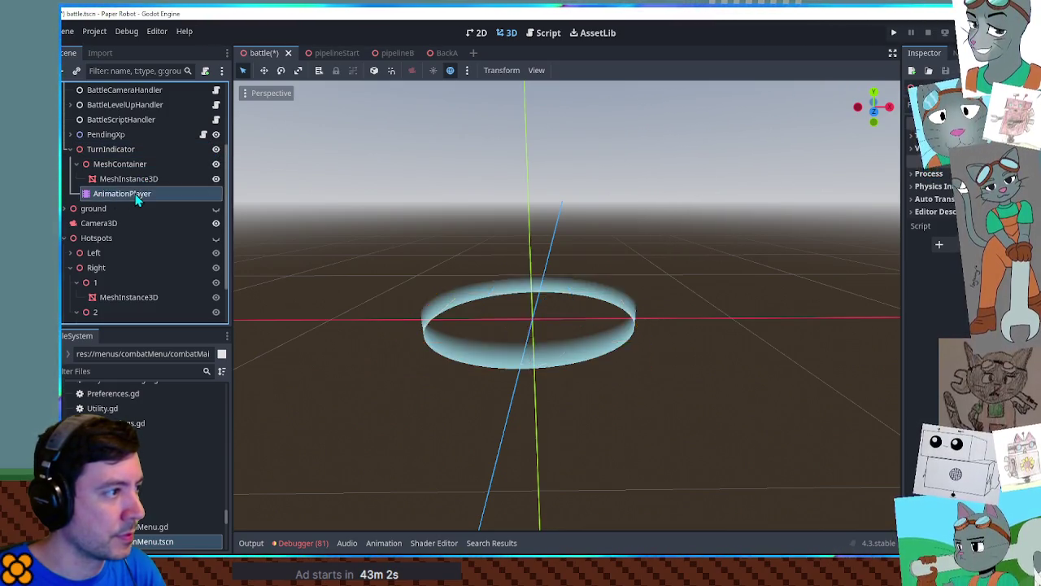
{"action": "left_click", "coordinate": [446, 378]}
{"action": "left_click", "coordinate": [439, 406]}
{"action": "left_click", "coordinate": [310, 376]}
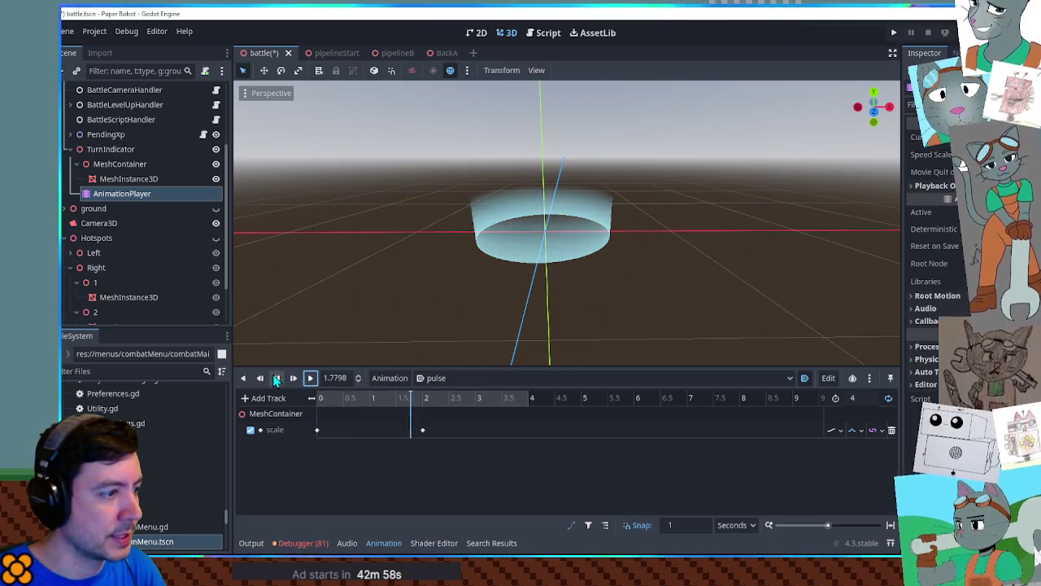
{"action": "left_click", "coordinate": [443, 379]}
{"action": "left_click", "coordinate": [446, 395]}
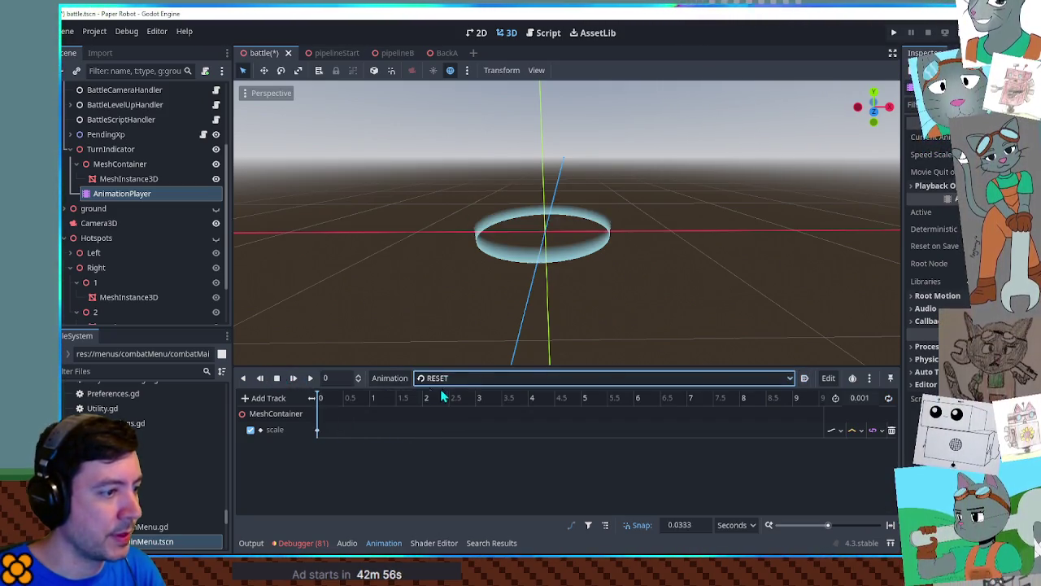
{"action": "left_click", "coordinate": [122, 150]}
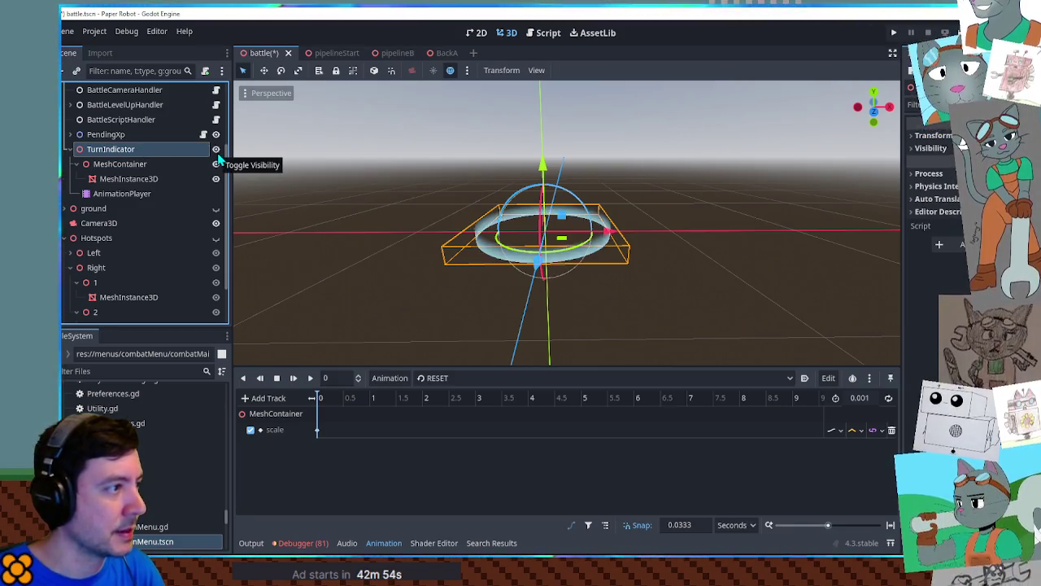
{"action": "left_click", "coordinate": [216, 149]}
Take the TurnIndicator node name into a Find in Files search in the script editor.
{"action": "left_click", "coordinate": [116, 151]}
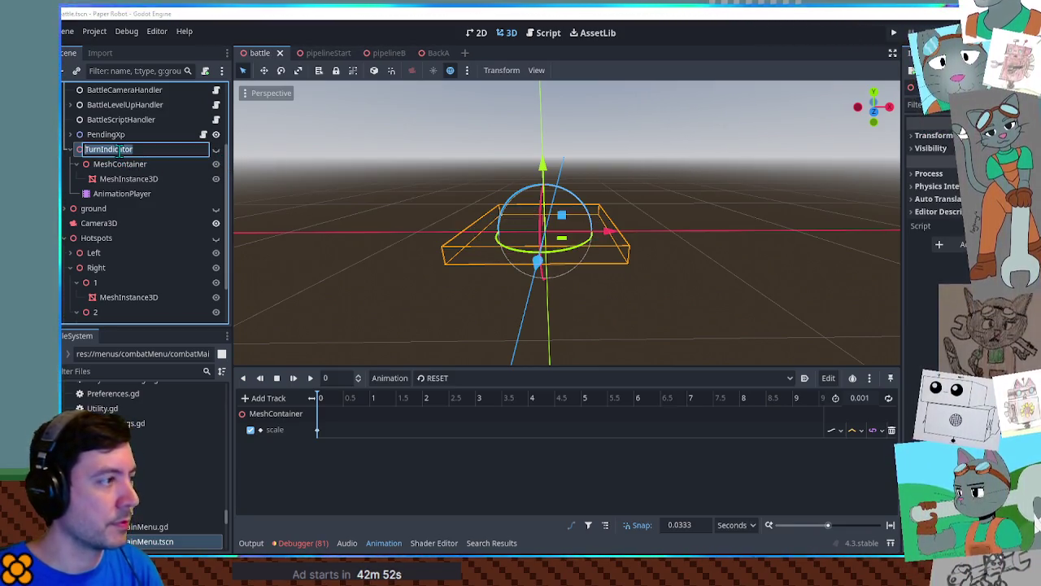
{"action": "left_click", "coordinate": [550, 36]}
{"action": "key", "text": "ctrl+shift+f"}
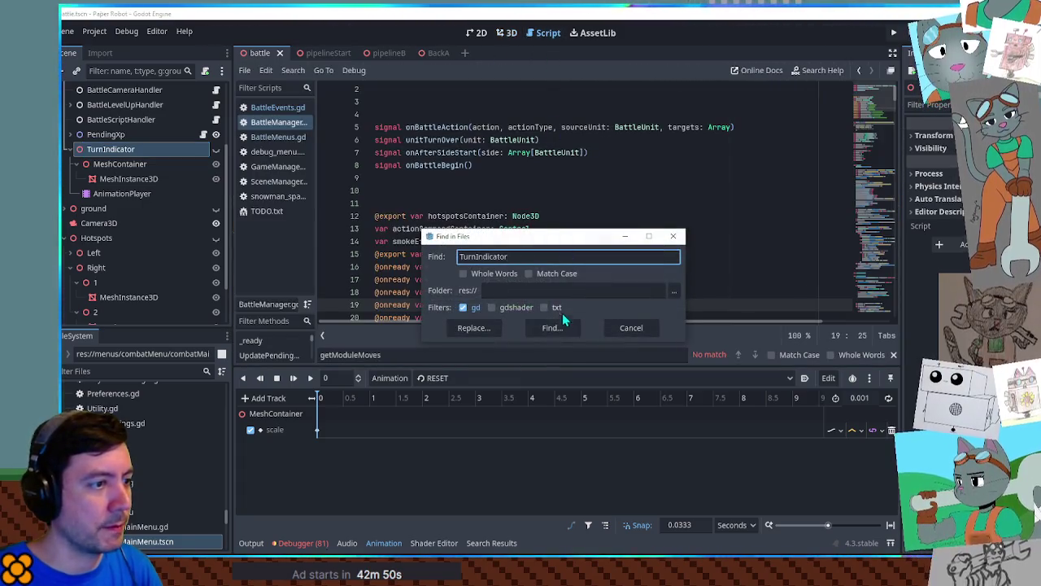
Run the TurnIndicator search (5 matches in 3 files), then go back to the 3D view.
{"action": "left_click", "coordinate": [558, 328]}
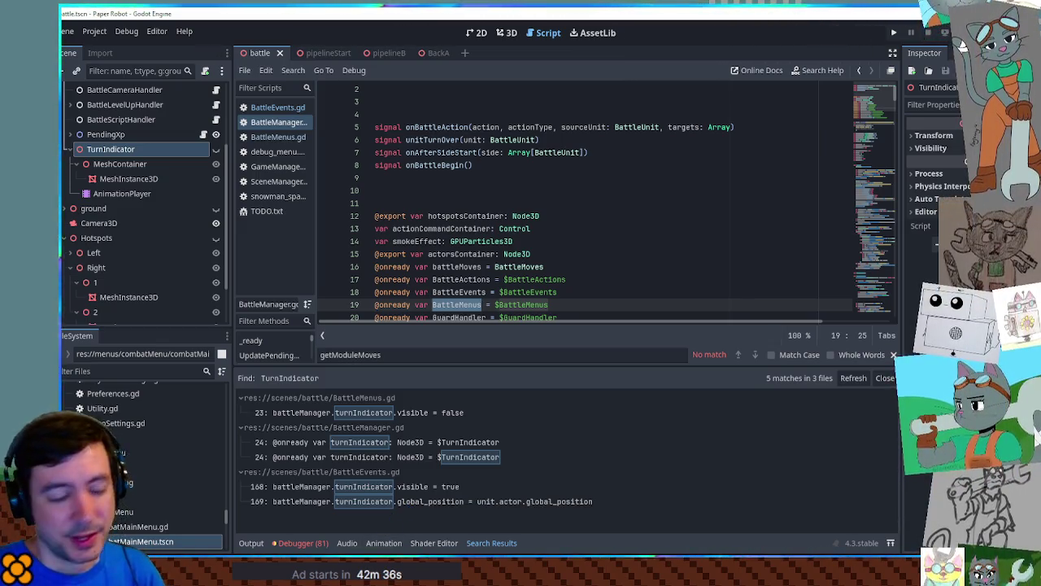
{"action": "left_click", "coordinate": [507, 32]}
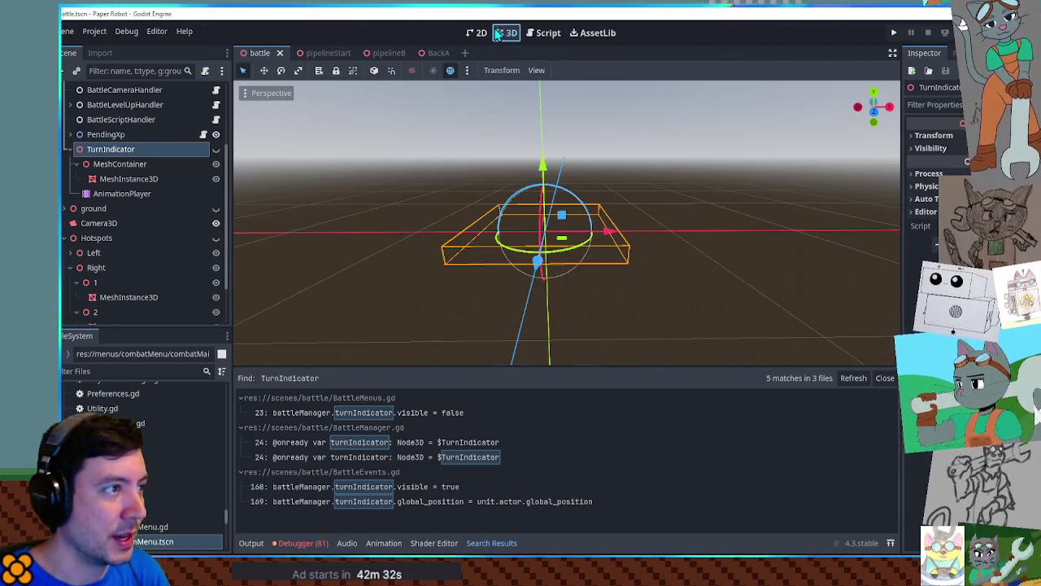
Filter files for 'combat' and inspect the scrapEffect particles of combatMenuItem.tscn in 3D.
{"action": "left_click", "coordinate": [120, 370]}
{"action": "type", "text": "comab"}
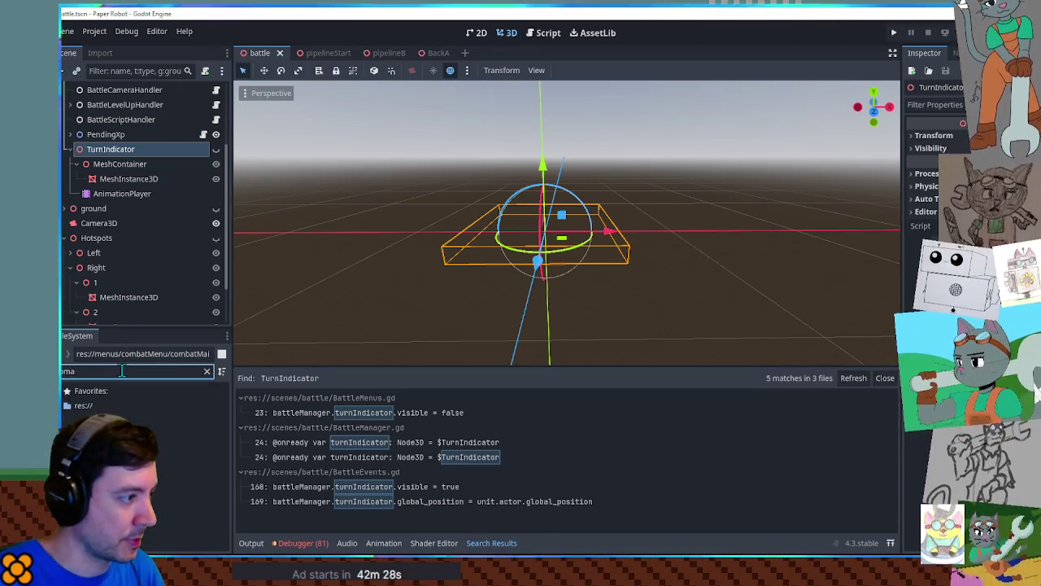
{"action": "key", "text": "BackSpace"}
{"action": "type", "text": "mbat men"}
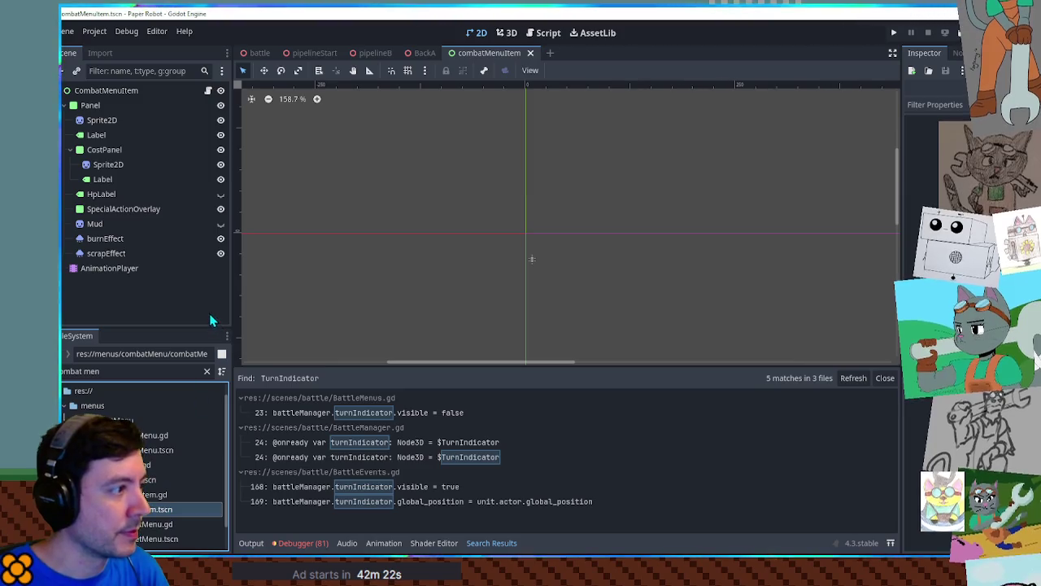
{"action": "left_click", "coordinate": [119, 254]}
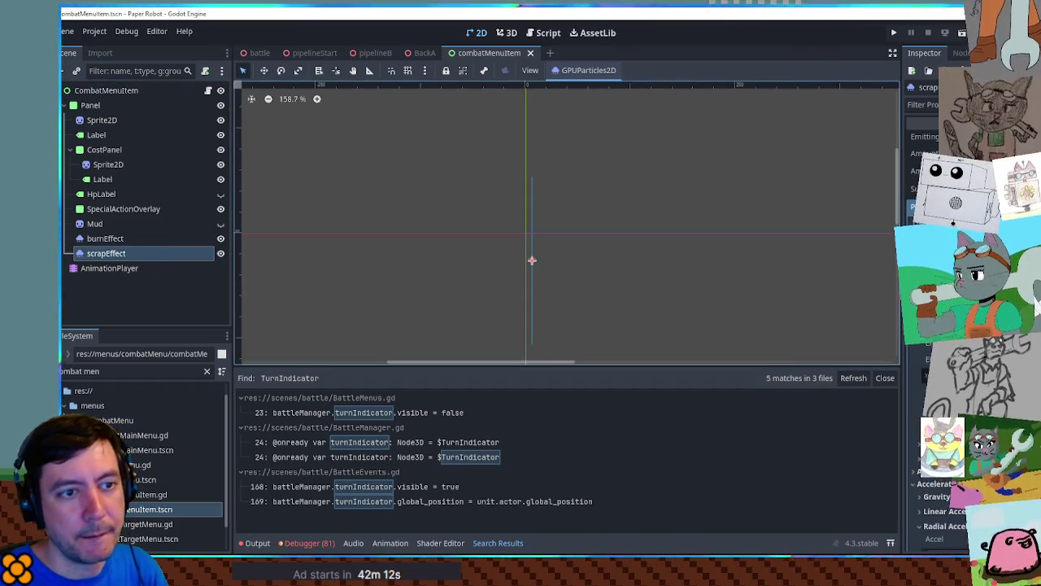
{"action": "left_click", "coordinate": [507, 34]}
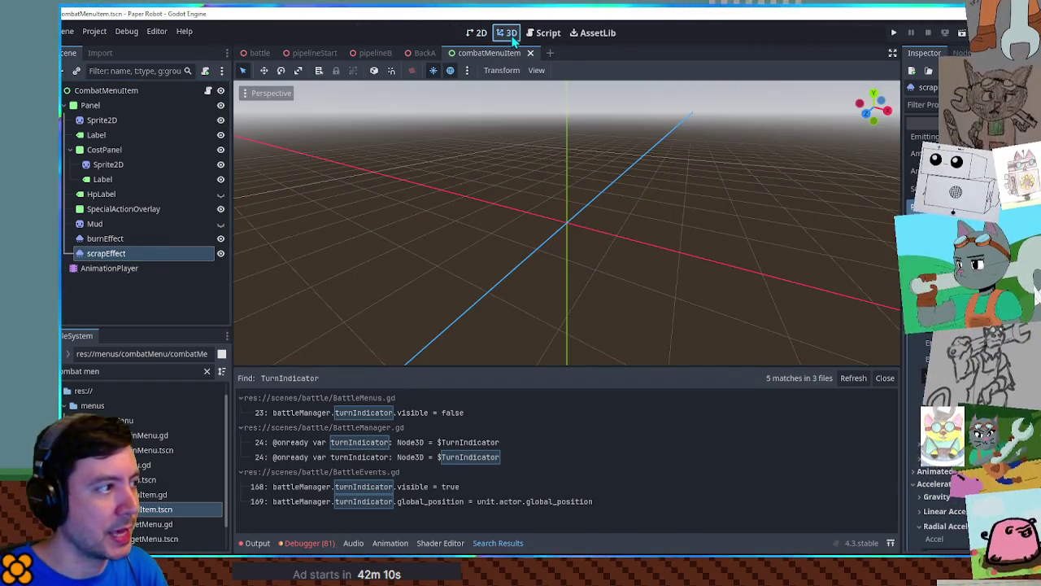
Return to the battle scene and select the BattleManager node.
{"action": "left_click", "coordinate": [259, 54]}
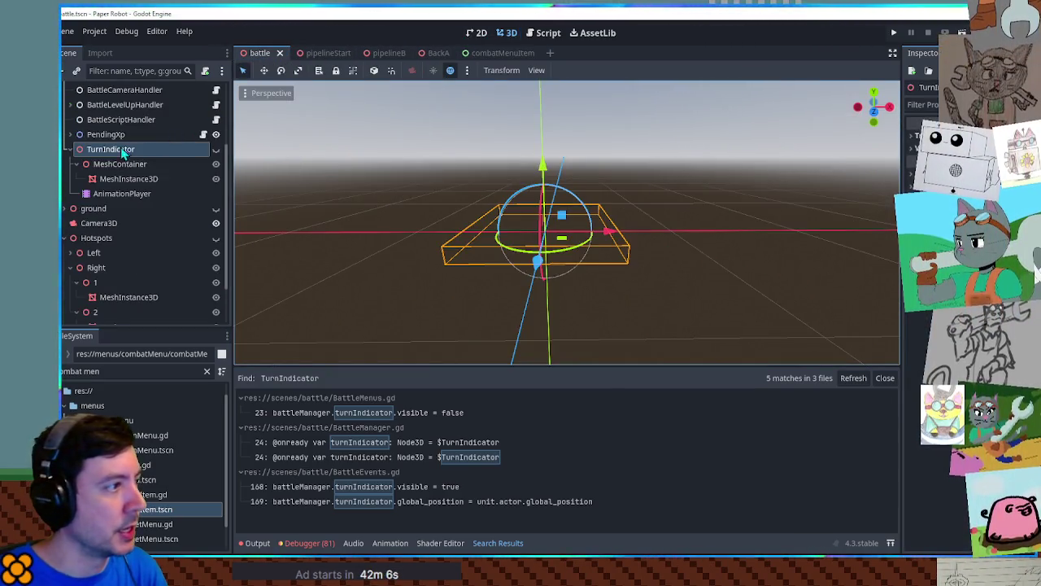
{"action": "scroll", "coordinate": [105, 153], "scroll_direction": "up", "scroll_amount": 3}
{"action": "left_click", "coordinate": [104, 110]}
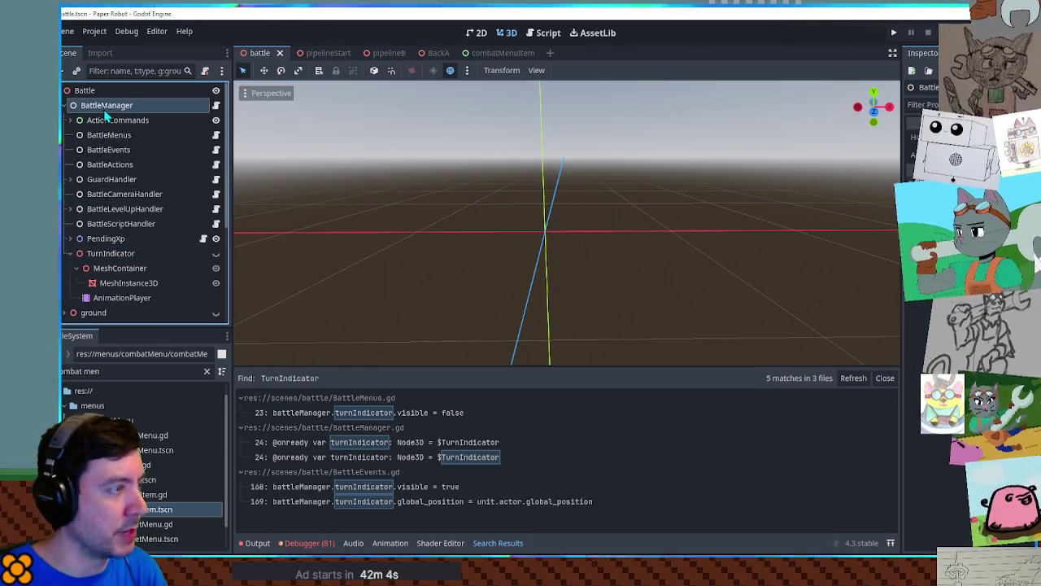
Add a new node named GoldenMoveIndicator.
{"action": "key", "text": "ctrl+a"}
{"action": "key", "text": "Return"}
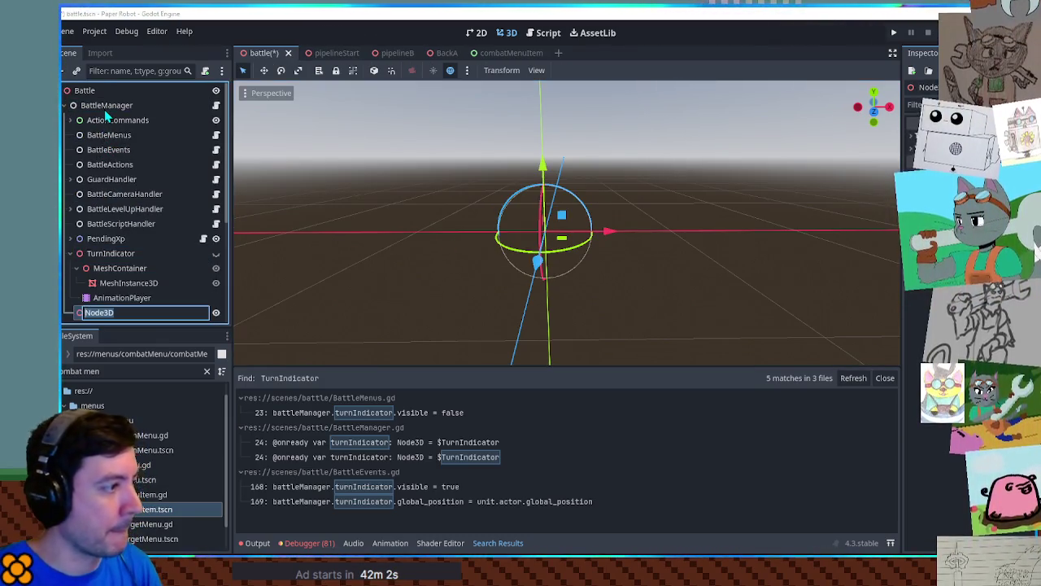
{"action": "type", "text": "Golden"}
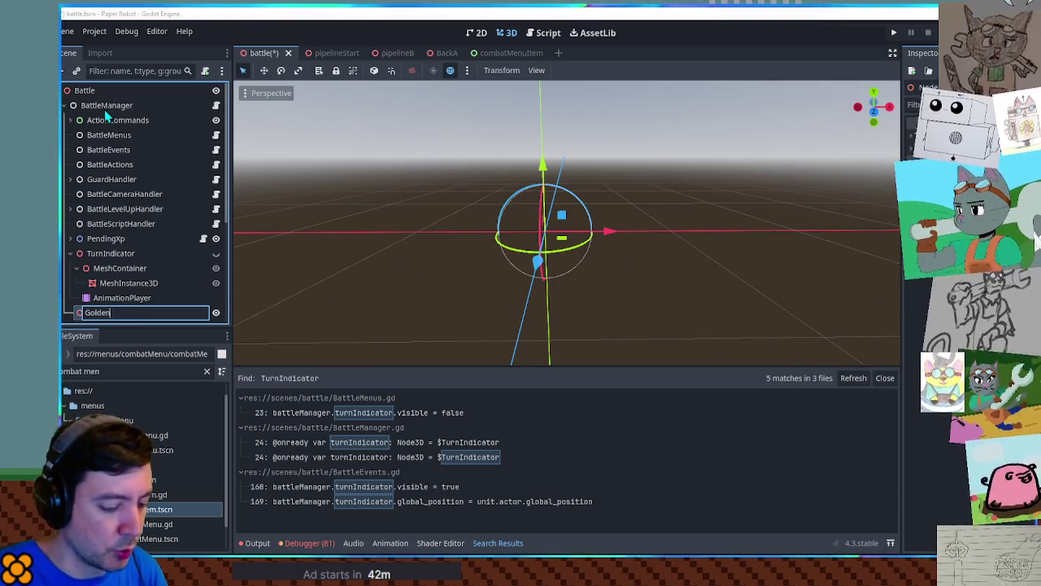
{"action": "type", "text": "MoveIndicator"}
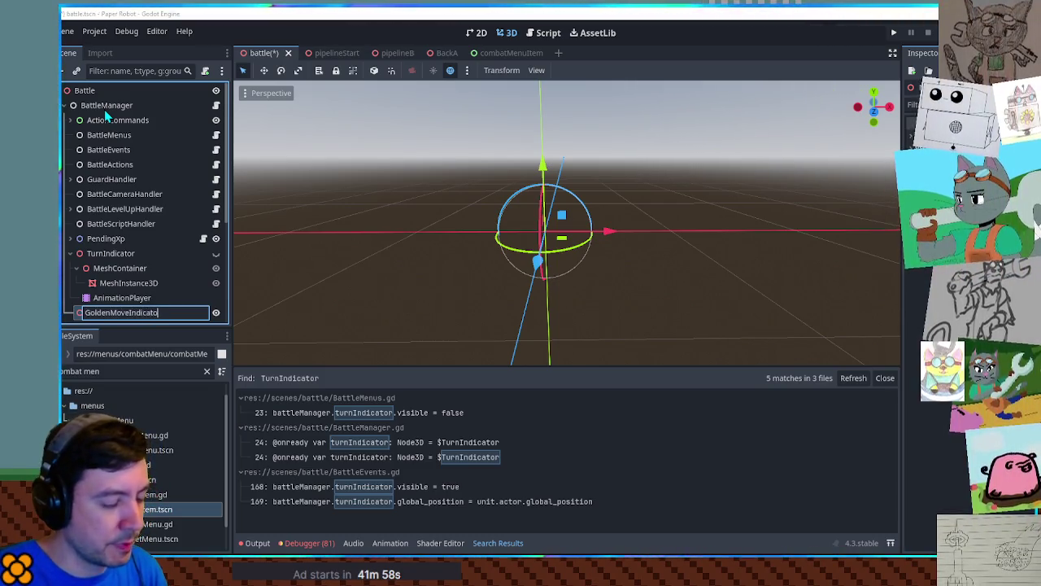
{"action": "key", "text": "Return"}
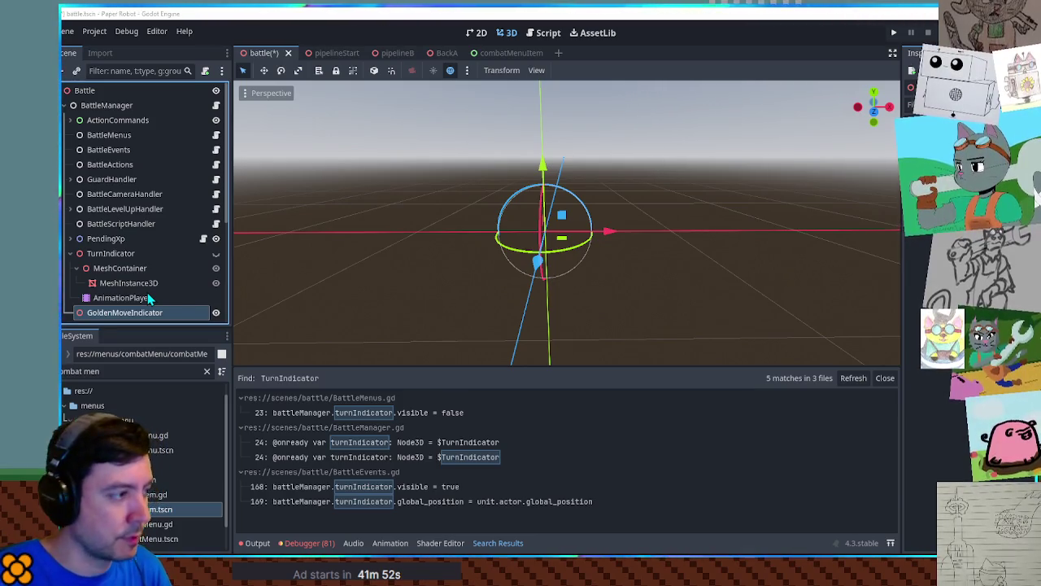
Try pasting a particle node under GoldenMoveIndicator, undoing each paste.
{"action": "key", "text": "ctrl+v"}
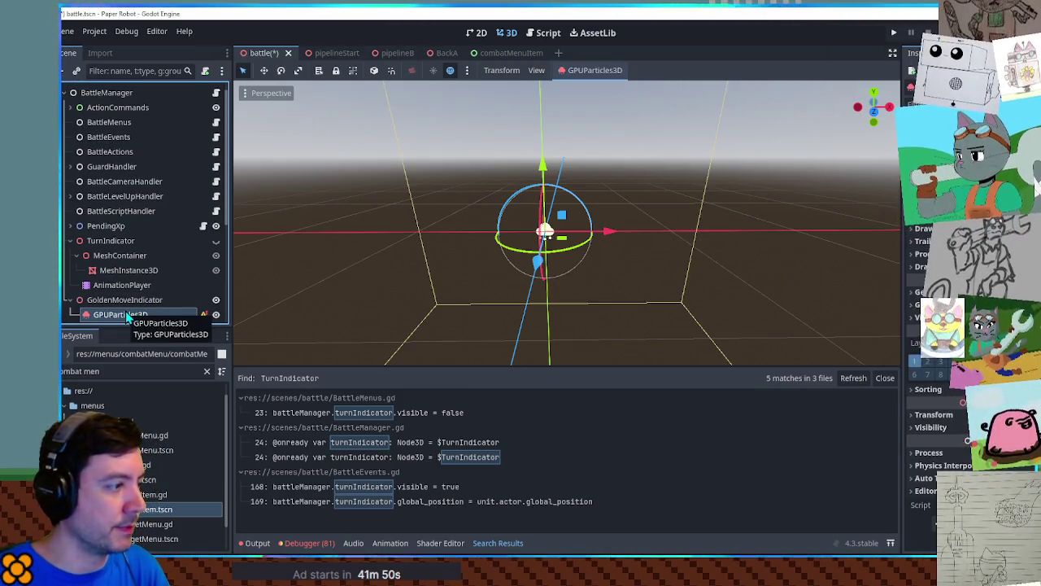
{"action": "key", "text": "ctrl+z"}
{"action": "left_click", "coordinate": [125, 299]}
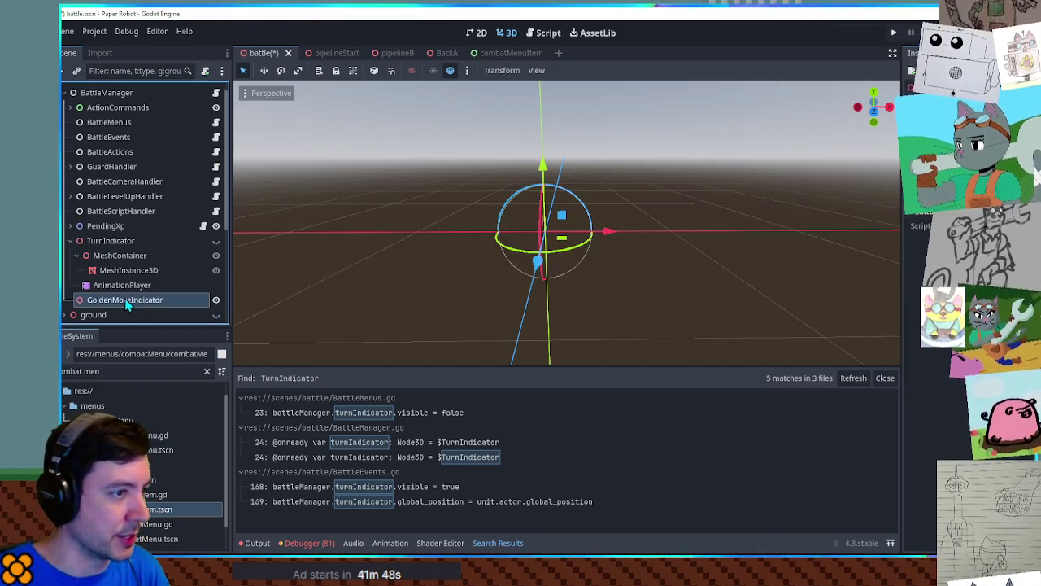
{"action": "key", "text": "ctrl+v"}
{"action": "key", "text": "ctrl+z"}
{"action": "left_click", "coordinate": [124, 303]}
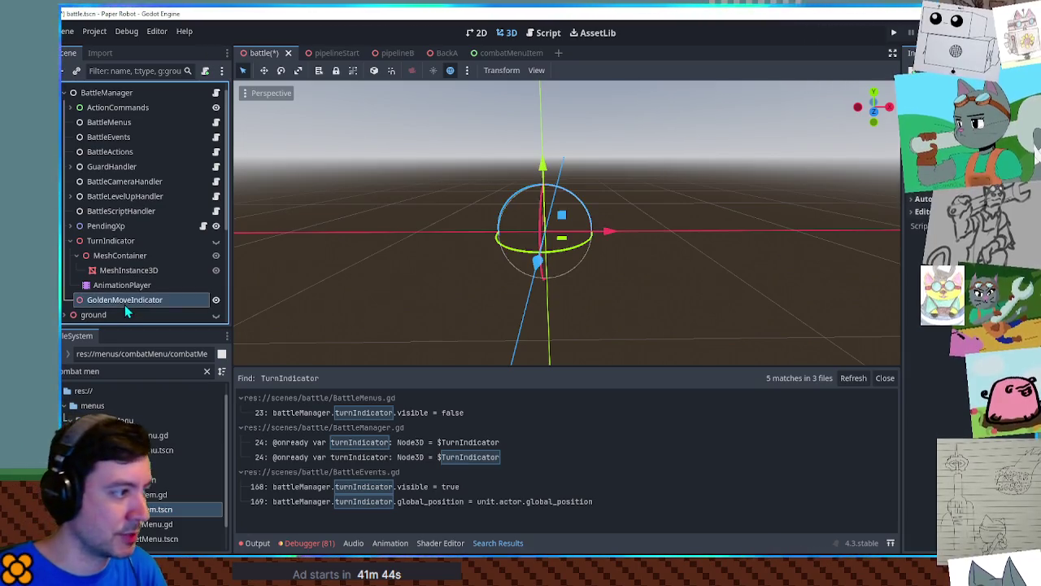
Convert GoldenMoveIndicator into a GPUParticles3D node and show its draw passes.
{"action": "right_click", "coordinate": [125, 304]}
{"action": "key", "text": "Escape"}
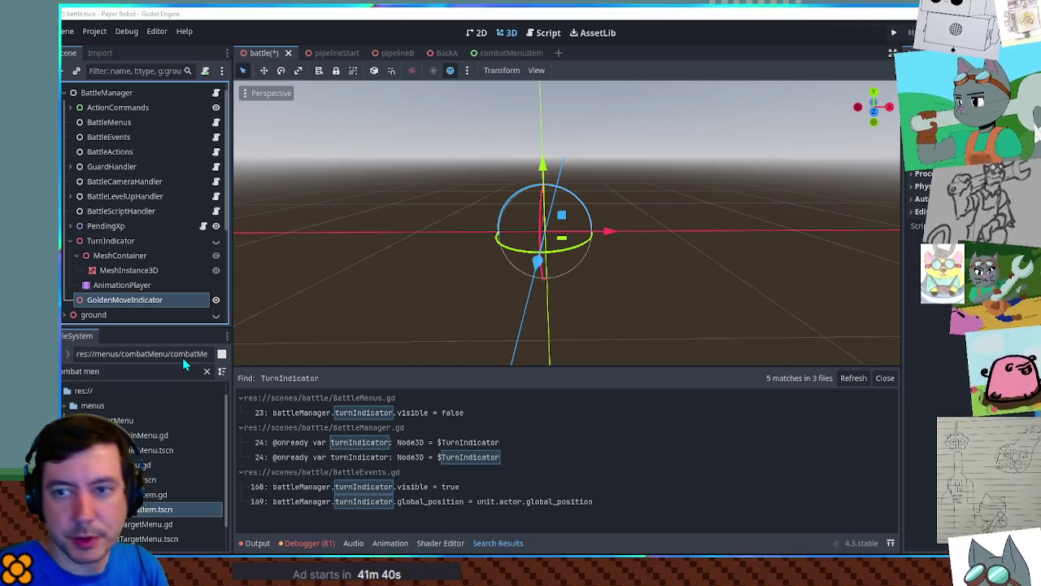
{"action": "key", "text": "ctrl+shift+z"}
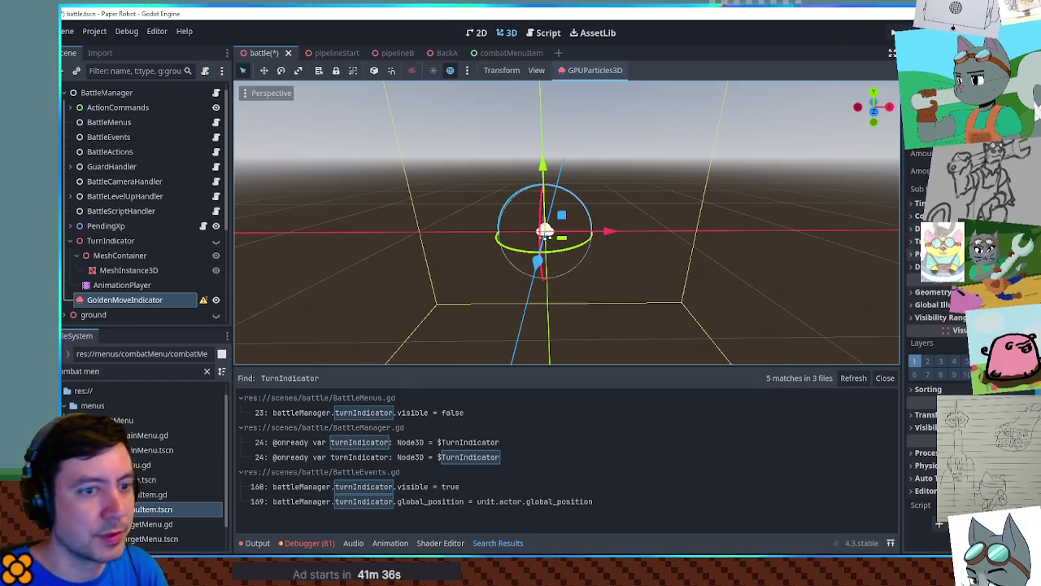
{"action": "left_click", "coordinate": [916, 267]}
{"action": "left_click", "coordinate": [917, 253]}
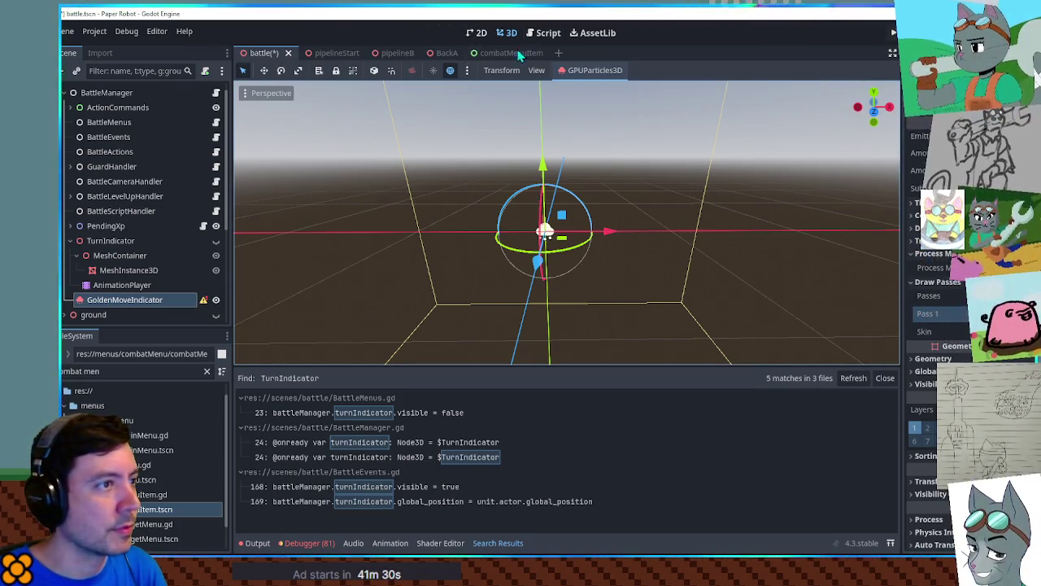
{"action": "left_click", "coordinate": [492, 53]}
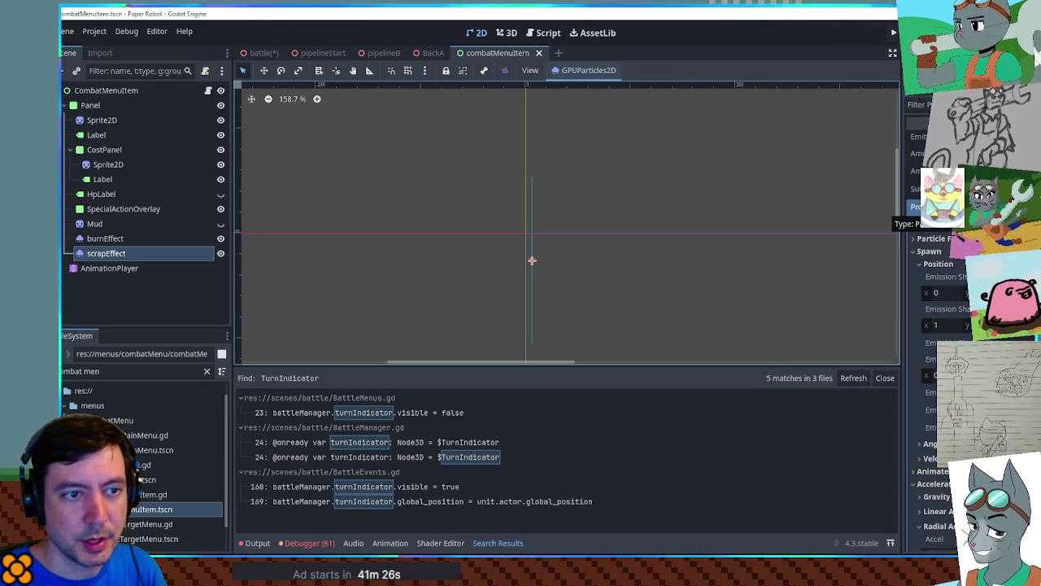
{"action": "left_click", "coordinate": [935, 210]}
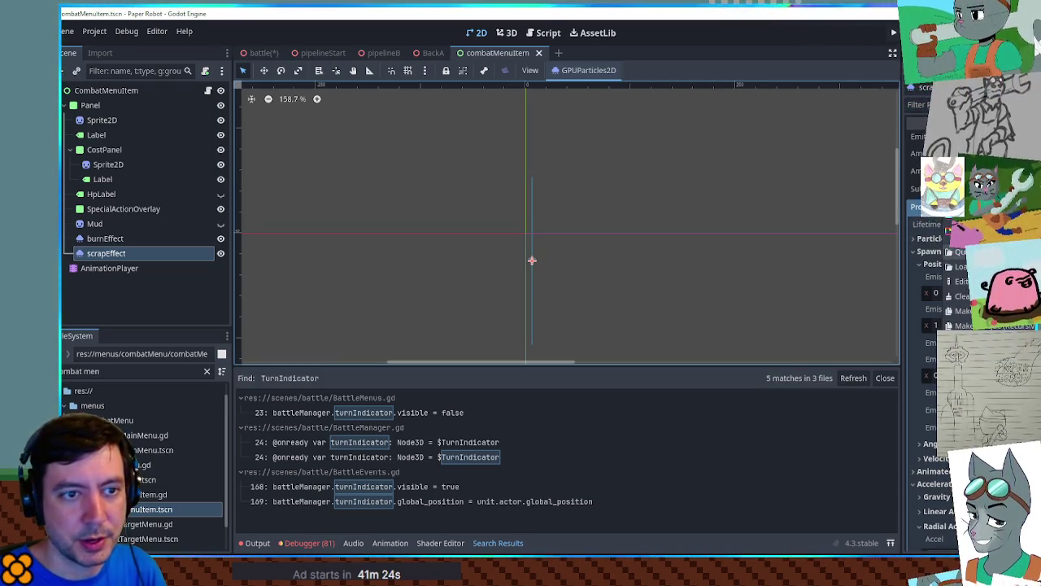
{"action": "key", "text": "Escape"}
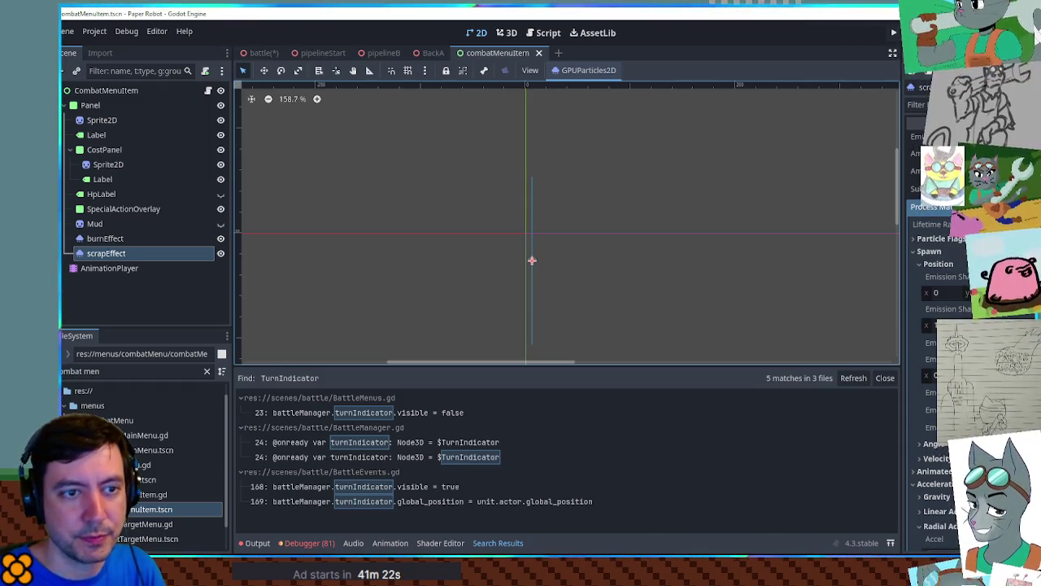
{"action": "left_click", "coordinate": [935, 207]}
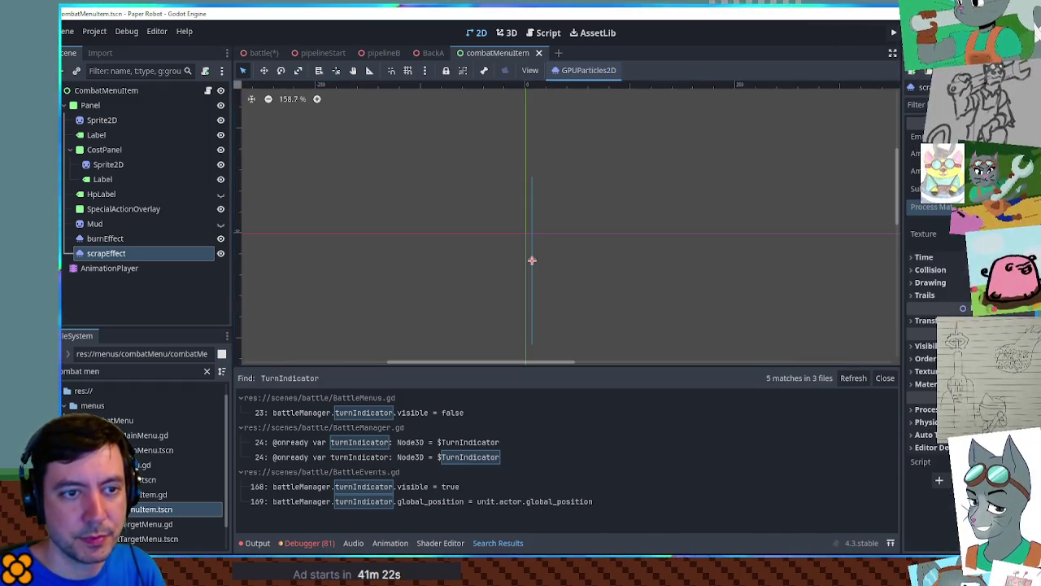
{"action": "left_click", "coordinate": [252, 53]}
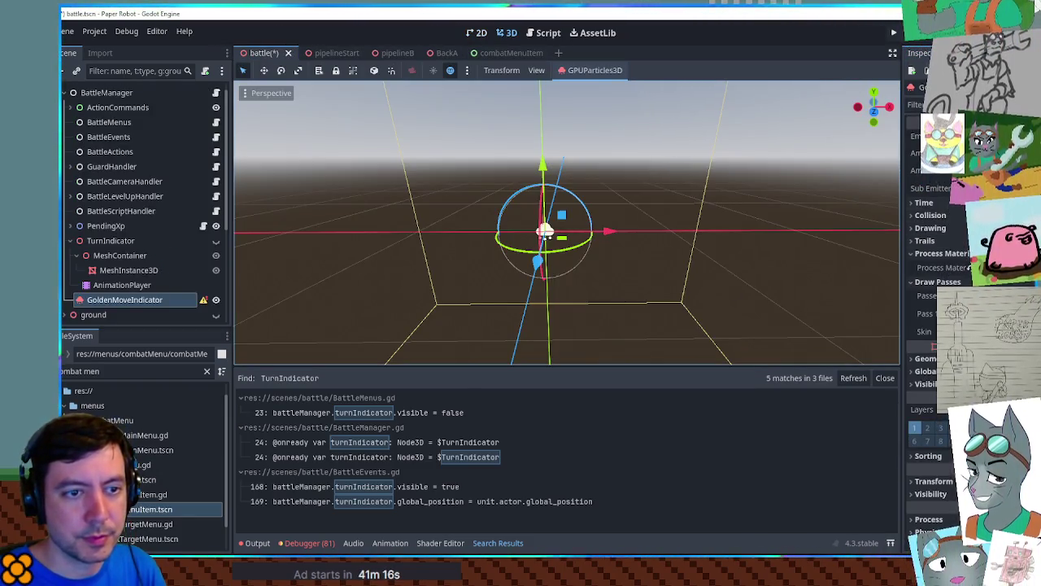
{"action": "left_click", "coordinate": [491, 53]}
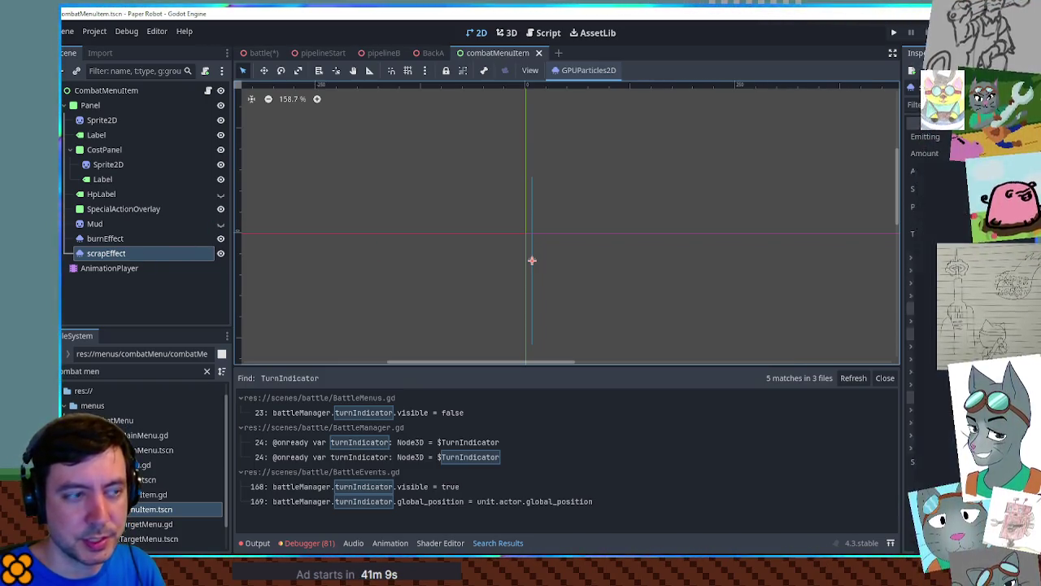
{"action": "left_click", "coordinate": [259, 53]}
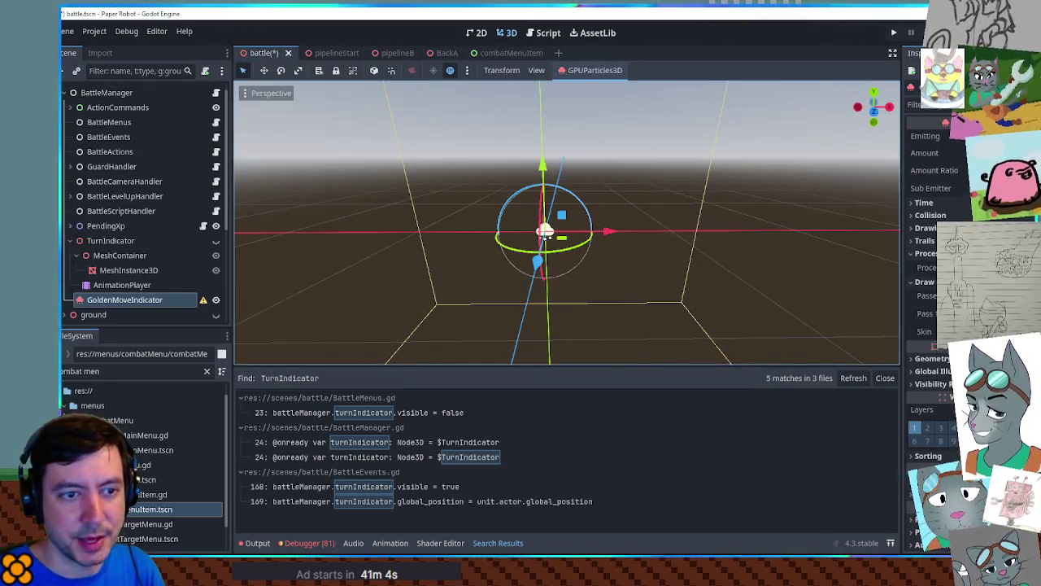
Give draw Pass 1 a mesh and centre the view on GoldenMoveIndicator.
{"action": "left_click", "coordinate": [926, 322]}
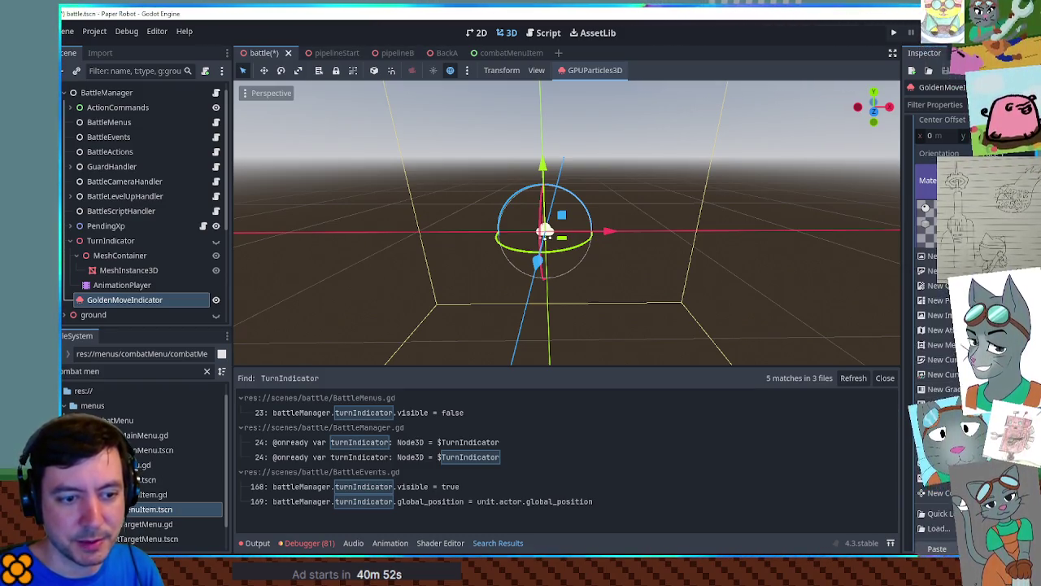
{"action": "scroll", "coordinate": [502, 243], "scroll_direction": "up", "scroll_amount": 3}
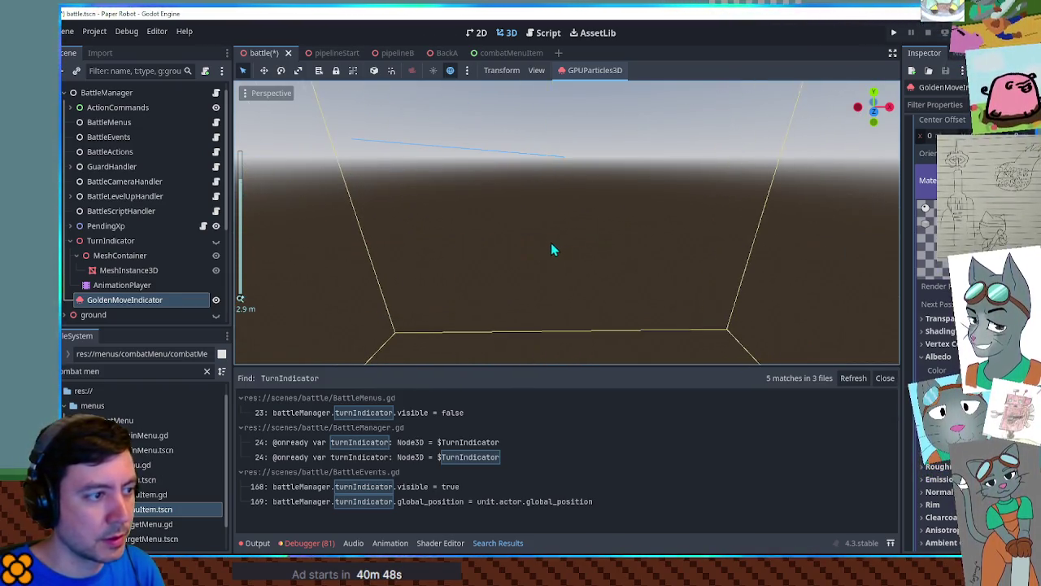
{"action": "scroll", "coordinate": [602, 274], "scroll_direction": "up", "scroll_amount": 2}
{"action": "left_click", "coordinate": [601, 273]}
{"action": "left_click", "coordinate": [82, 301]}
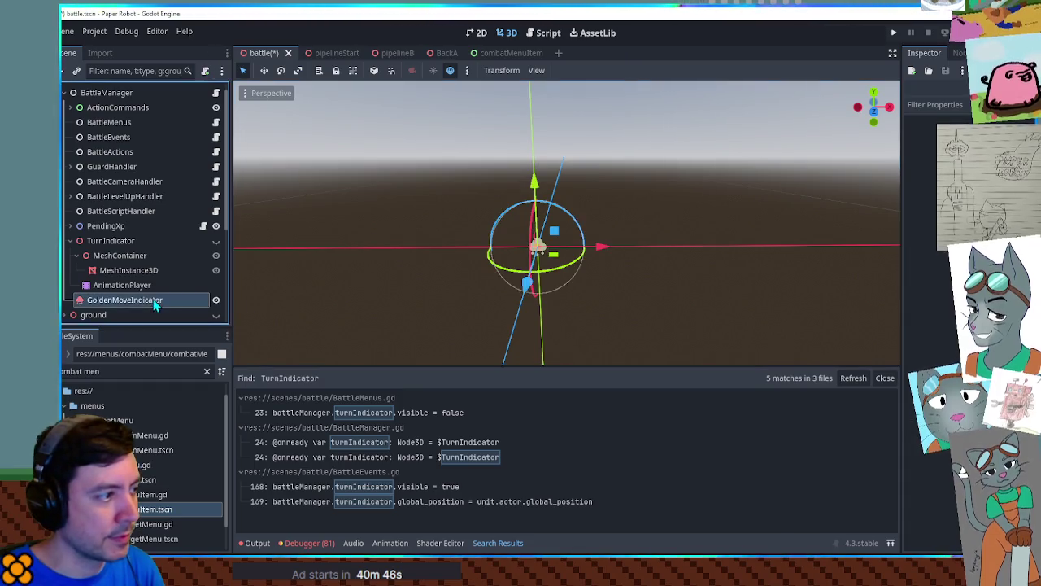
{"action": "key", "text": "f"}
{"action": "scroll", "coordinate": [693, 174], "scroll_direction": "up", "scroll_amount": 3}
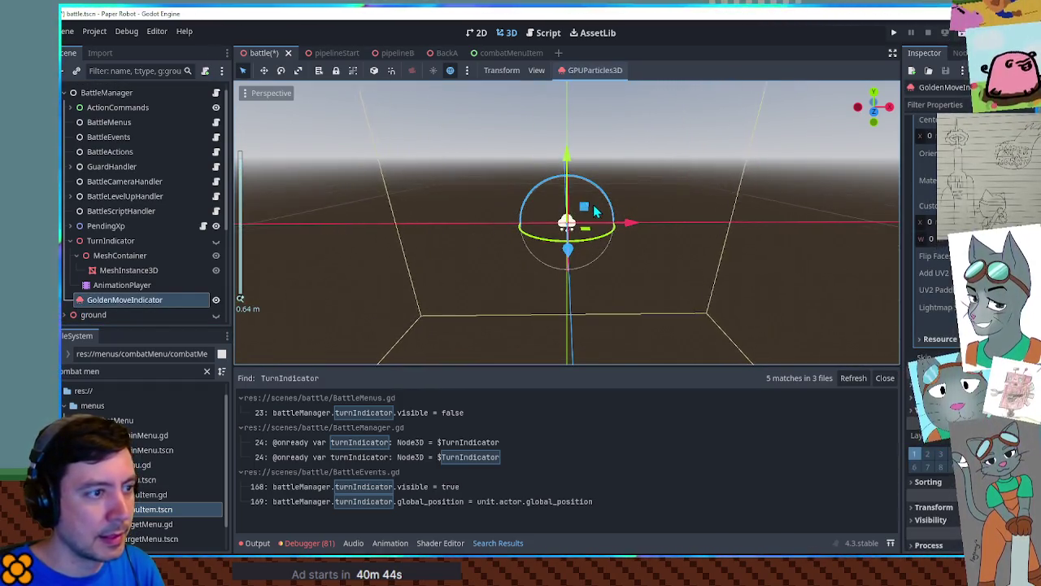
{"action": "scroll", "coordinate": [598, 223], "scroll_direction": "down", "scroll_amount": 10}
{"action": "scroll", "coordinate": [602, 221], "scroll_direction": "down", "scroll_amount": 5}
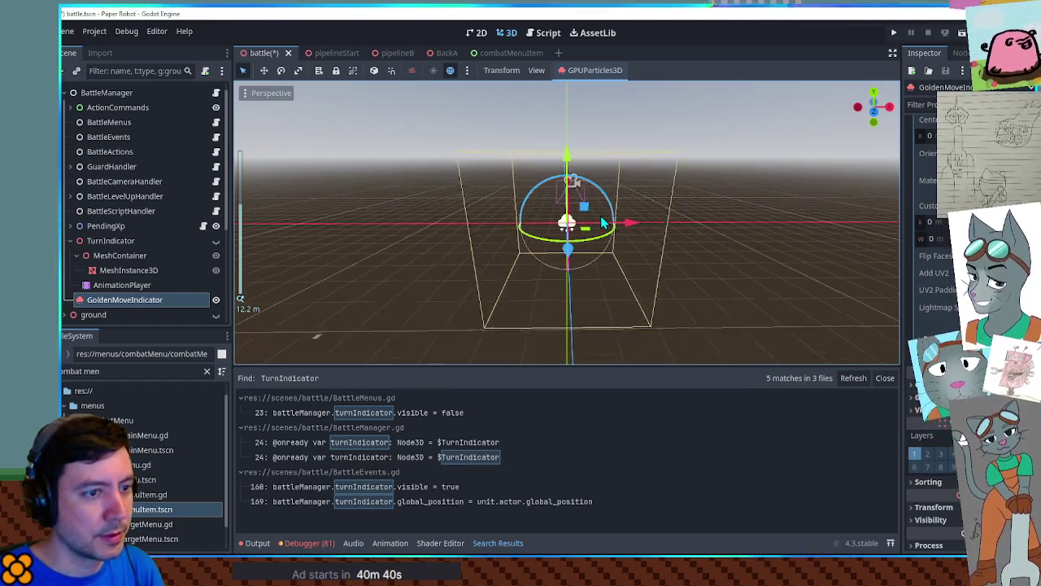
{"action": "scroll", "coordinate": [602, 221], "scroll_direction": "down", "scroll_amount": 5}
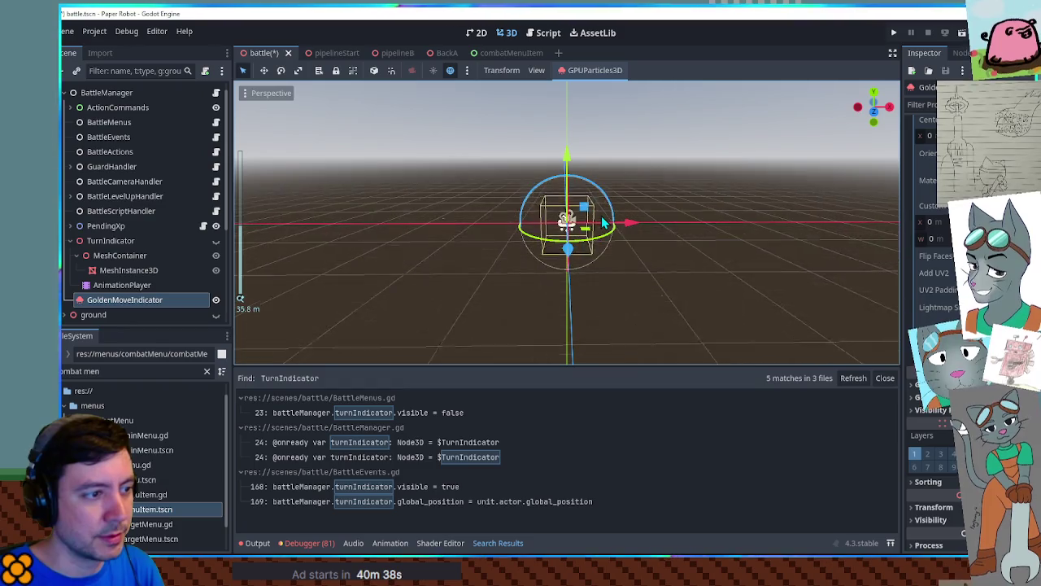
{"action": "scroll", "coordinate": [603, 221], "scroll_direction": "up", "scroll_amount": 10}
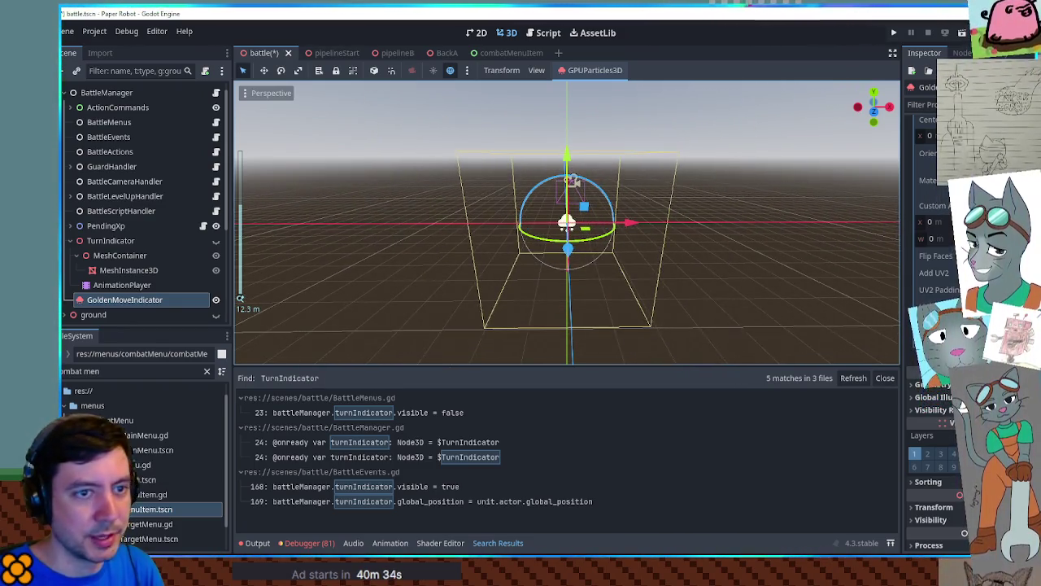
Make the copied particle resources unique with Make Unique (Recursive).
{"action": "left_click", "coordinate": [931, 180]}
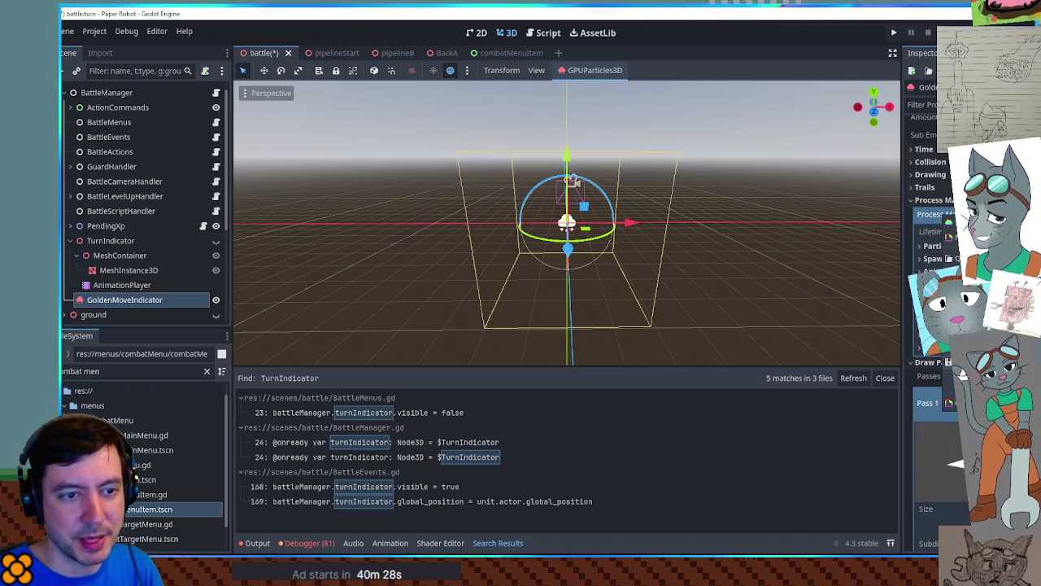
{"action": "left_click", "coordinate": [976, 310]}
{"action": "left_click", "coordinate": [500, 387]}
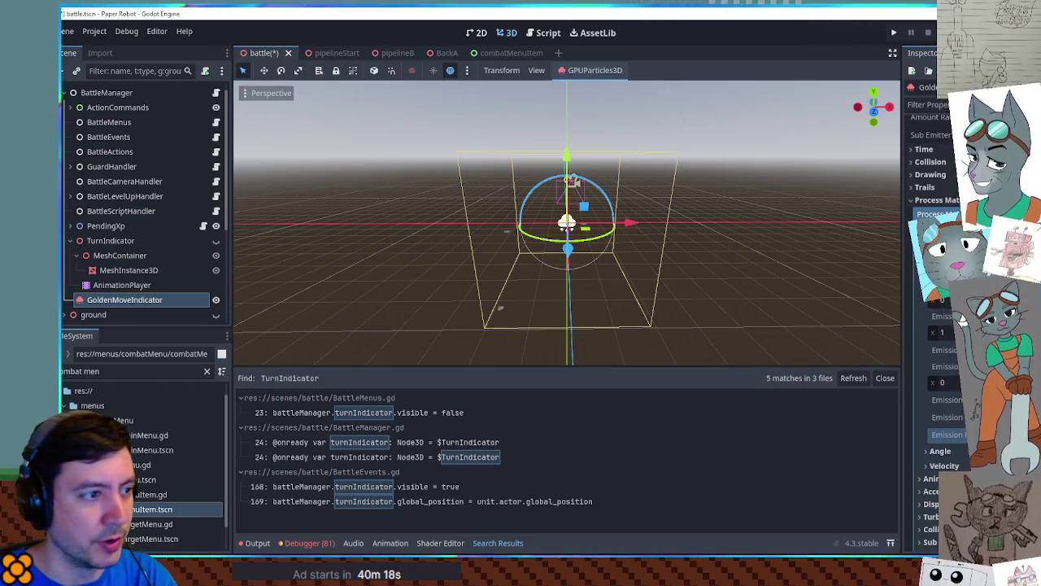
Set the tangential acceleration minimum to 2.
{"action": "scroll", "coordinate": [624, 286], "scroll_direction": "up", "scroll_amount": 3}
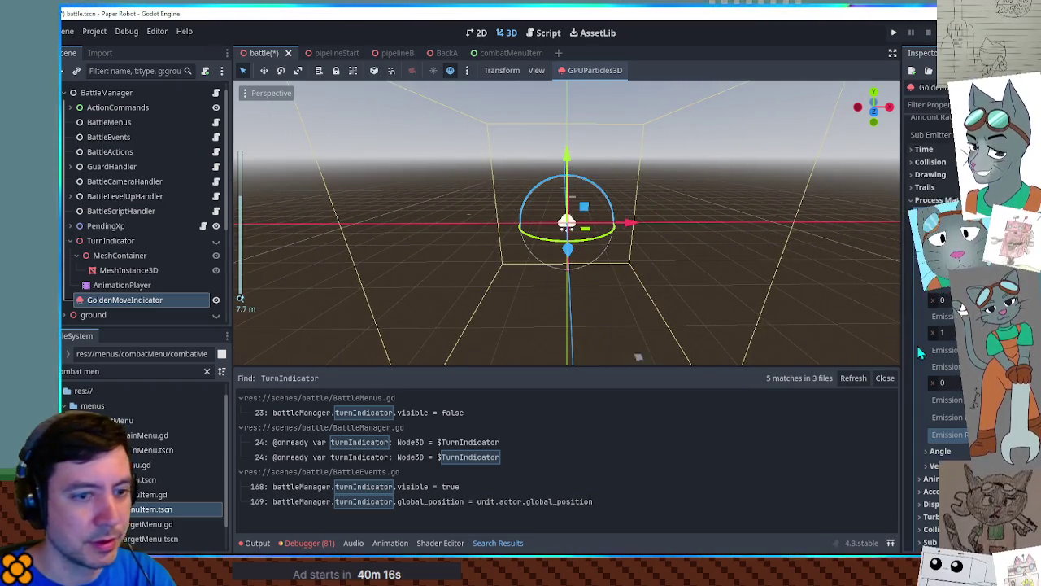
{"action": "scroll", "coordinate": [944, 423], "scroll_direction": "down", "scroll_amount": 5}
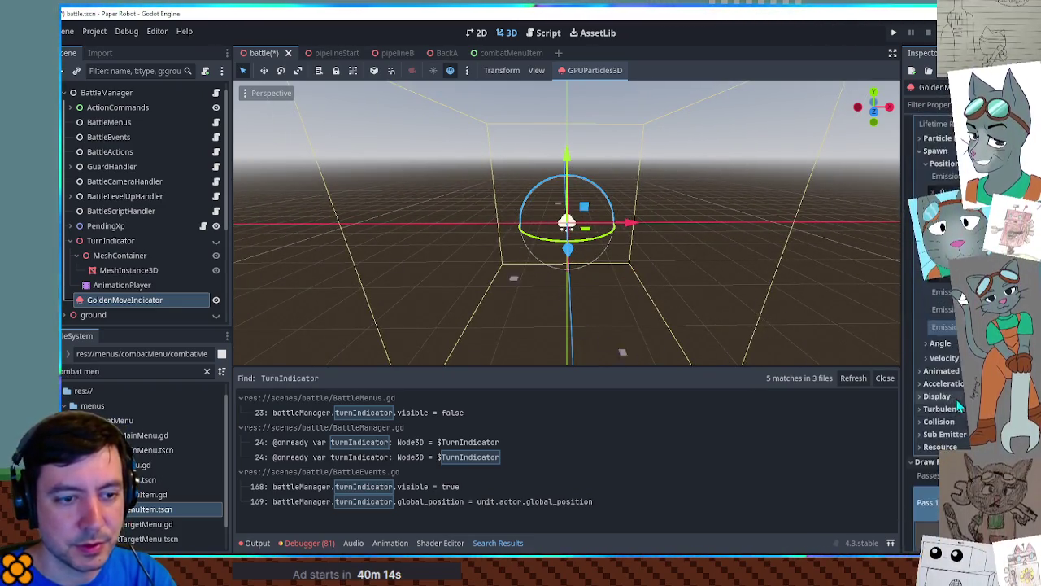
{"action": "left_click", "coordinate": [948, 275]}
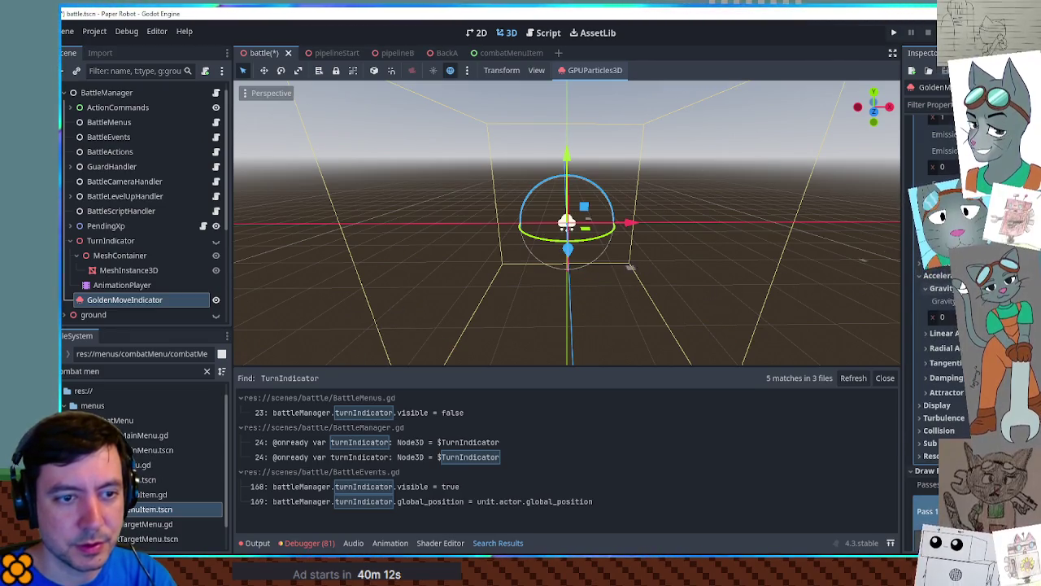
{"action": "left_click", "coordinate": [944, 363]}
{"action": "left_click", "coordinate": [958, 405]}
{"action": "type", "text": "2"}
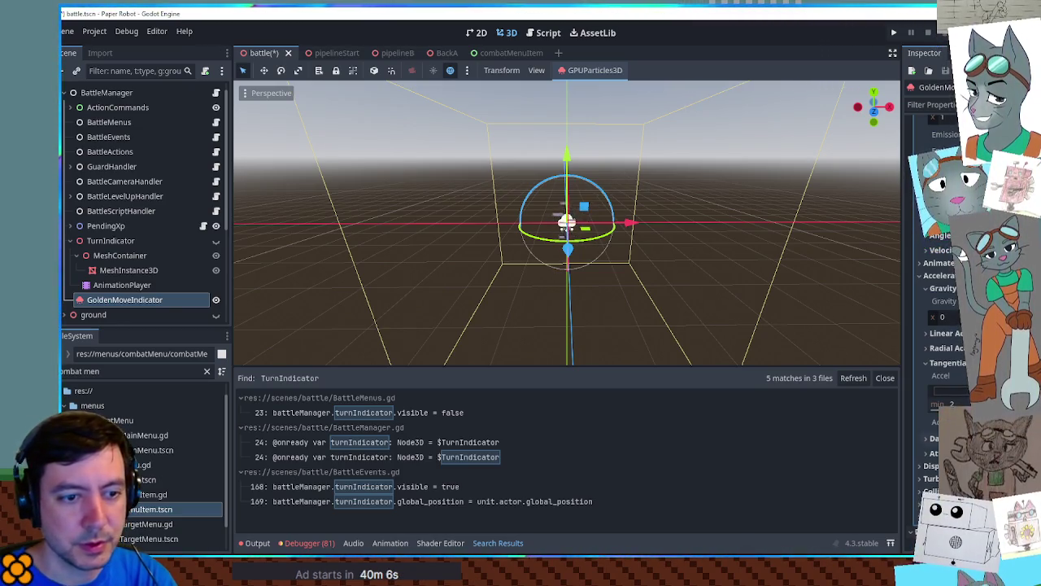
Expand the Display > Color Curves settings of the particle material.
{"action": "scroll", "coordinate": [962, 254], "scroll_direction": "down", "scroll_amount": 5}
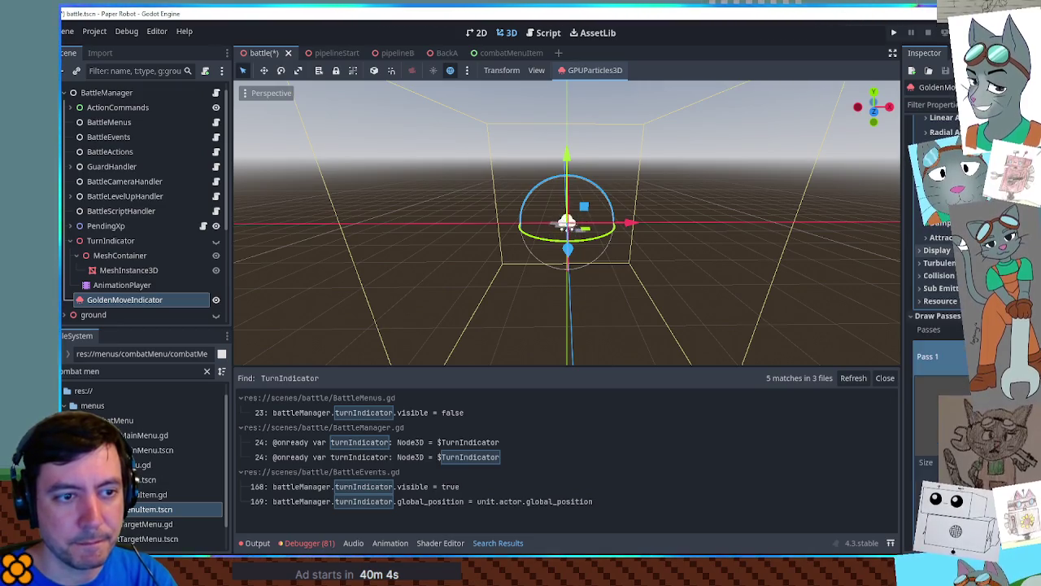
{"action": "left_click", "coordinate": [937, 250]}
{"action": "left_click", "coordinate": [945, 292]}
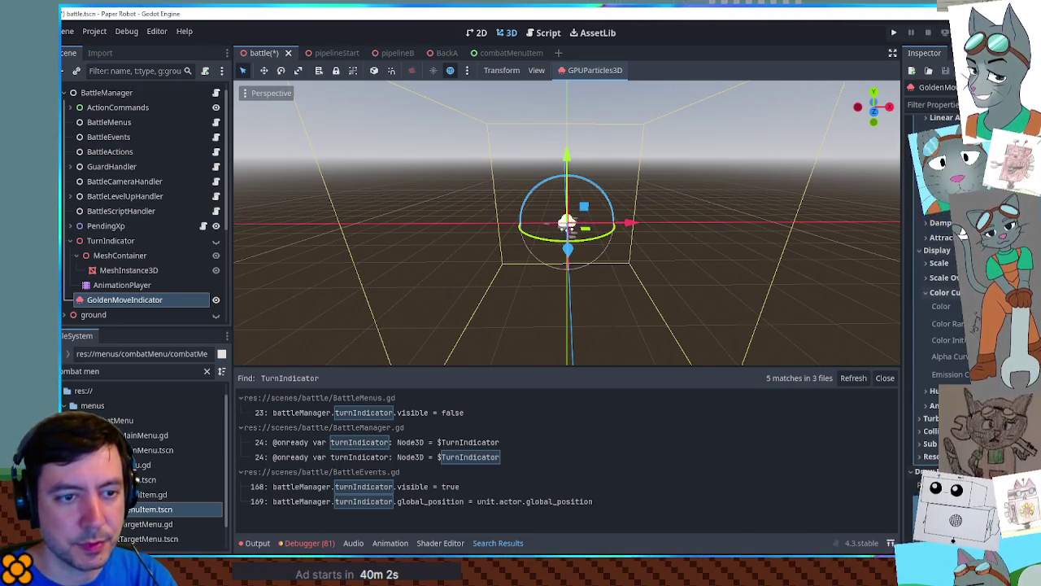
{"action": "scroll", "coordinate": [625, 176], "scroll_direction": "up", "scroll_amount": 4}
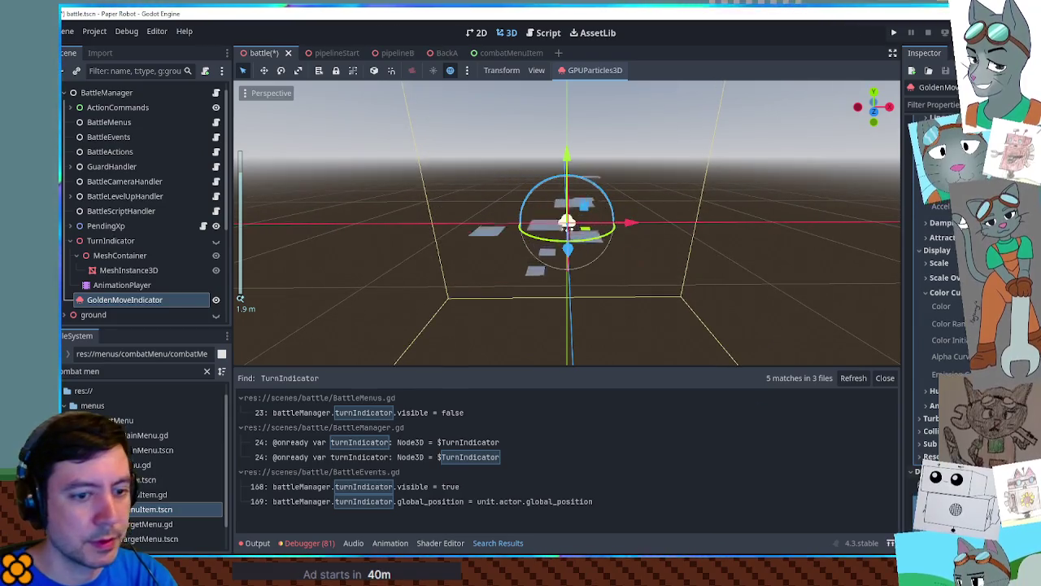
Expand the first draw pass mesh's material settings in the Inspector.
{"action": "scroll", "coordinate": [943, 285], "scroll_direction": "down", "scroll_amount": 4}
{"action": "scroll", "coordinate": [662, 279], "scroll_direction": "down", "scroll_amount": 4}
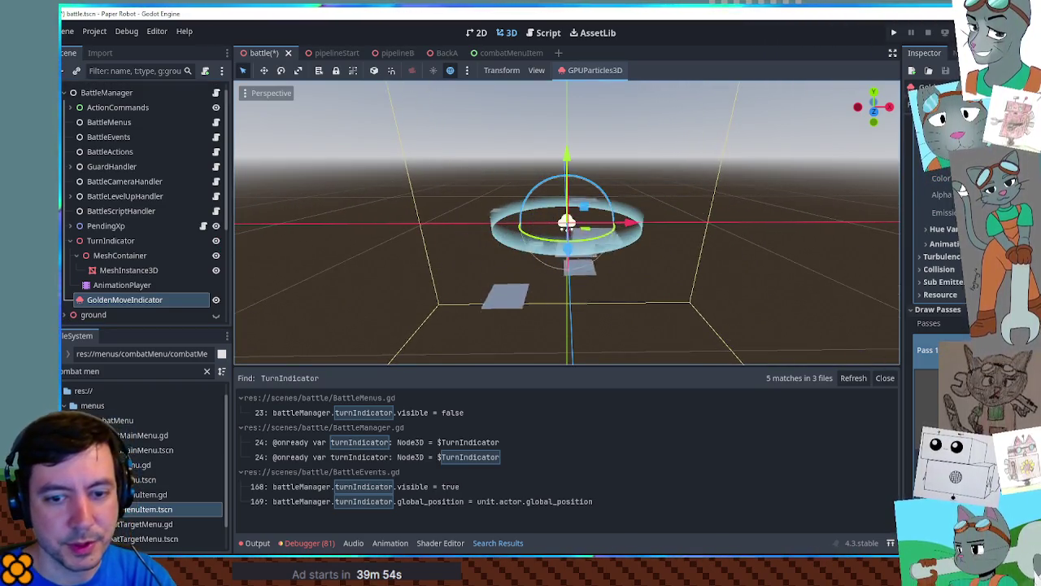
{"action": "left_click", "coordinate": [927, 358]}
{"action": "scroll", "coordinate": [962, 180], "scroll_direction": "down", "scroll_amount": 5}
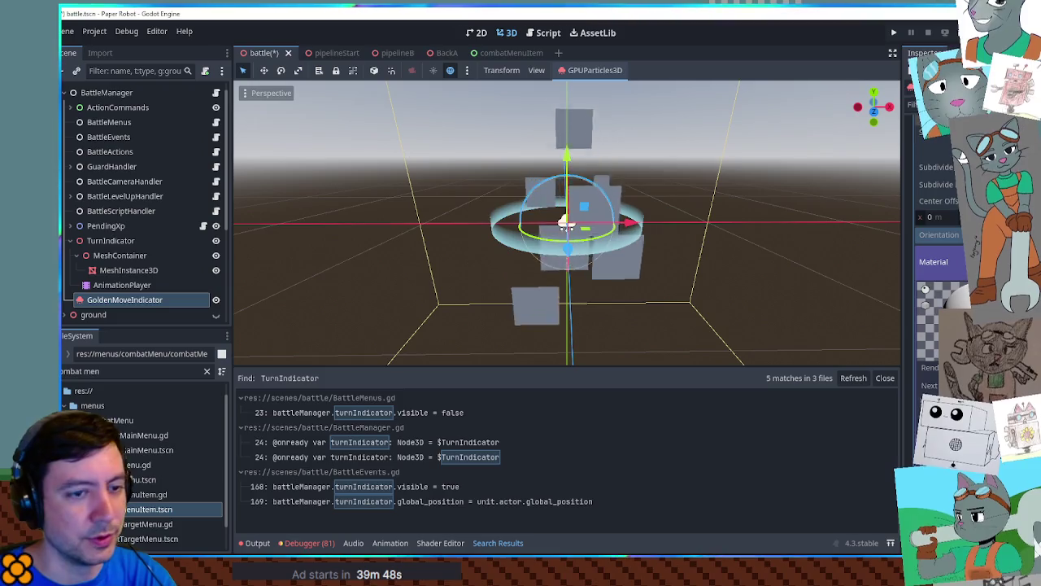
{"action": "scroll", "coordinate": [963, 158], "scroll_direction": "down", "scroll_amount": 5}
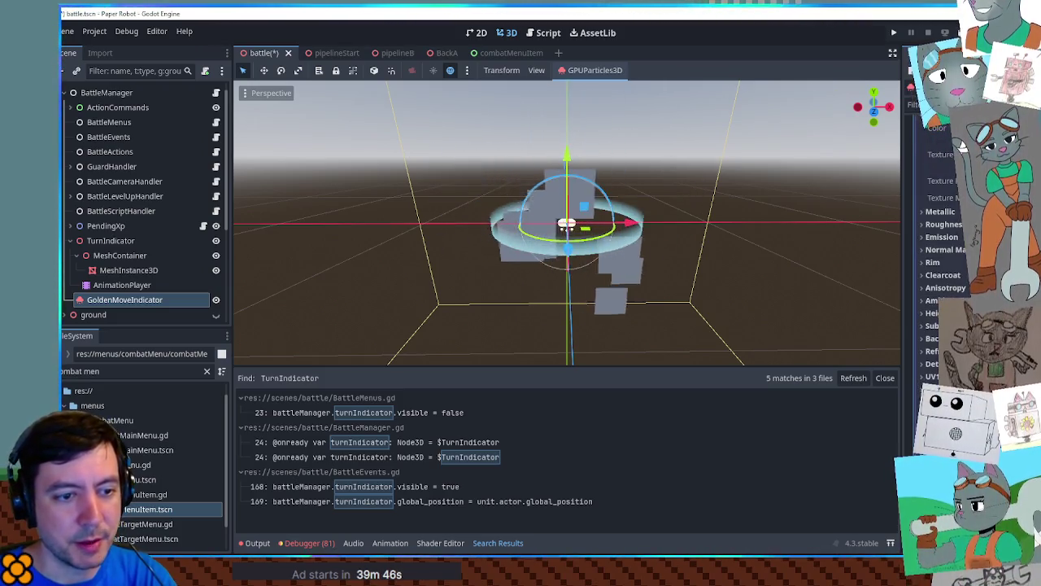
{"action": "scroll", "coordinate": [963, 142], "scroll_direction": "up", "scroll_amount": 3}
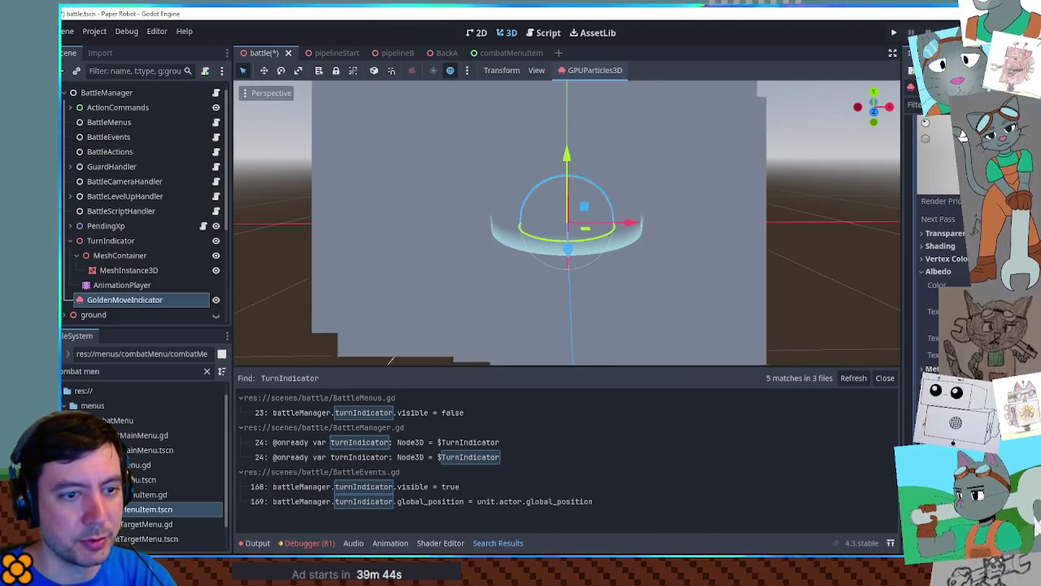
{"action": "scroll", "coordinate": [962, 134], "scroll_direction": "down", "scroll_amount": 3}
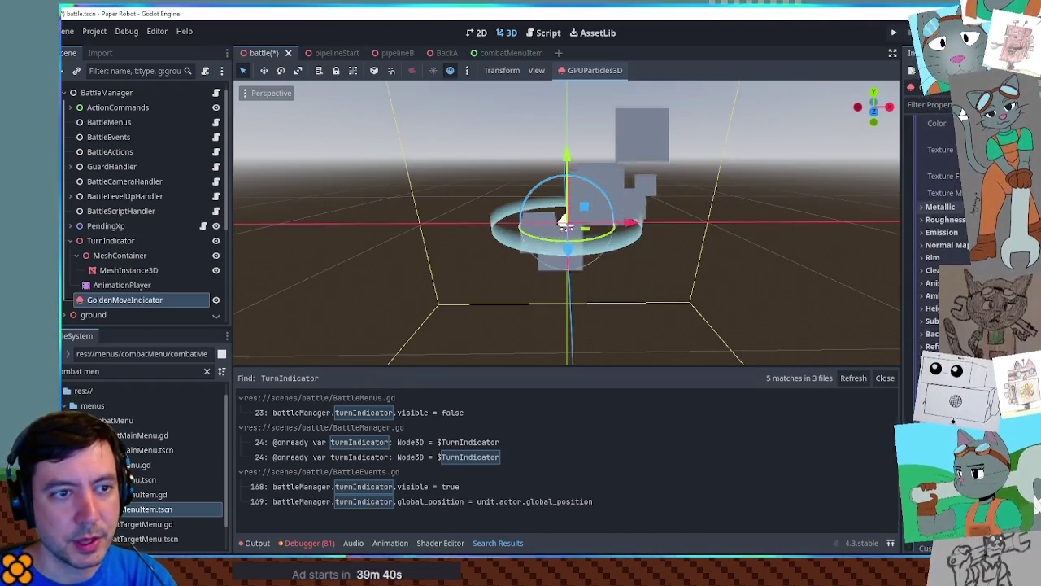
{"action": "scroll", "coordinate": [963, 114], "scroll_direction": "up", "scroll_amount": 3}
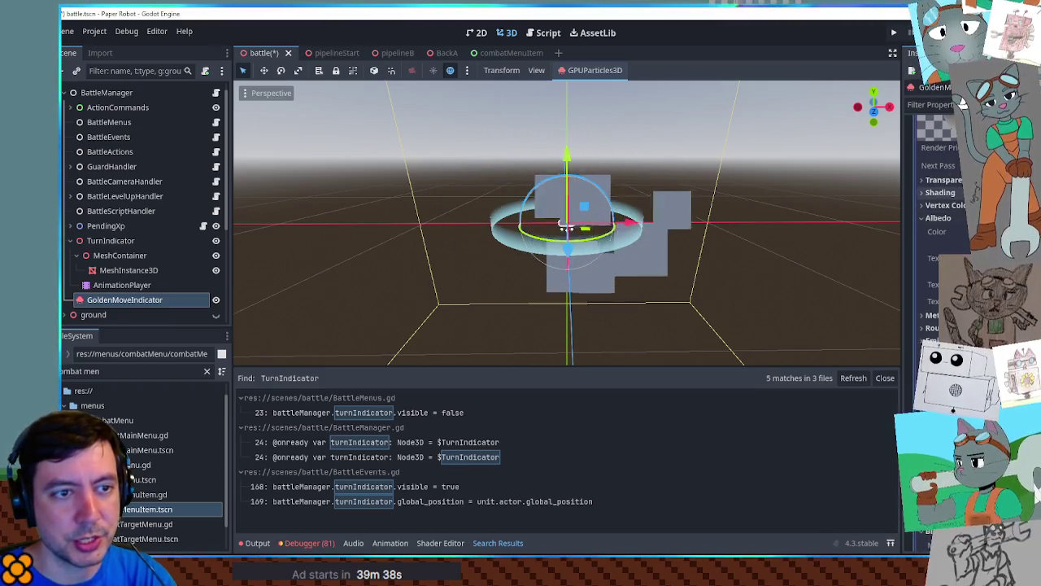
Set the particle material's Transparency to Alpha and view the gear ring.
{"action": "left_click", "coordinate": [944, 180]}
{"action": "left_click", "coordinate": [947, 194]}
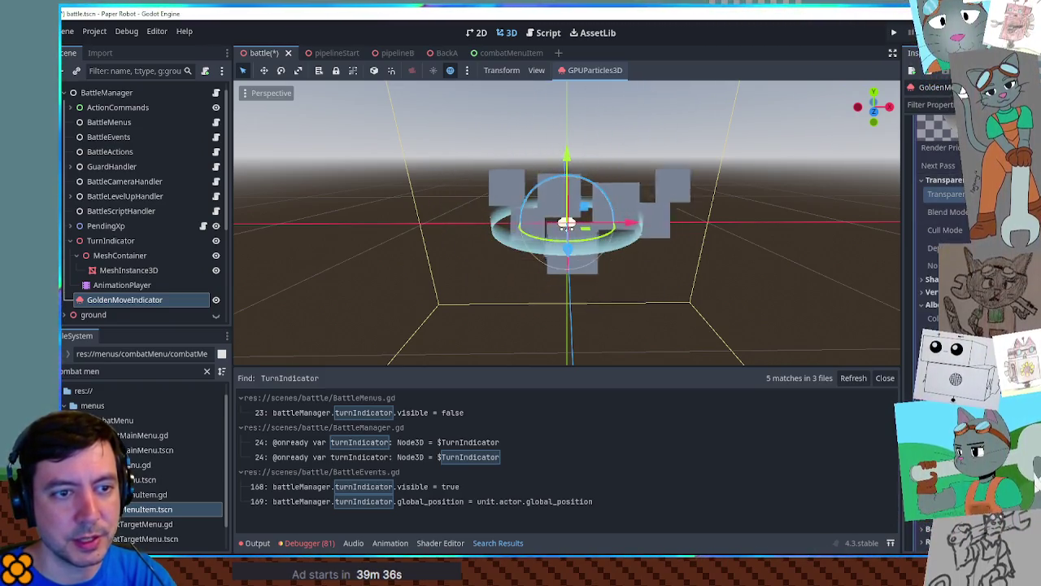
{"action": "left_click", "coordinate": [948, 213]}
{"action": "scroll", "coordinate": [963, 84], "scroll_direction": "down", "scroll_amount": 3}
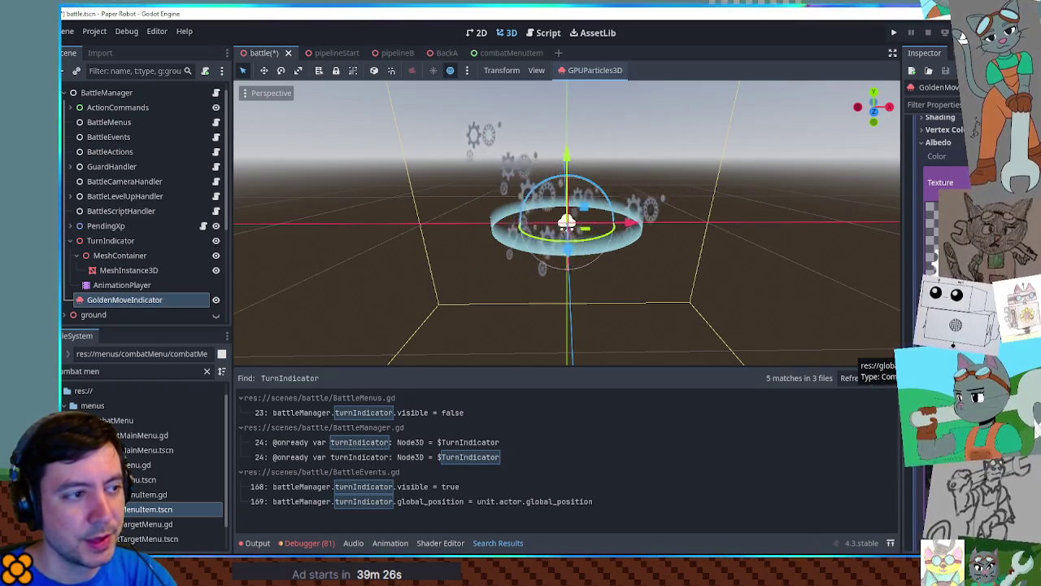
{"action": "scroll", "coordinate": [597, 205], "scroll_direction": "up", "scroll_amount": 3}
{"action": "mouse_move", "coordinate": [597, 205]}
{"action": "left_mouse_down"}
{"action": "mouse_move", "coordinate": [367, 206]}
{"action": "mouse_move", "coordinate": [556, 233]}
{"action": "left_mouse_up"}
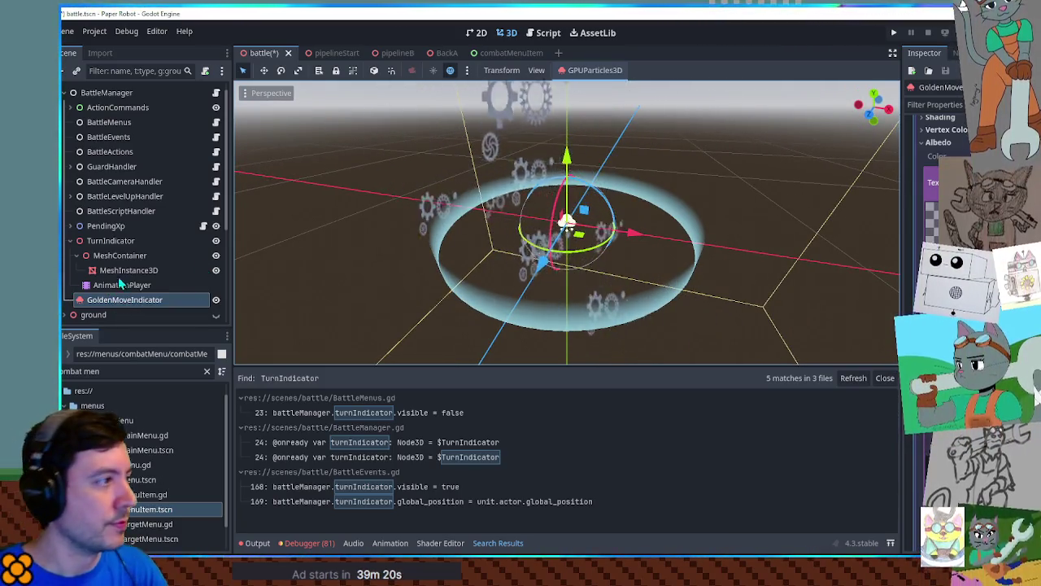
{"action": "left_click", "coordinate": [105, 94]}
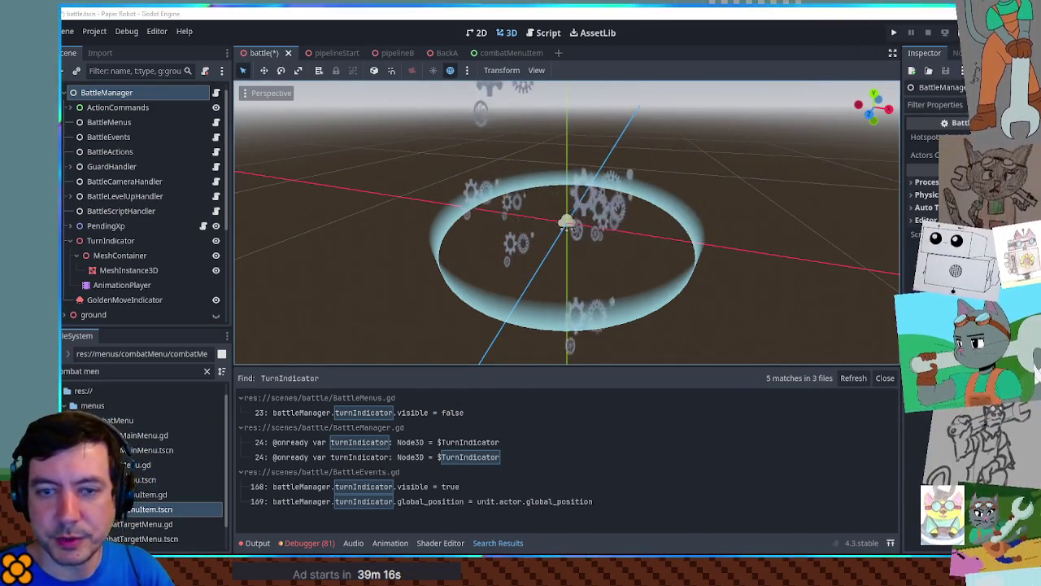
{"action": "key", "text": "ctrl+v"}
{"action": "left_click", "coordinate": [927, 180]}
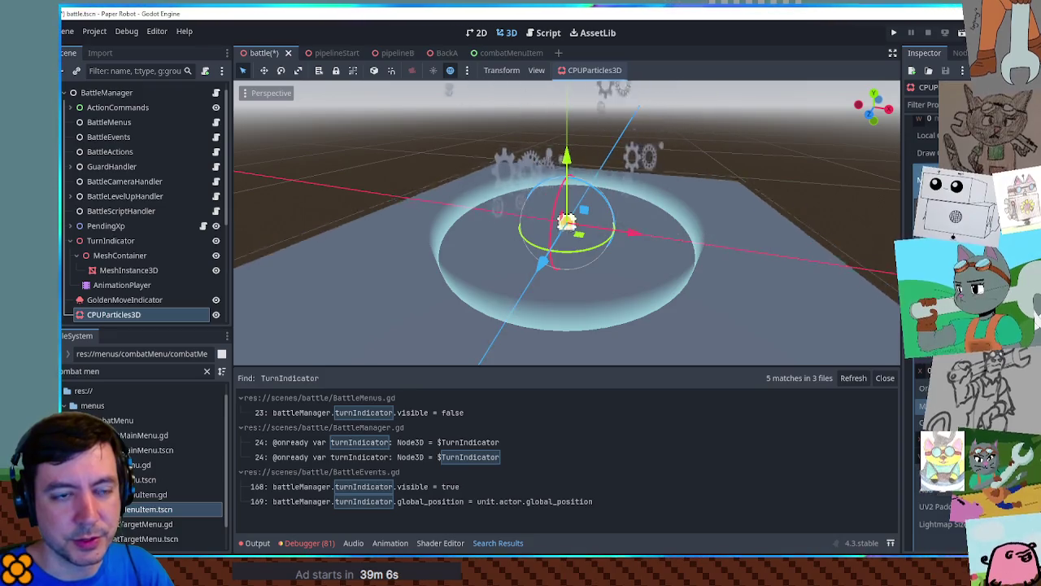
{"action": "scroll", "coordinate": [936, 285], "scroll_direction": "up", "scroll_amount": 5}
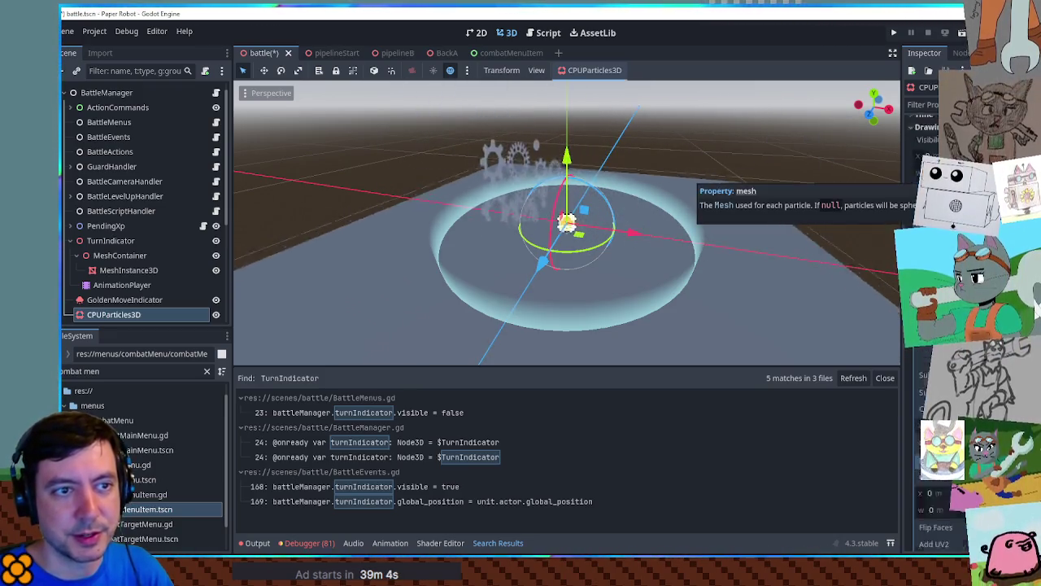
{"action": "left_click", "coordinate": [144, 316]}
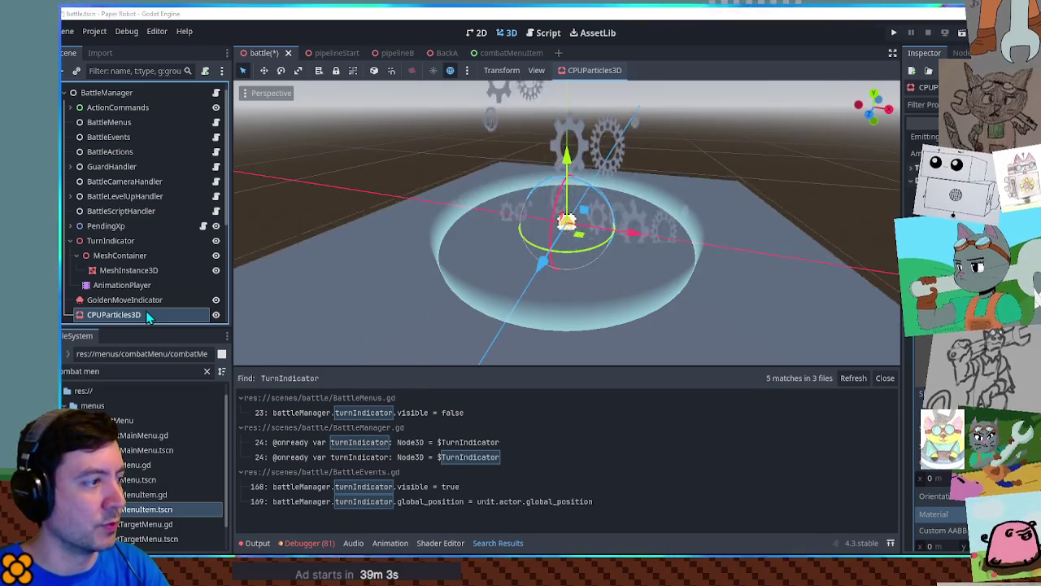
{"action": "key", "text": "Delete"}
{"action": "key", "text": "Return"}
{"action": "mouse_move", "coordinate": [637, 208]}
{"action": "left_mouse_down"}
{"action": "mouse_move", "coordinate": [646, 183]}
{"action": "mouse_move", "coordinate": [659, 272]}
{"action": "mouse_move", "coordinate": [660, 218]}
{"action": "left_mouse_up"}
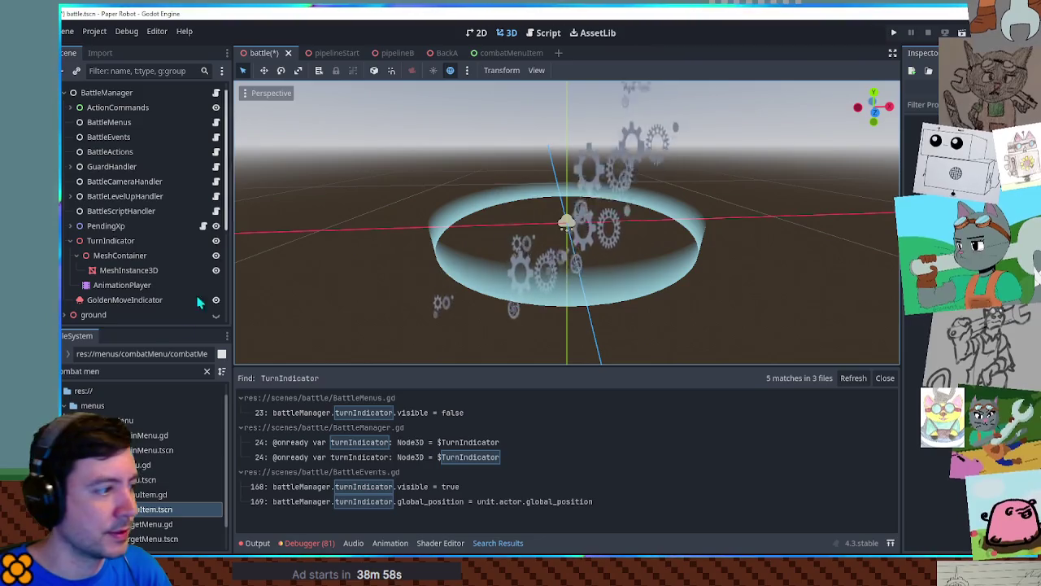
Filter for 'gear png' and duplicate gears.png as a copy named 'gearsmall_'.
{"action": "left_click", "coordinate": [114, 371]}
{"action": "type", "text": "gear png"}
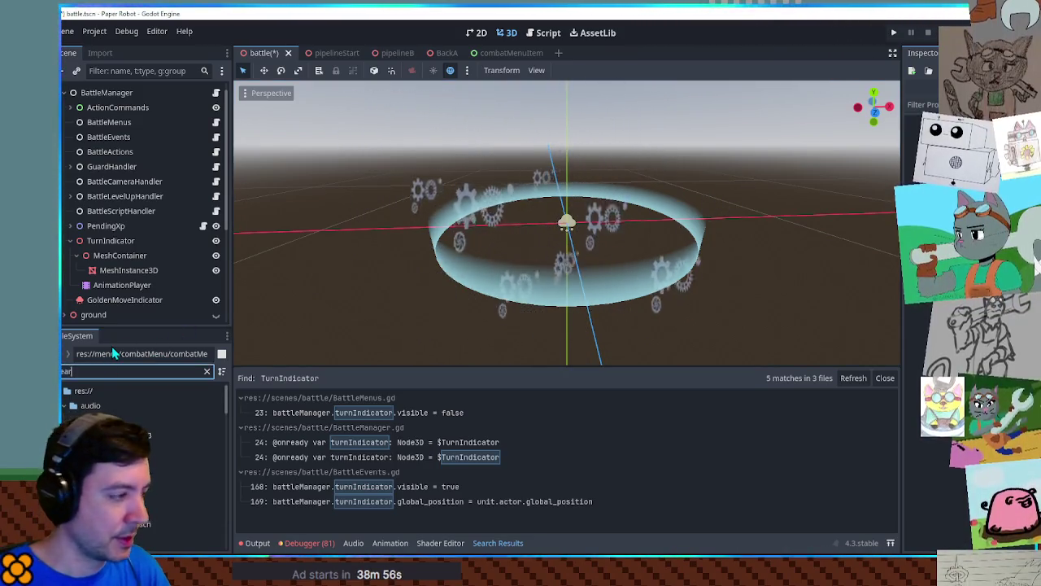
{"action": "scroll", "coordinate": [145, 456], "scroll_direction": "down", "scroll_amount": 1}
{"action": "scroll", "coordinate": [143, 423], "scroll_direction": "up", "scroll_amount": 1}
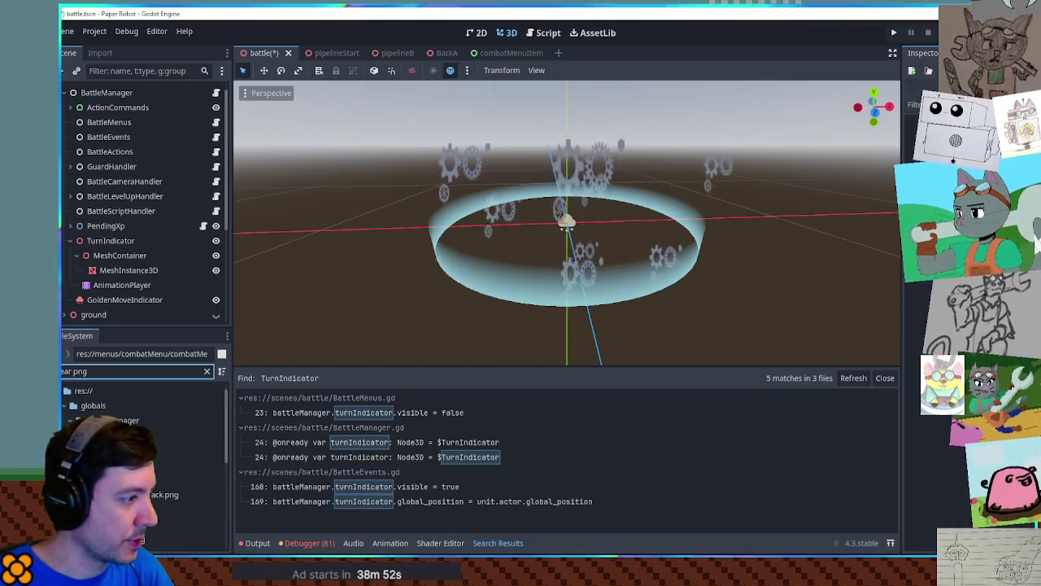
{"action": "left_click", "coordinate": [139, 435]}
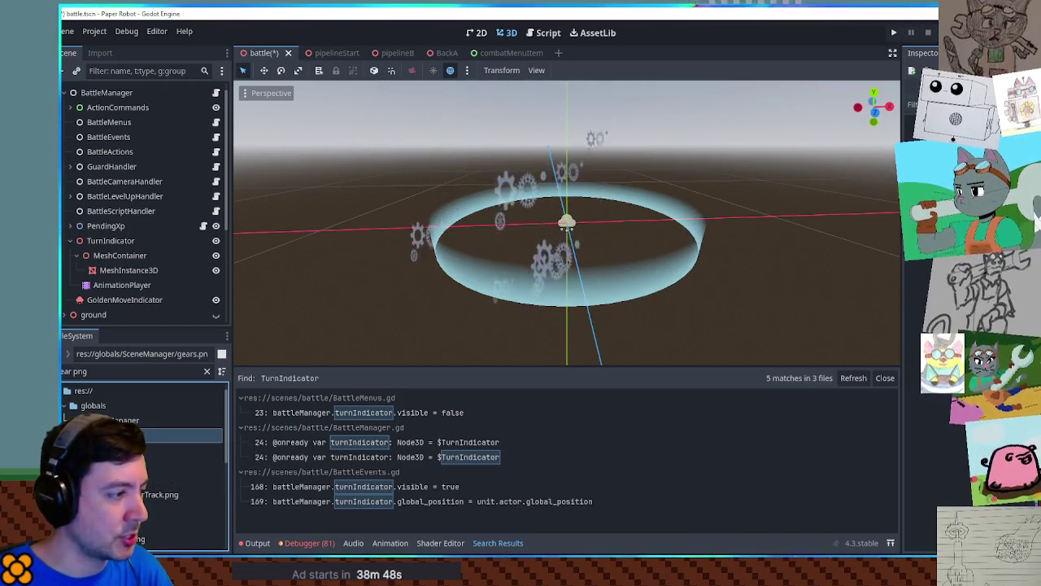
{"action": "key", "text": "ctrl+d"}
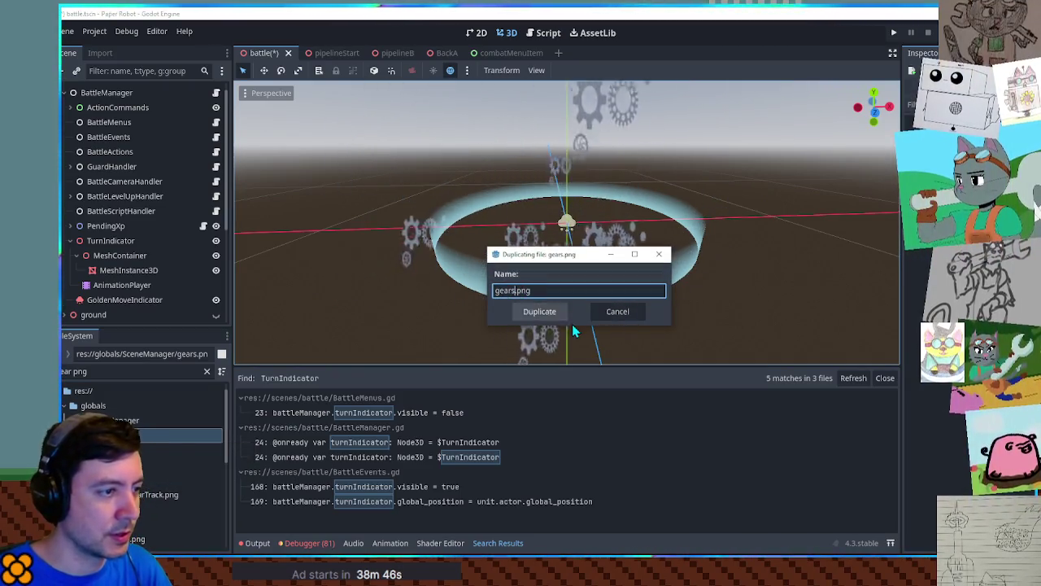
{"action": "type", "text": "gear"}
{"action": "type", "text": "small_"}
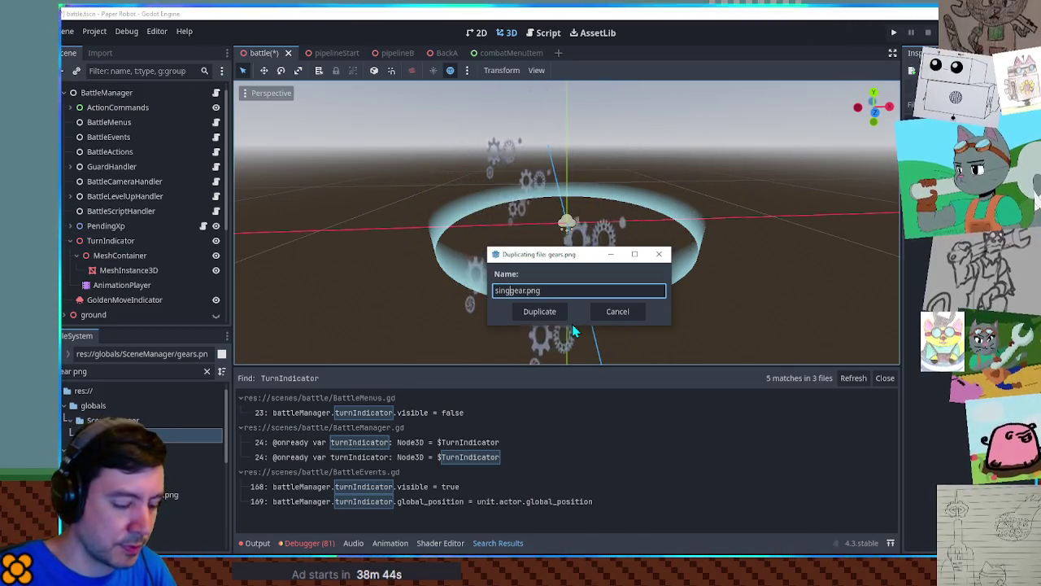
{"action": "key", "text": "Return"}
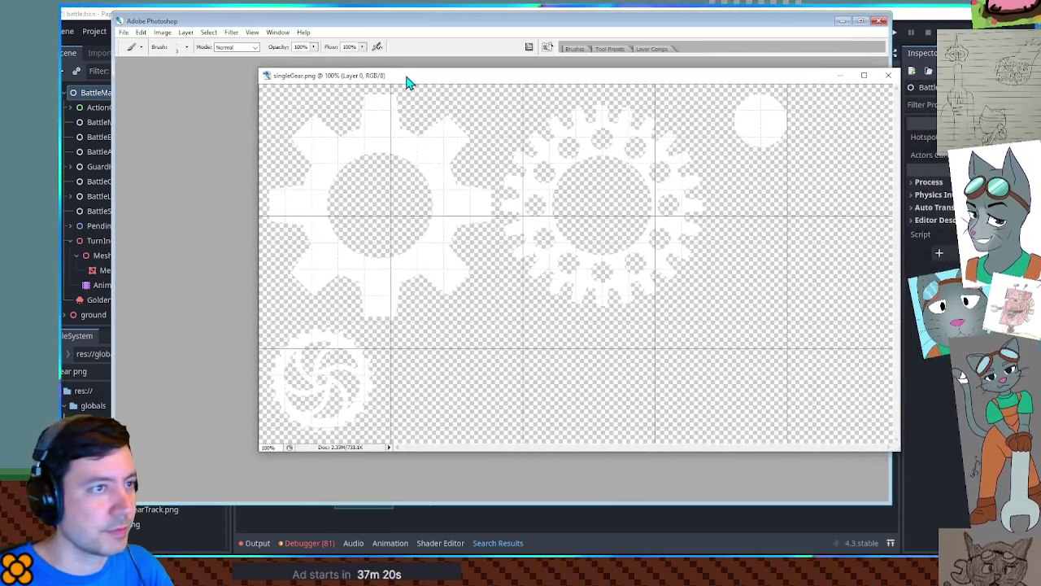
Maximize the singleGear.png window, zoom into the lower-left swirl gear and hide guides.
{"action": "double_click", "coordinate": [407, 82]}
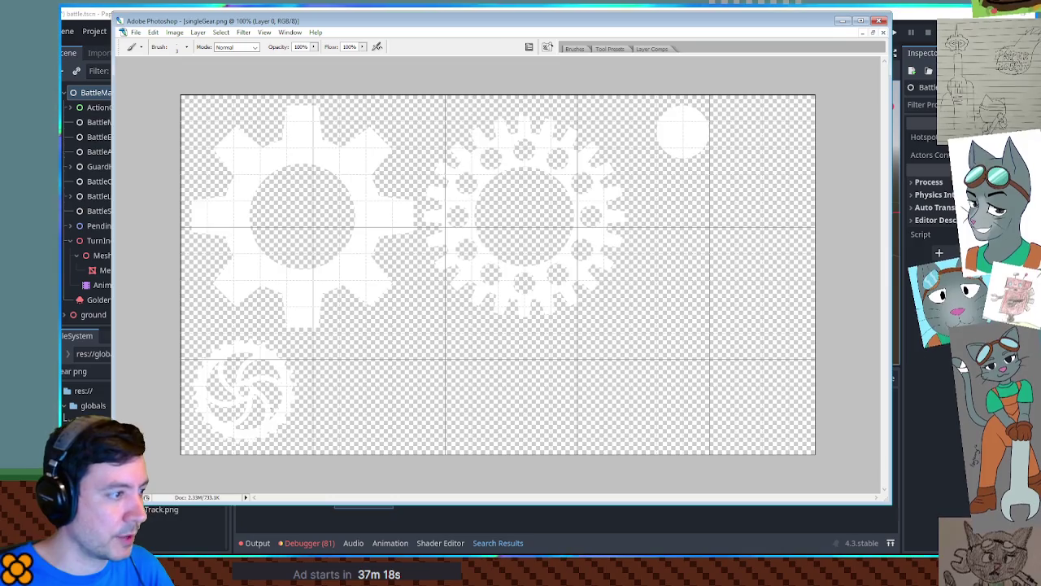
{"action": "left_click", "coordinate": [209, 367]}
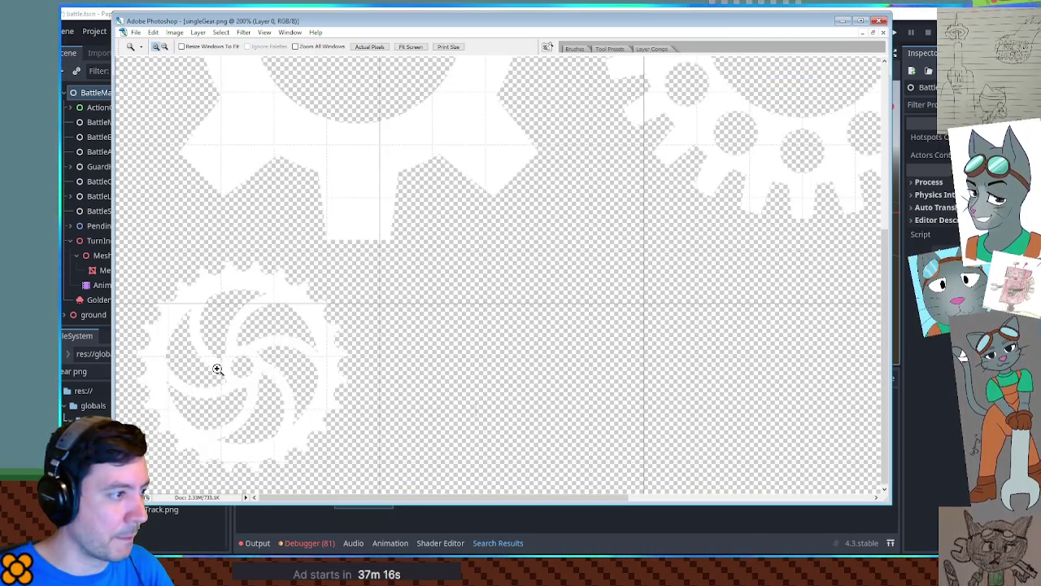
{"action": "left_click", "coordinate": [218, 369]}
{"action": "key", "text": "ctrl+h"}
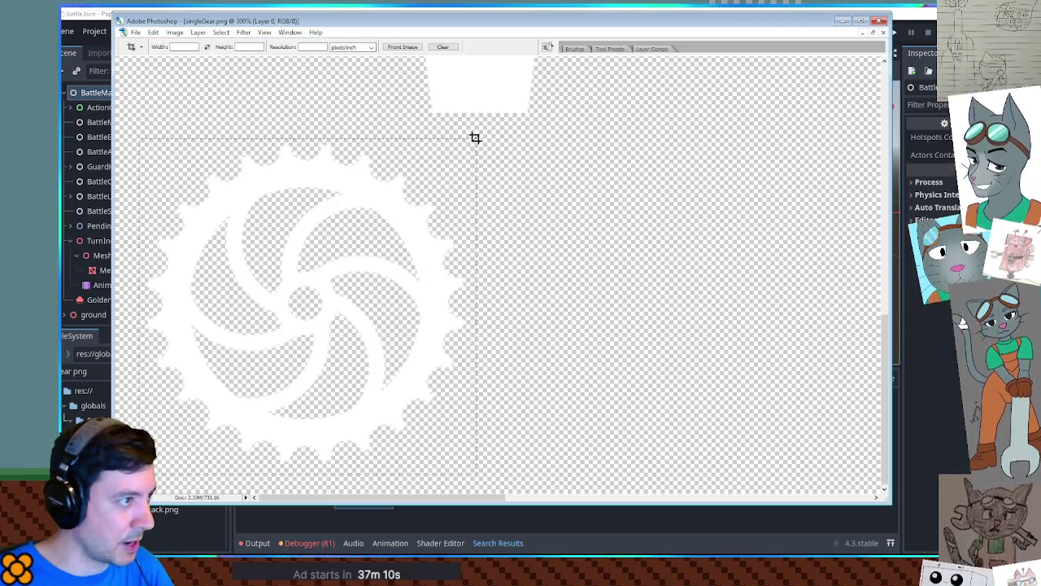
Crop the image to just the swirl gear and return to Godot.
{"action": "left_click", "coordinate": [565, 131]}
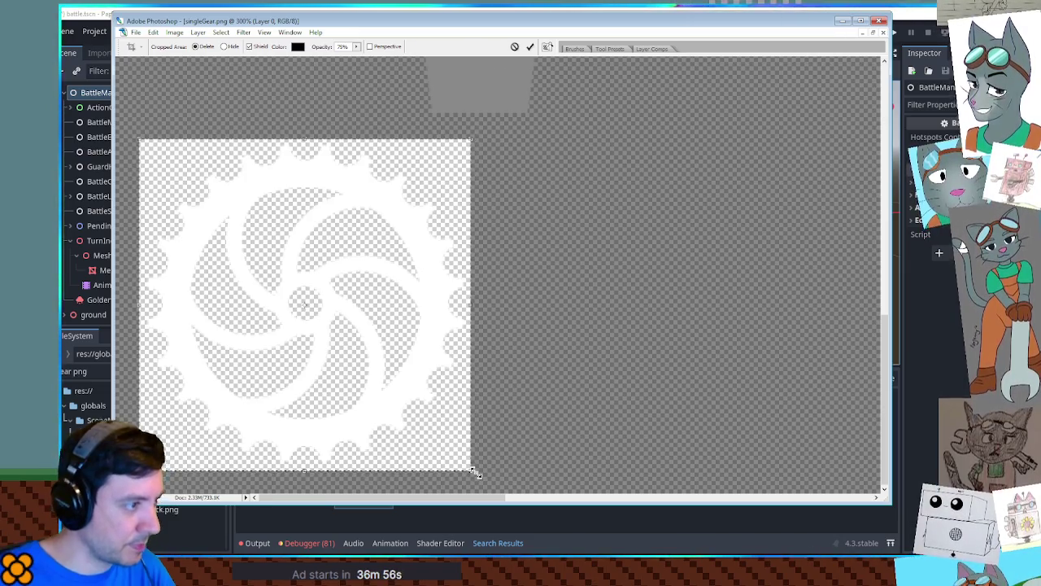
{"action": "key", "text": "Return"}
{"action": "left_click_drag", "start_coordinate": [614, 38], "coordinate": [614, 98]}
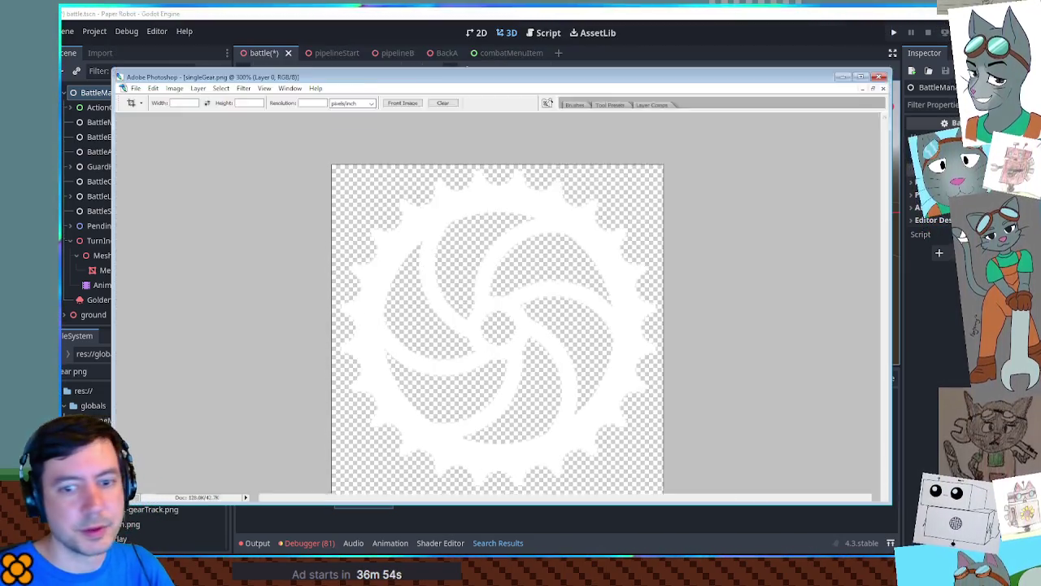
{"action": "key", "text": "alt+Tab"}
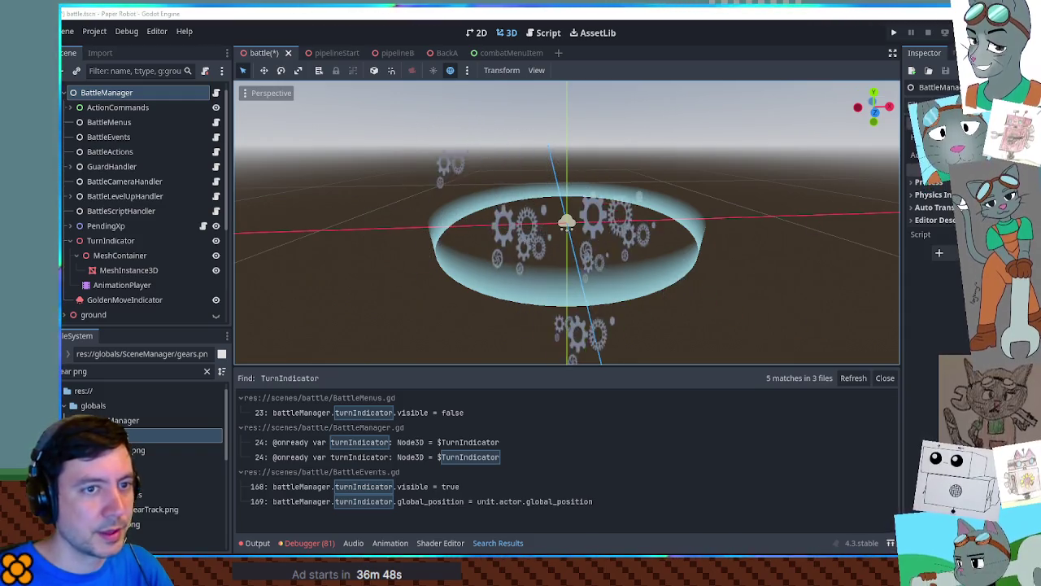
Use singleGear.png as the GoldenMoveIndicator particle texture.
{"action": "left_click", "coordinate": [125, 299]}
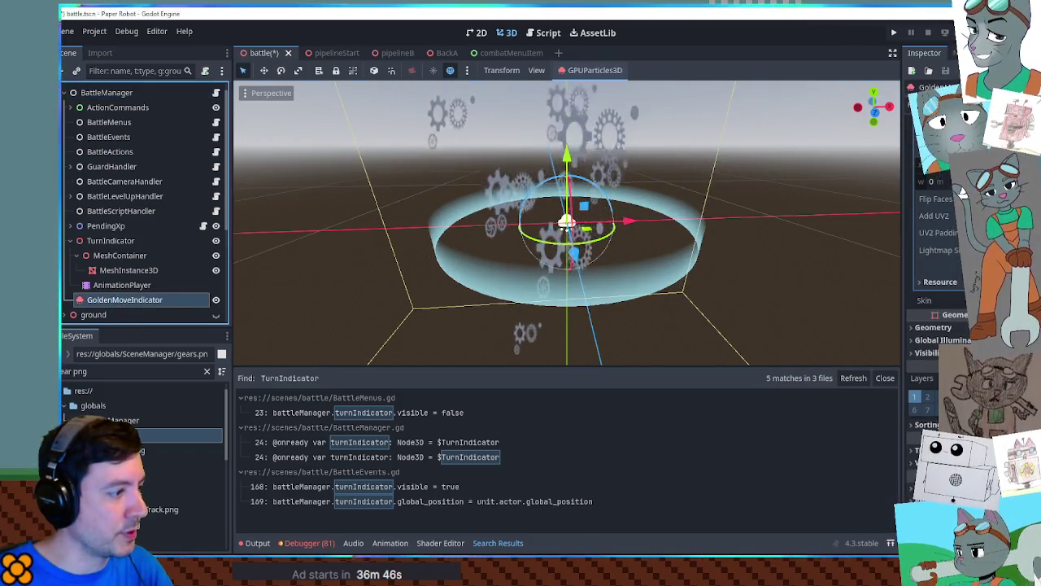
{"action": "scroll", "coordinate": [963, 194], "scroll_direction": "up", "scroll_amount": 3}
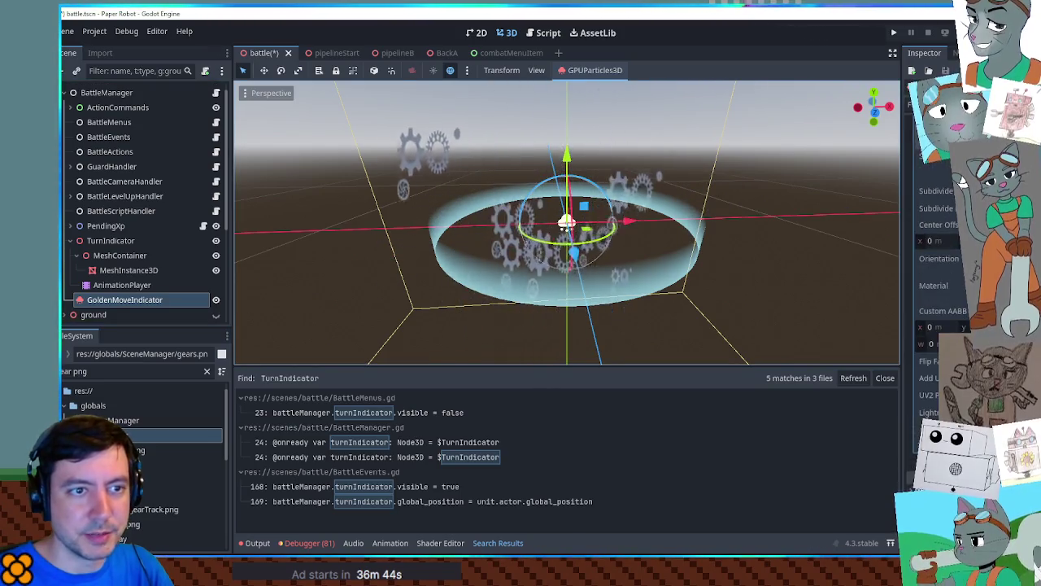
{"action": "scroll", "coordinate": [963, 181], "scroll_direction": "down", "scroll_amount": 5}
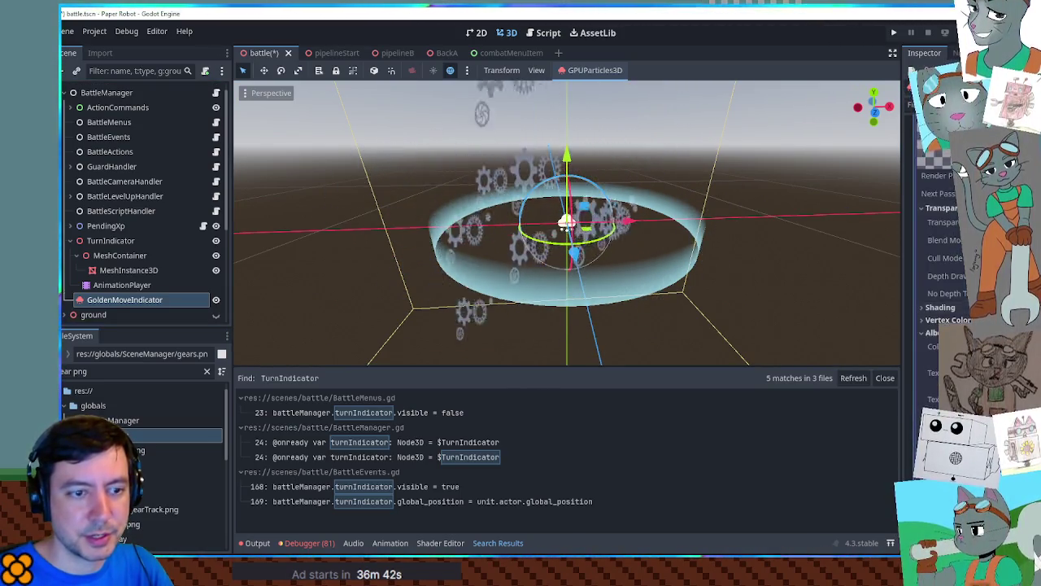
{"action": "scroll", "coordinate": [962, 173], "scroll_direction": "down", "scroll_amount": 5}
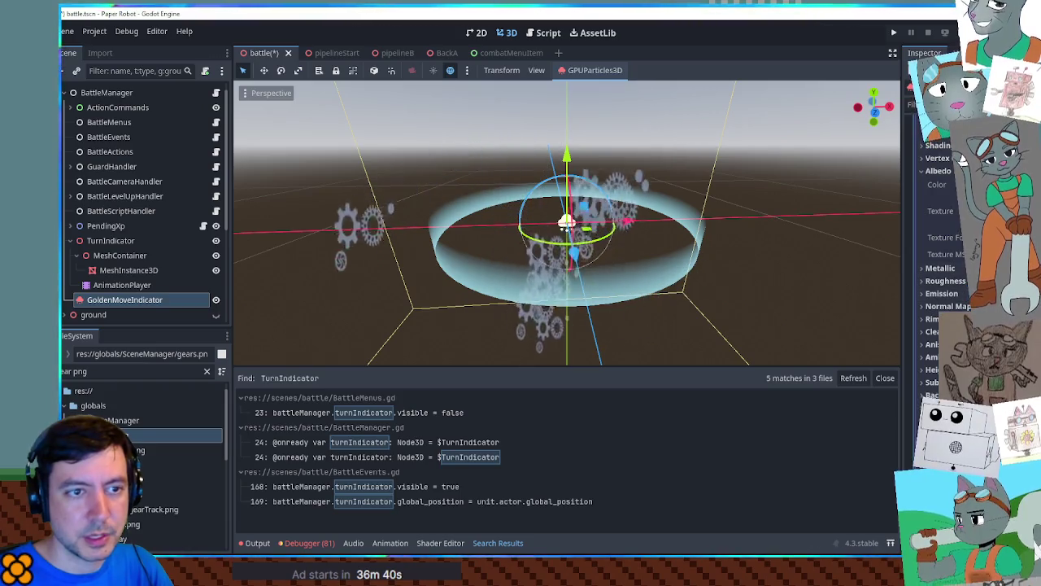
{"action": "left_click_drag", "start_coordinate": [134, 450], "coordinate": [947, 210]}
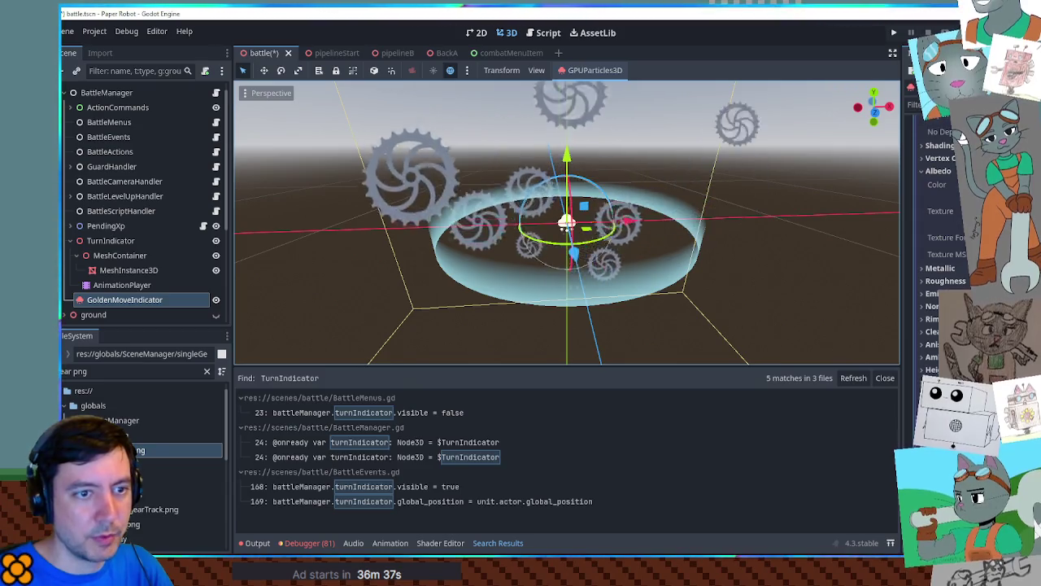
Tint the gear particles gold-brown through the Color swatch, after briefly trying red.
{"action": "scroll", "coordinate": [957, 252], "scroll_direction": "up", "scroll_amount": 3}
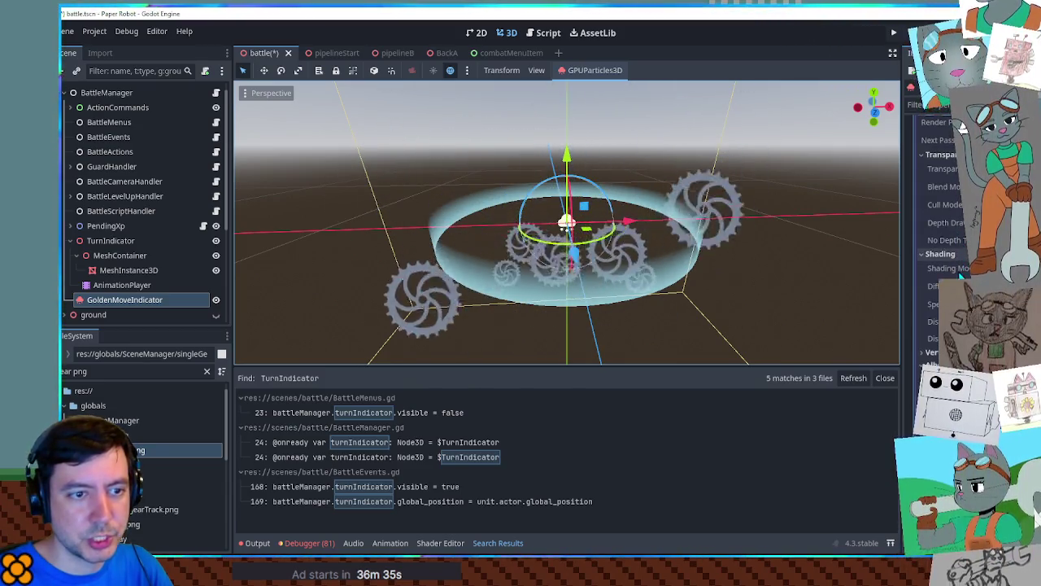
{"action": "left_click", "coordinate": [942, 254]}
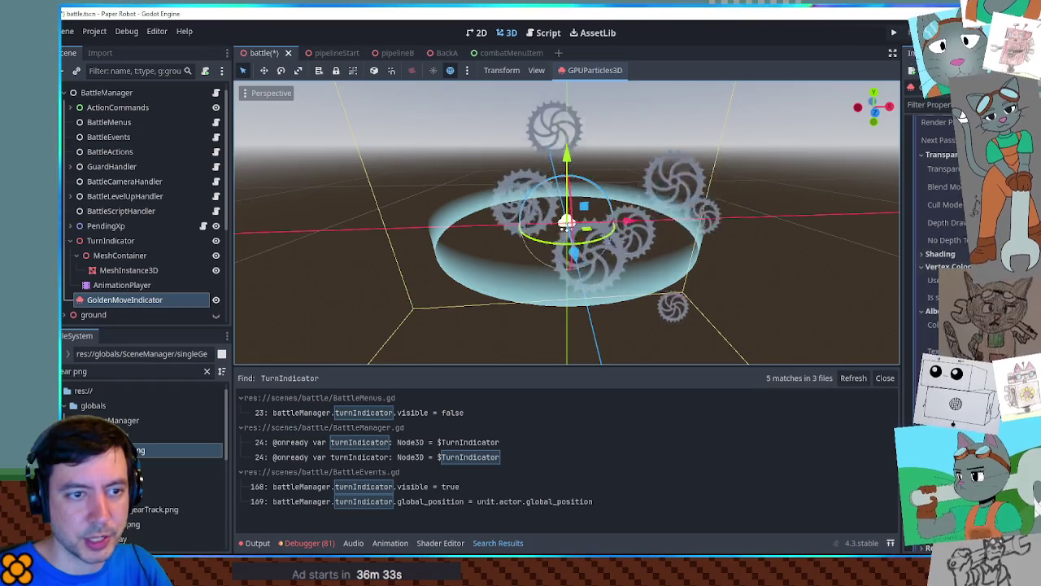
{"action": "scroll", "coordinate": [595, 218], "scroll_direction": "up", "scroll_amount": 4}
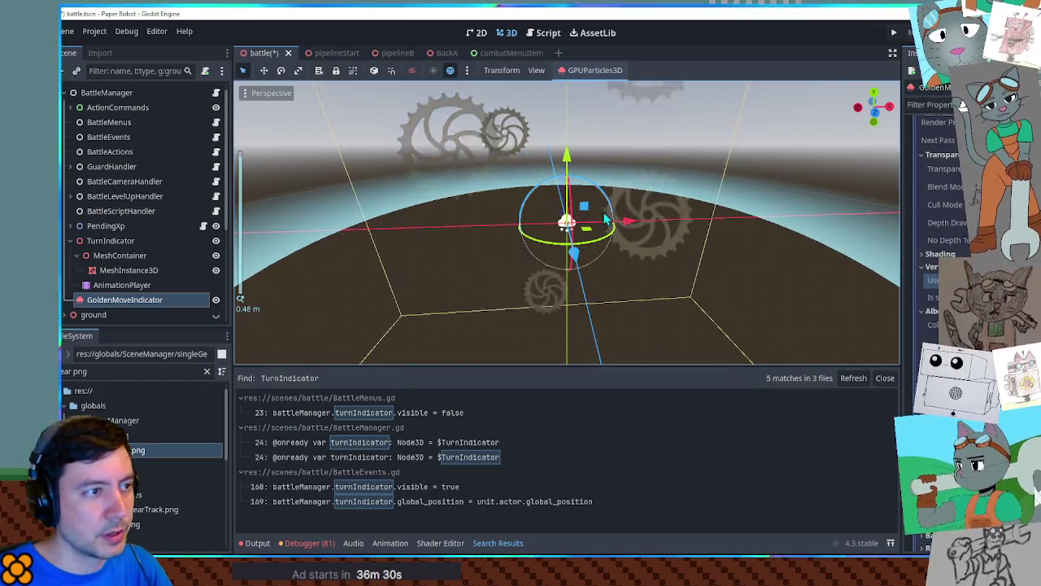
{"action": "scroll", "coordinate": [604, 220], "scroll_direction": "down", "scroll_amount": 4}
{"action": "scroll", "coordinate": [952, 244], "scroll_direction": "up", "scroll_amount": 3}
{"action": "scroll", "coordinate": [962, 95], "scroll_direction": "up", "scroll_amount": 2}
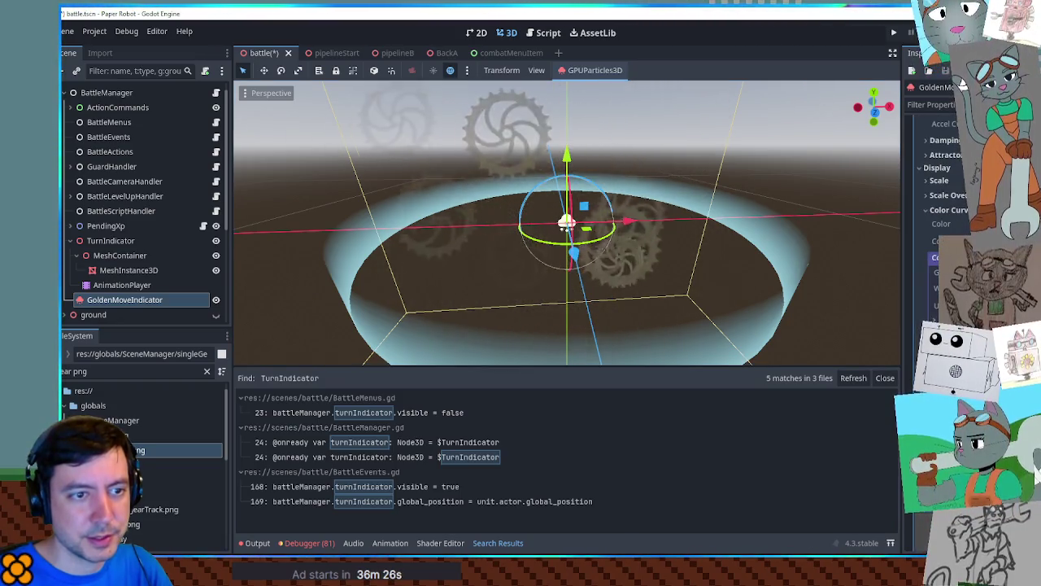
{"action": "left_click", "coordinate": [976, 224]}
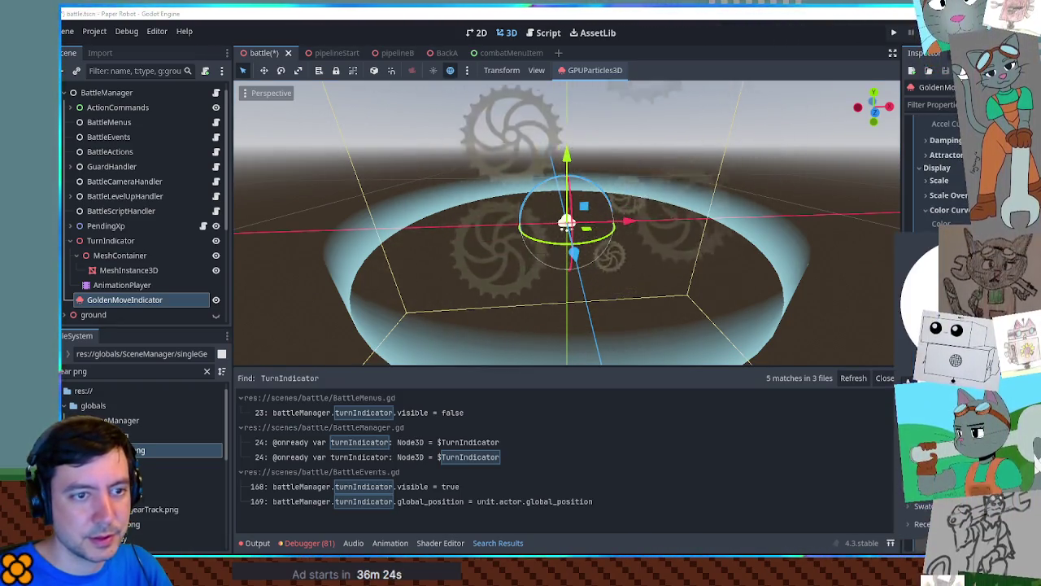
{"action": "left_click", "coordinate": [936, 285]}
{"action": "left_click", "coordinate": [962, 63]}
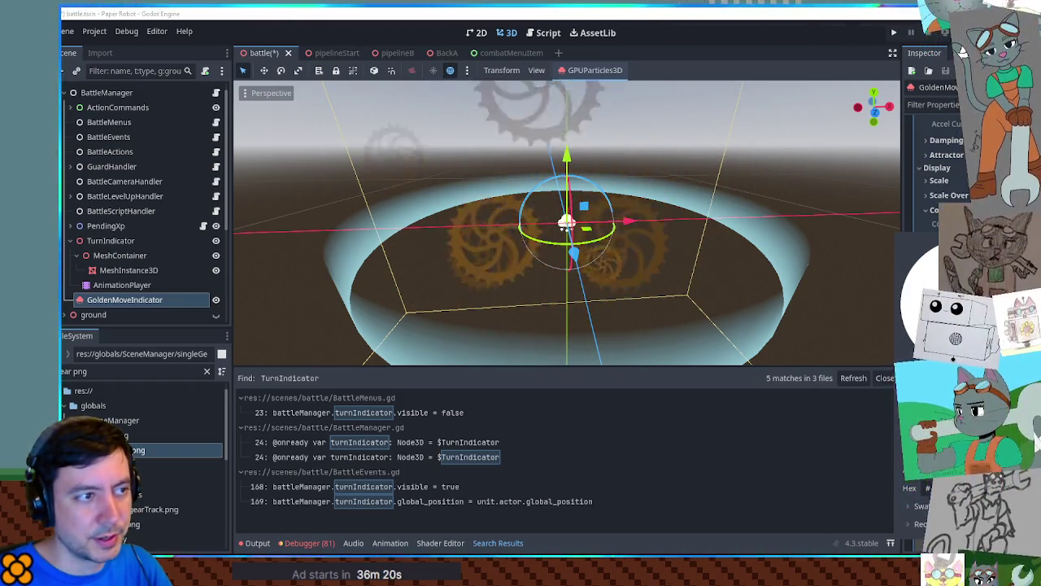
Lighten the gear particle colour to a paler yellow-gold and close the picker.
{"action": "left_click_drag", "start_coordinate": [963, 52], "coordinate": [963, 31]}
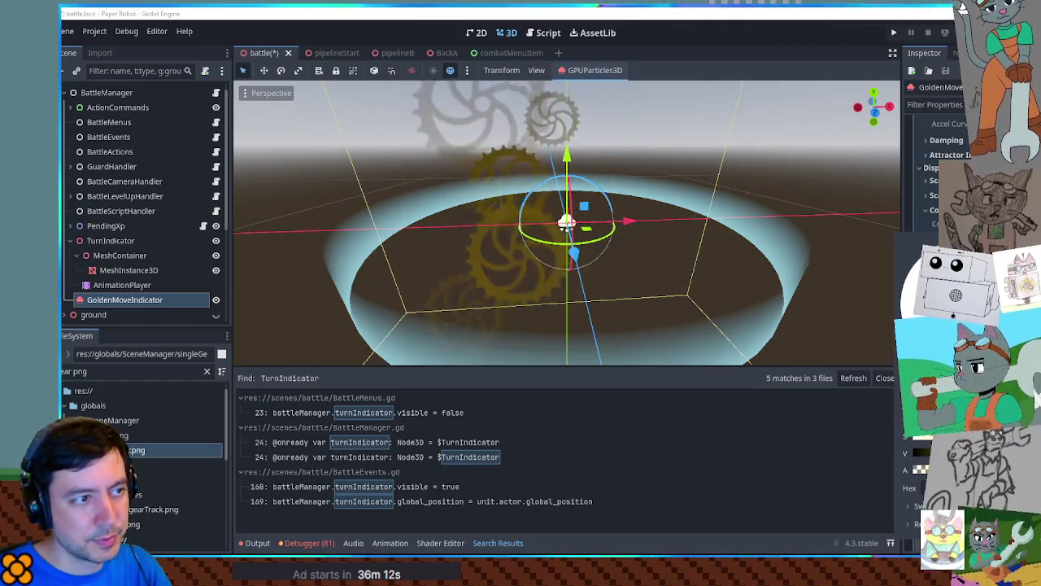
{"action": "left_click", "coordinate": [849, 211]}
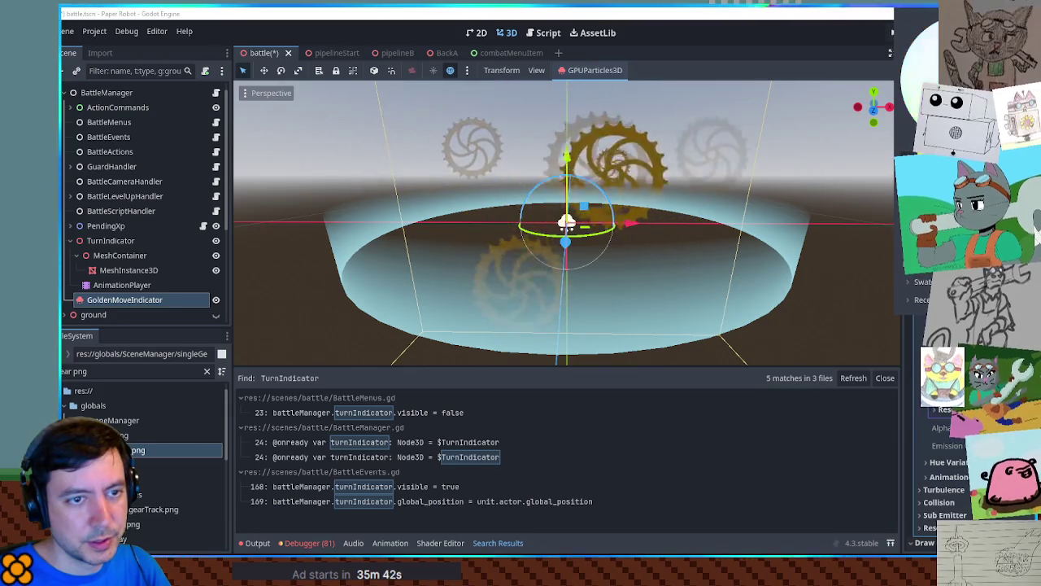
Change the colour ramp gradient's black stop to bright yellow eeff00.
{"action": "scroll", "coordinate": [708, 144], "scroll_direction": "down", "scroll_amount": 5}
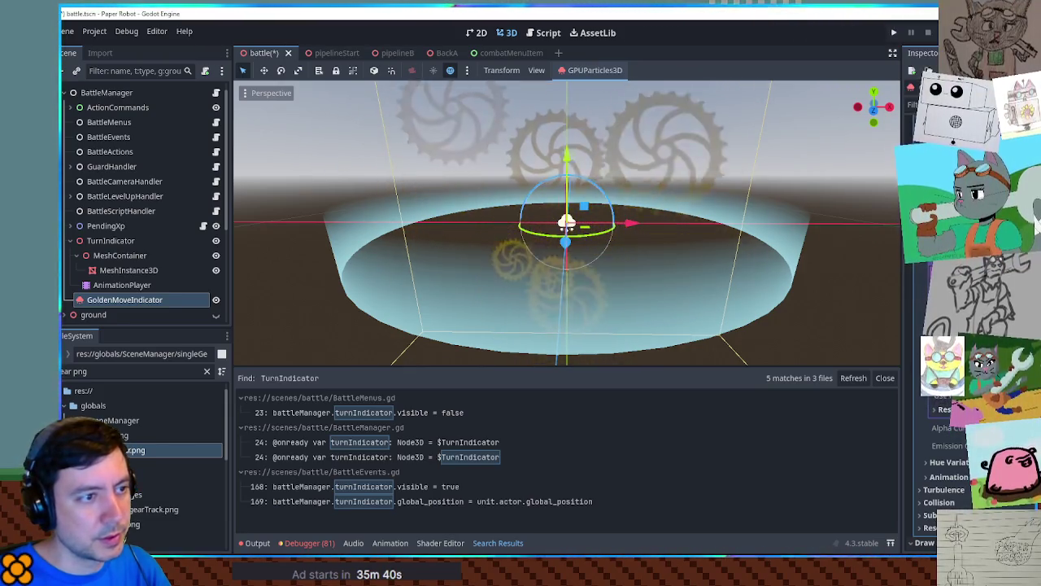
{"action": "scroll", "coordinate": [695, 137], "scroll_direction": "up", "scroll_amount": 5}
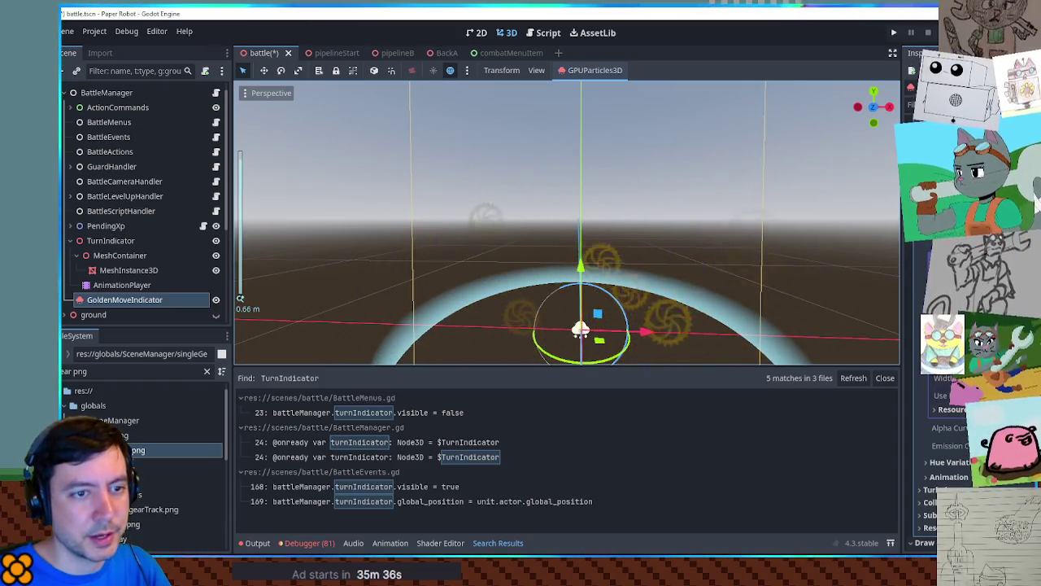
{"action": "scroll", "coordinate": [924, 439], "scroll_direction": "down", "scroll_amount": 3}
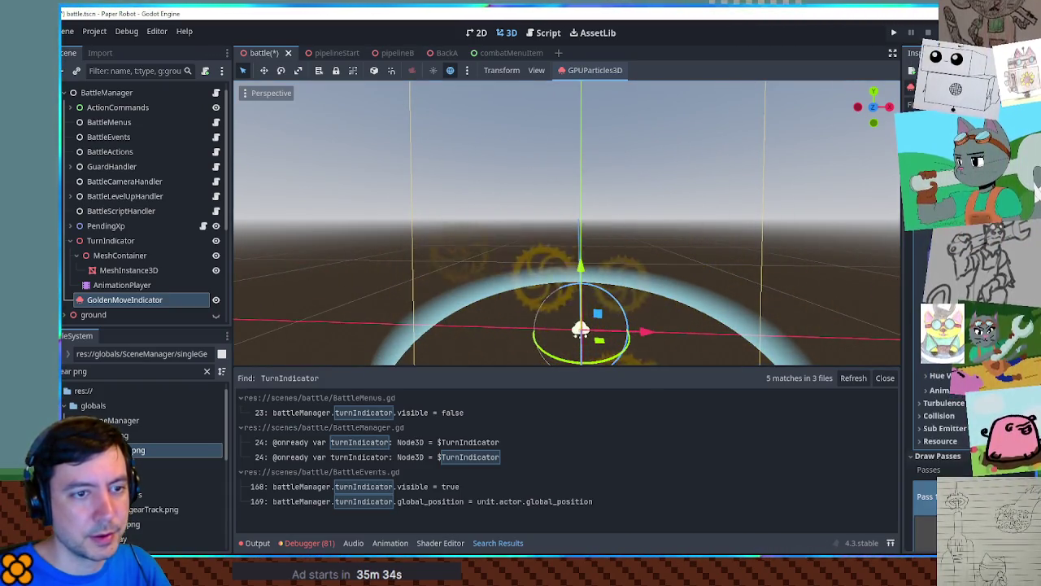
{"action": "scroll", "coordinate": [644, 227], "scroll_direction": "down", "scroll_amount": 3}
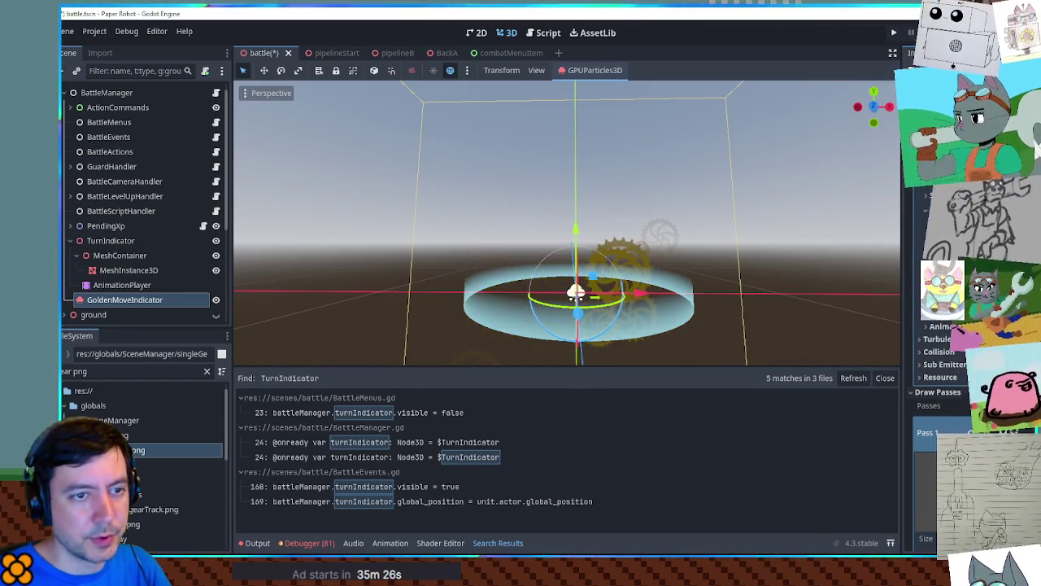
{"action": "scroll", "coordinate": [944, 374], "scroll_direction": "up", "scroll_amount": 5}
{"action": "scroll", "coordinate": [944, 374], "scroll_direction": "down", "scroll_amount": 5}
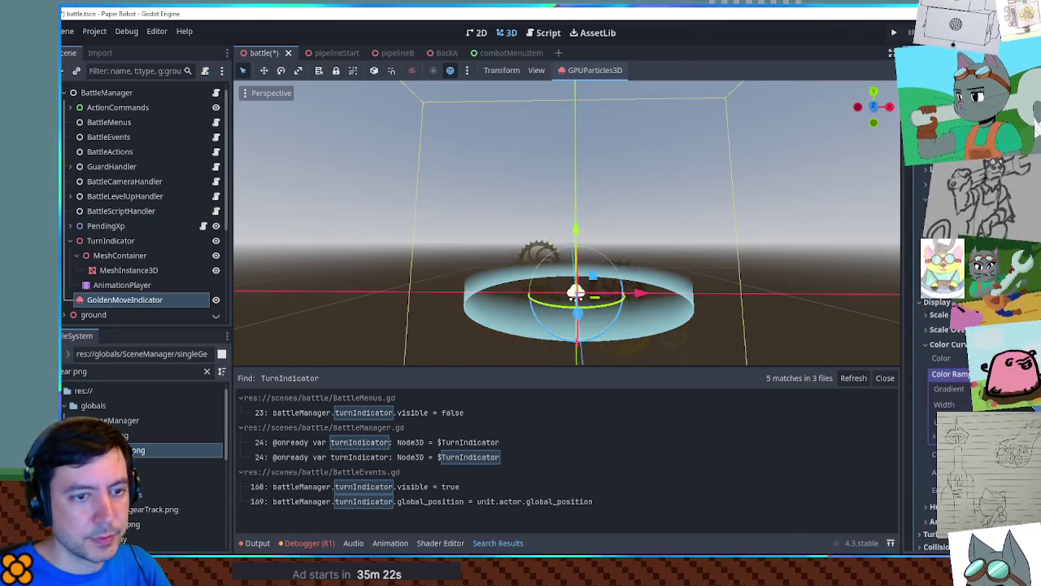
{"action": "left_click", "coordinate": [976, 389]}
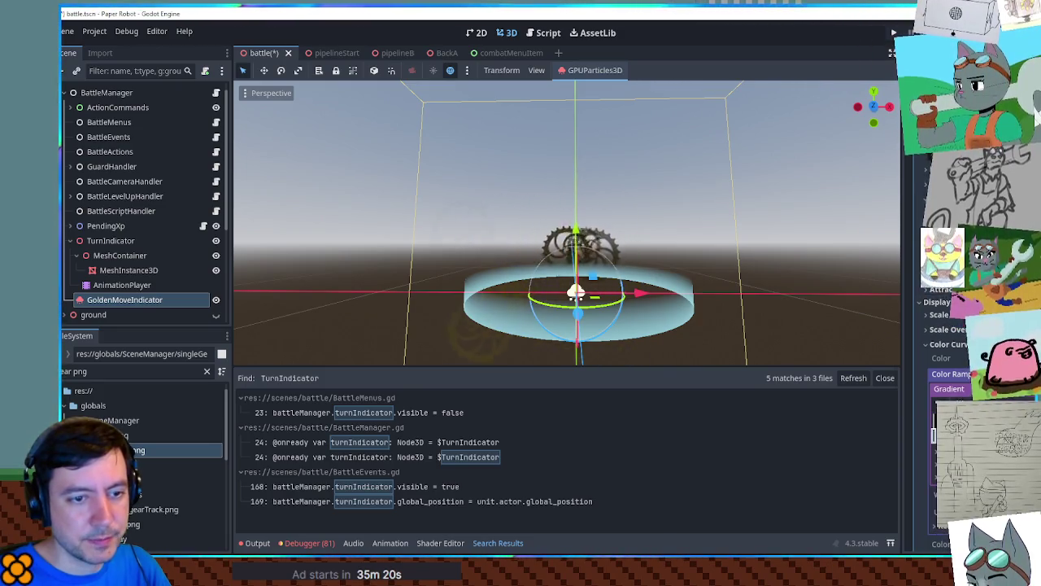
{"action": "left_click", "coordinate": [935, 436]}
{"action": "left_click_drag", "start_coordinate": [944, 301], "coordinate": [928, 301]}
{"action": "left_click", "coordinate": [870, 303]}
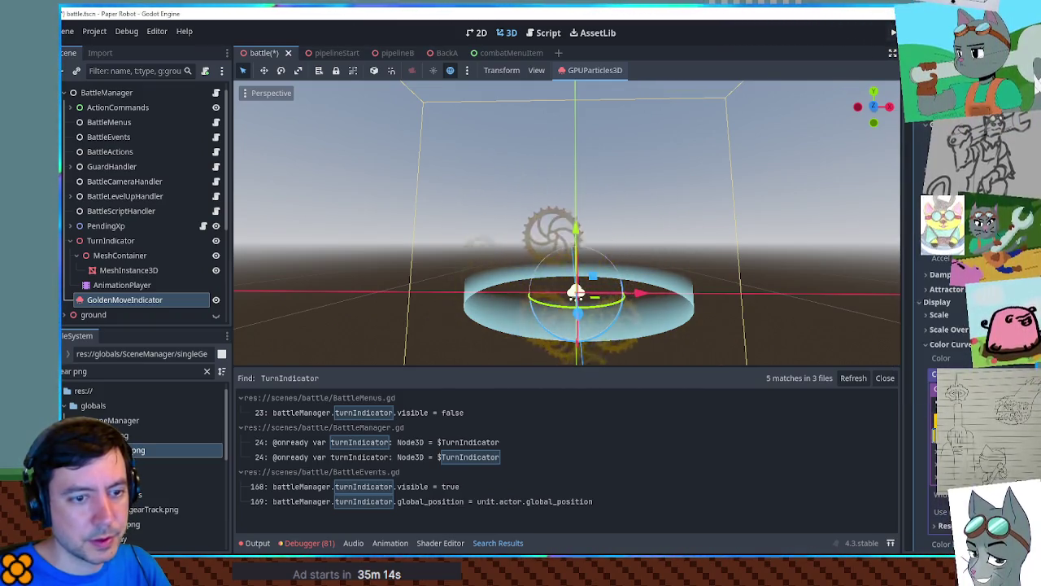
{"action": "scroll", "coordinate": [871, 304], "scroll_direction": "down", "scroll_amount": 5}
{"action": "scroll", "coordinate": [678, 237], "scroll_direction": "up", "scroll_amount": 2}
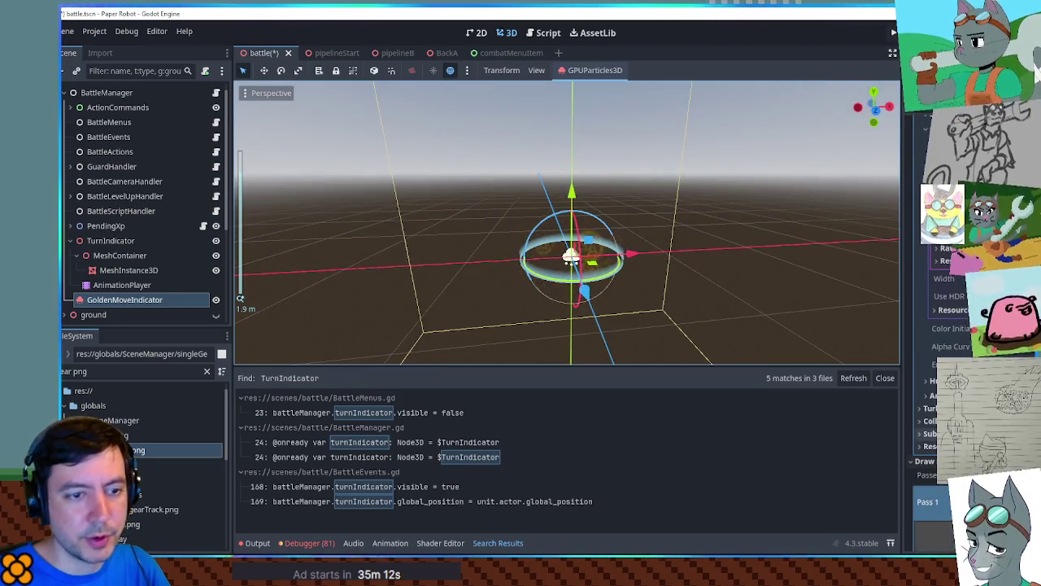
{"action": "scroll", "coordinate": [943, 326], "scroll_direction": "up", "scroll_amount": 2}
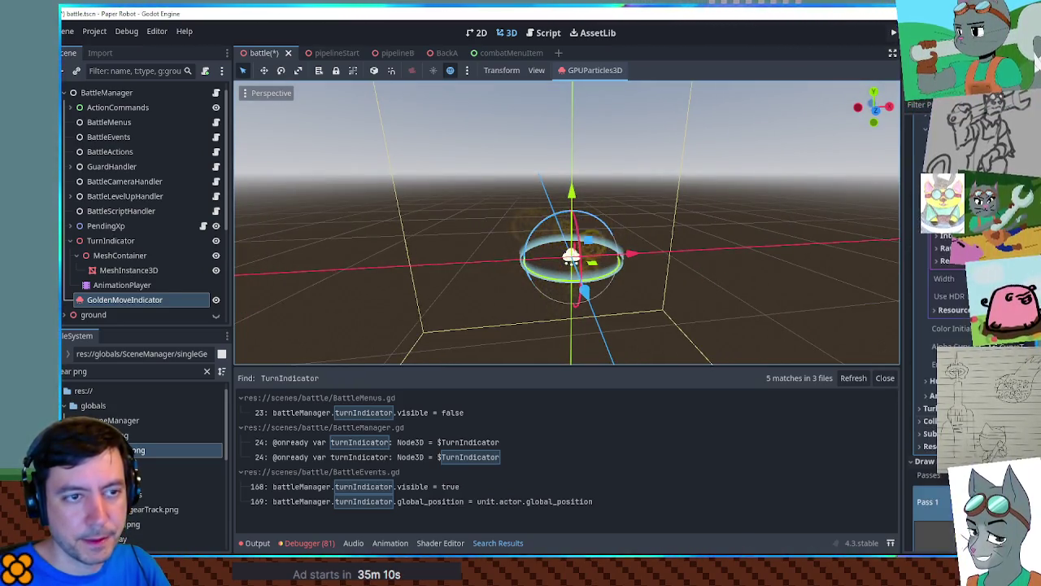
Select GoldenMoveIndicator and review its particle colour swatches.
{"action": "scroll", "coordinate": [928, 349], "scroll_direction": "down", "scroll_amount": 5}
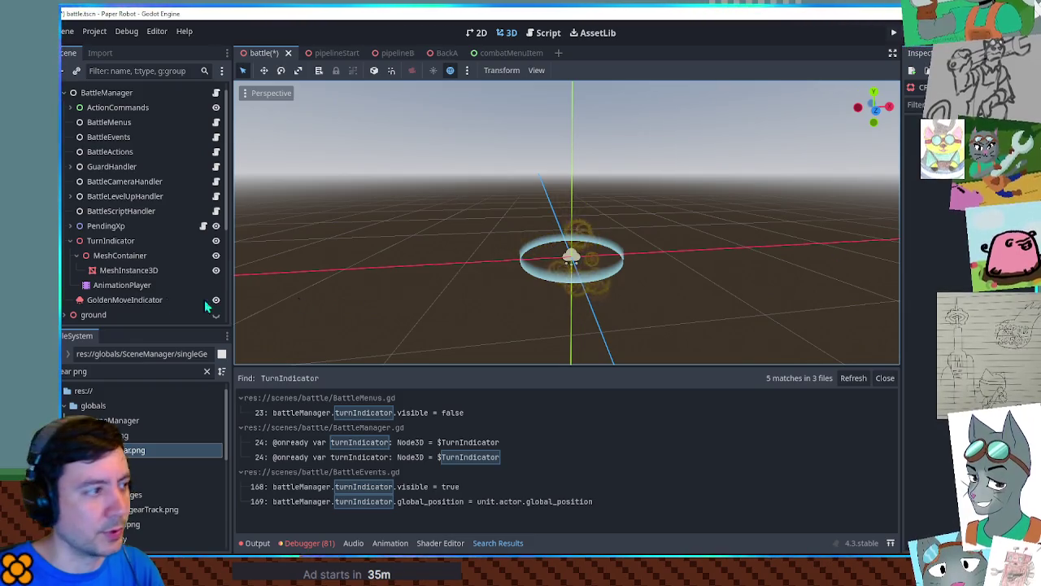
{"action": "left_click", "coordinate": [122, 299]}
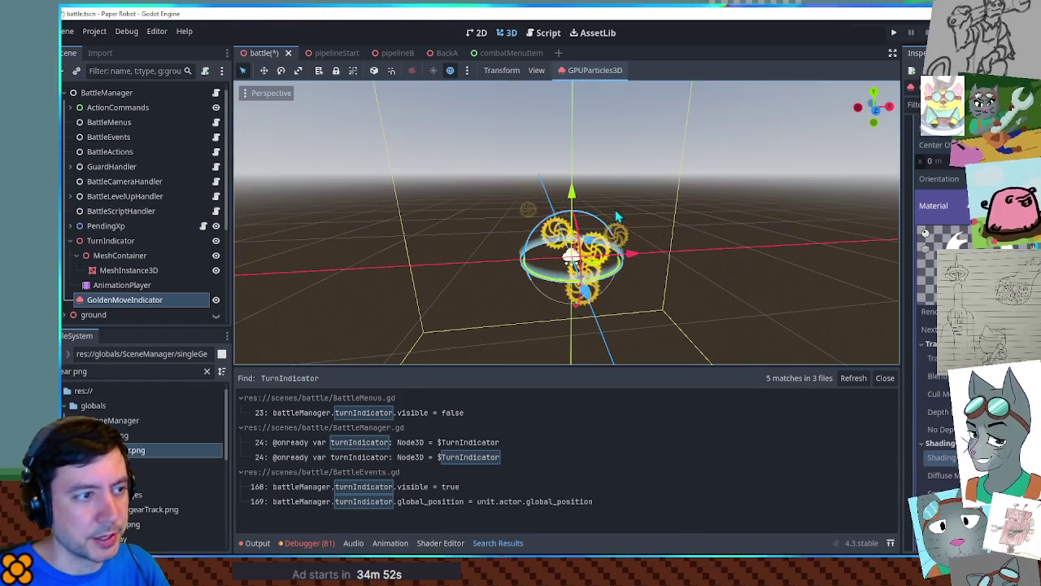
{"action": "scroll", "coordinate": [693, 249], "scroll_direction": "up", "scroll_amount": 3}
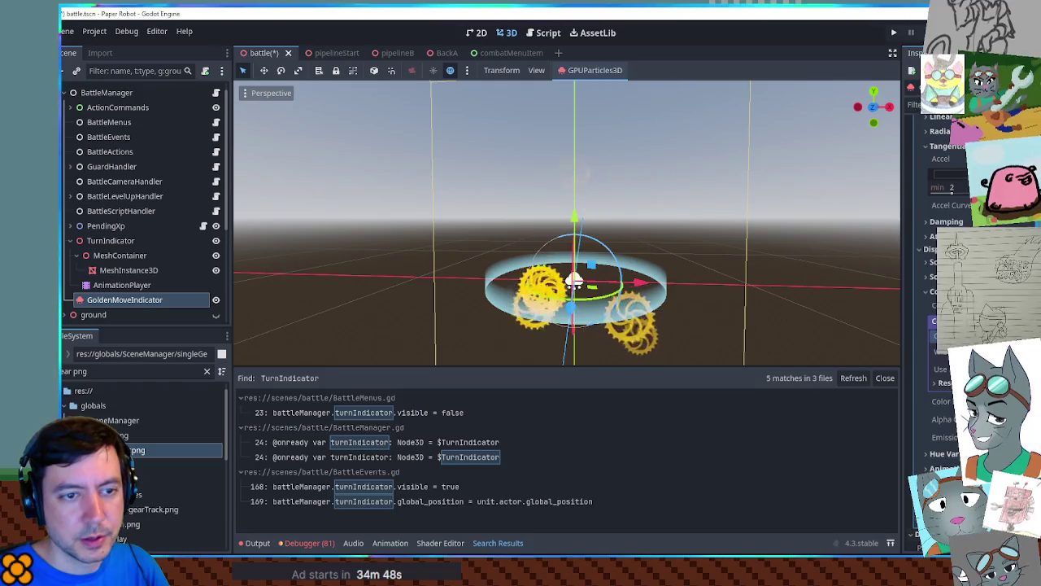
{"action": "left_click", "coordinate": [944, 376]}
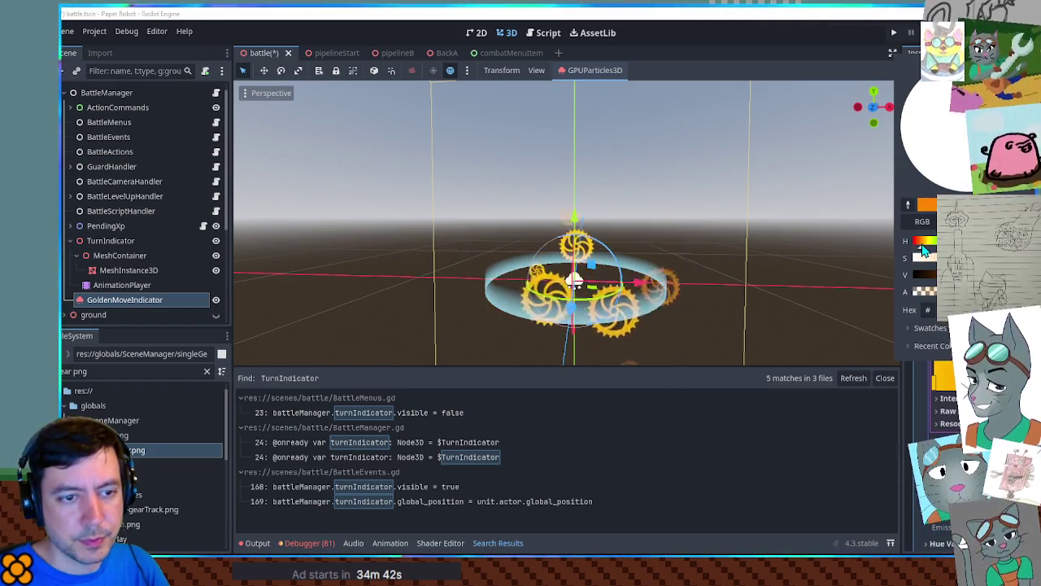
{"action": "key", "text": "Escape"}
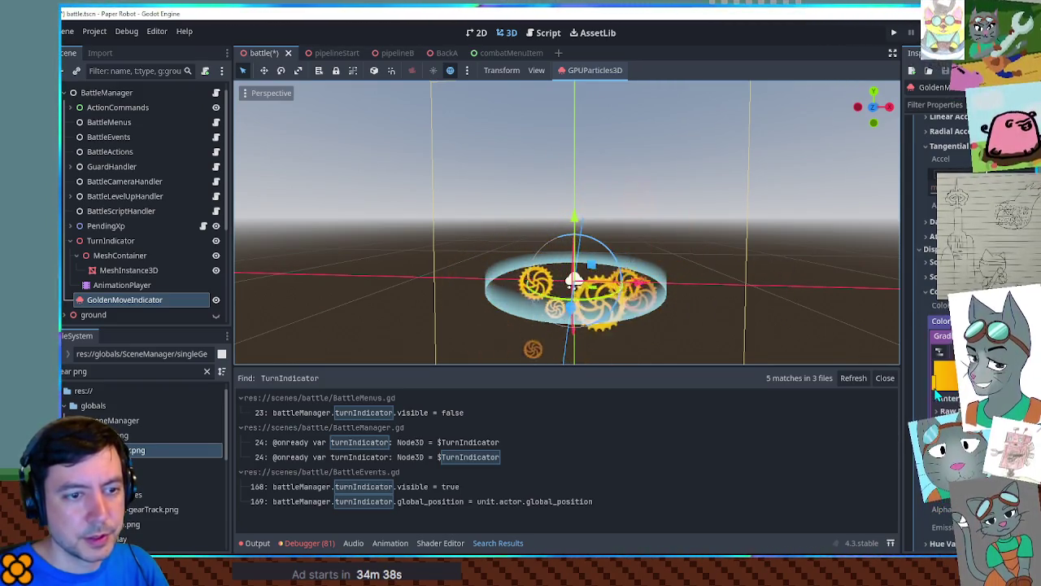
{"action": "left_click", "coordinate": [943, 321]}
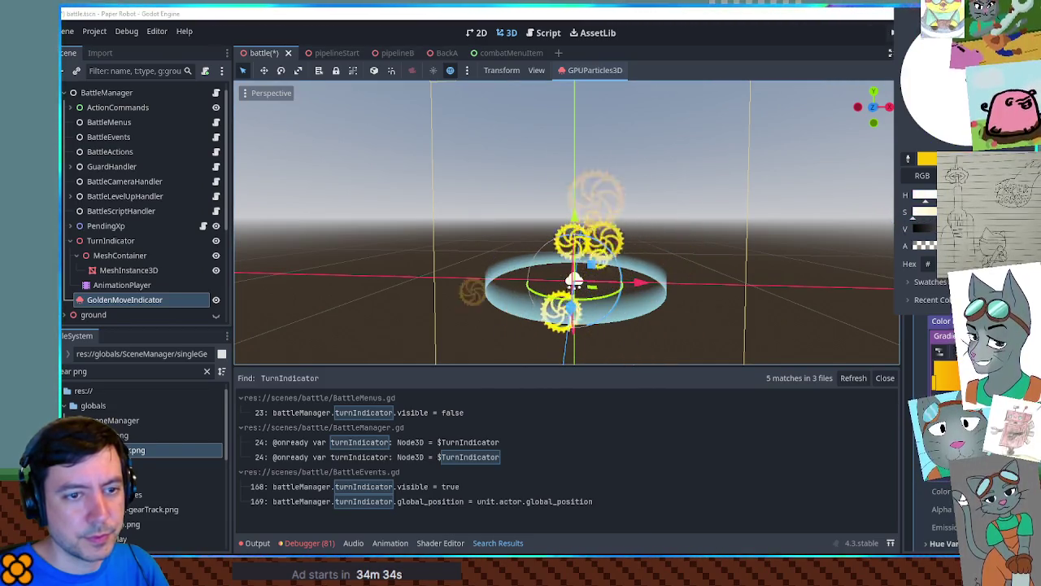
{"action": "key", "text": "Escape"}
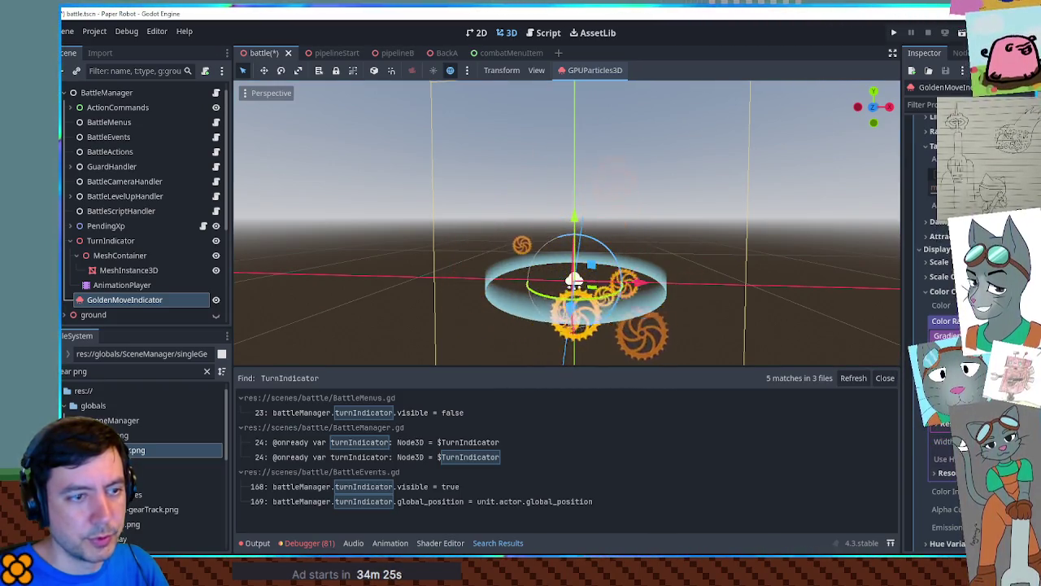
Lift the gear particles upward and check them from Top view, then perspective.
{"action": "scroll", "coordinate": [962, 437], "scroll_direction": "down", "scroll_amount": 5}
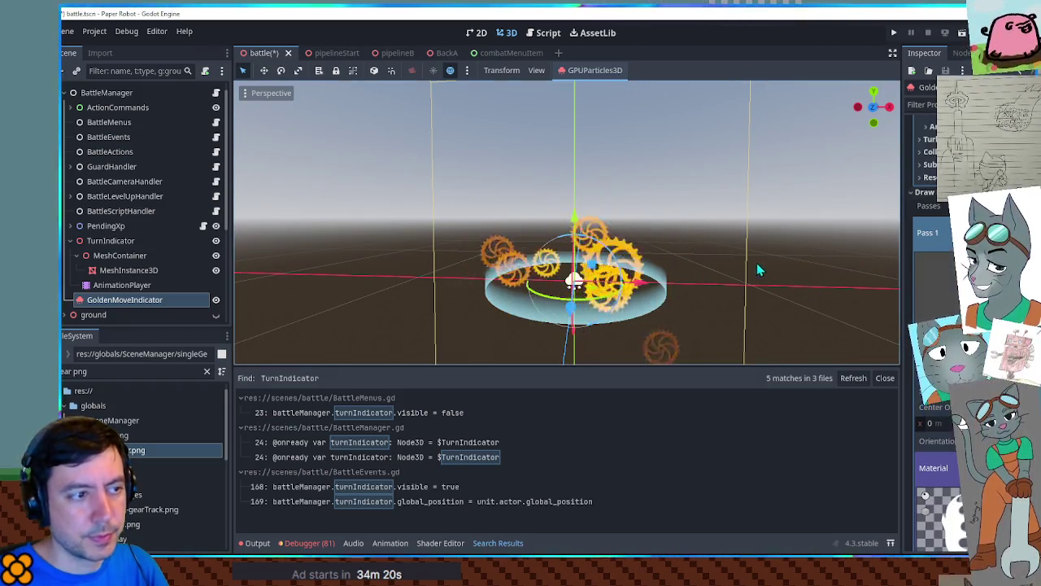
{"action": "scroll", "coordinate": [752, 260], "scroll_direction": "down", "scroll_amount": 5}
{"action": "scroll", "coordinate": [692, 252], "scroll_direction": "up", "scroll_amount": 5}
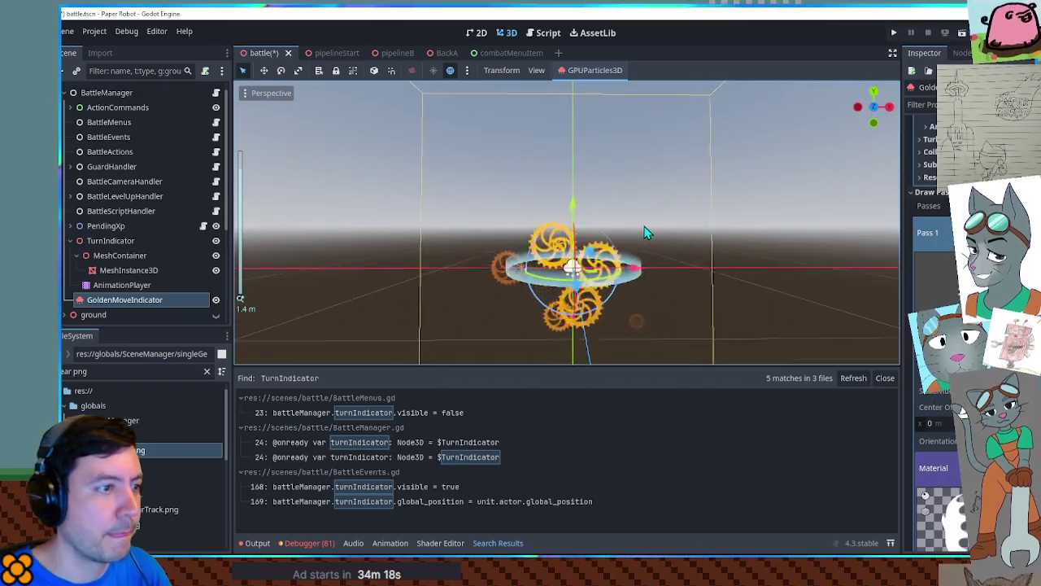
{"action": "mouse_move", "coordinate": [575, 216]}
{"action": "left_mouse_down"}
{"action": "mouse_move", "coordinate": [573, 124]}
{"action": "mouse_move", "coordinate": [573, 271]}
{"action": "mouse_move", "coordinate": [581, 233]}
{"action": "left_mouse_up"}
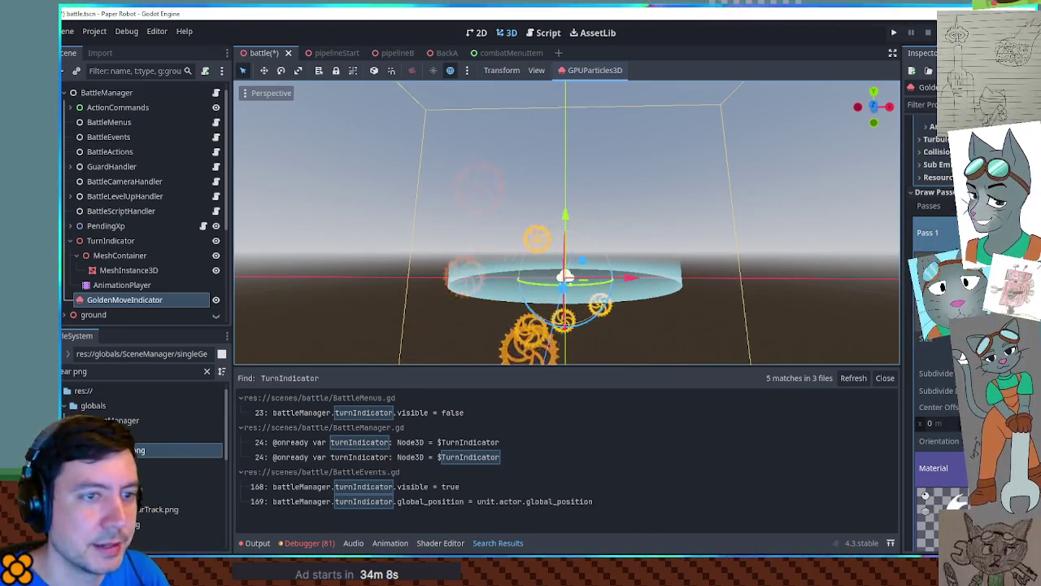
{"action": "scroll", "coordinate": [928, 244], "scroll_direction": "up", "scroll_amount": 5}
{"action": "scroll", "coordinate": [927, 244], "scroll_direction": "up", "scroll_amount": 5}
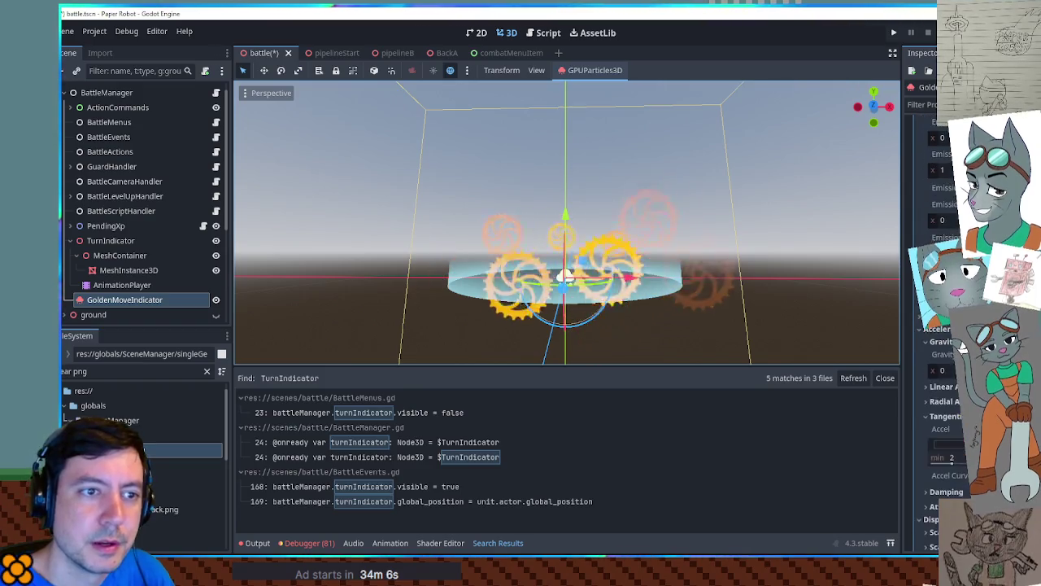
{"action": "key", "text": "KP_7"}
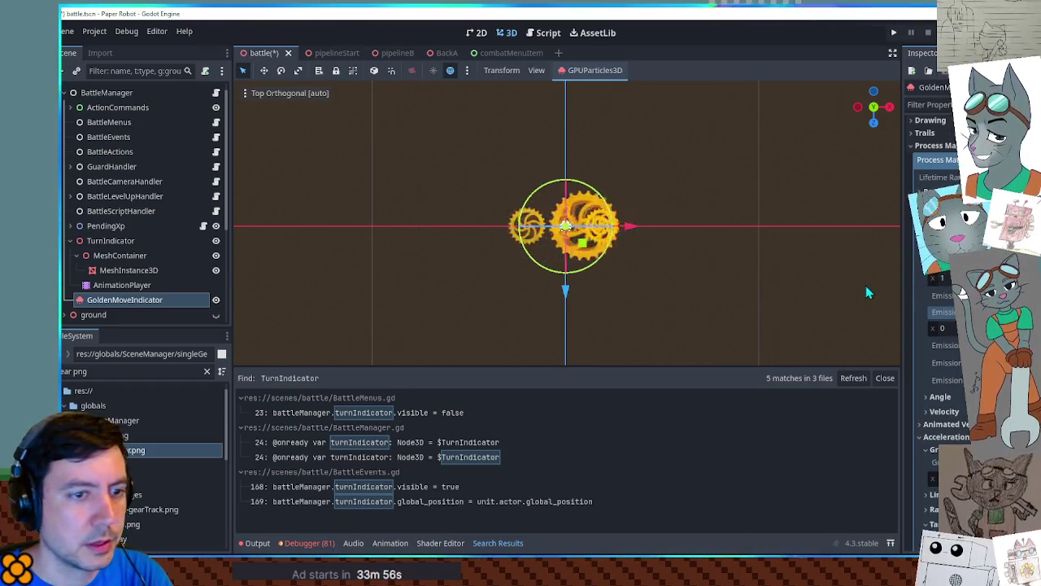
{"action": "mouse_move", "coordinate": [832, 266]}
{"action": "left_mouse_down"}
{"action": "mouse_move", "coordinate": [676, 106]}
{"action": "mouse_move", "coordinate": [769, 100]}
{"action": "left_mouse_up"}
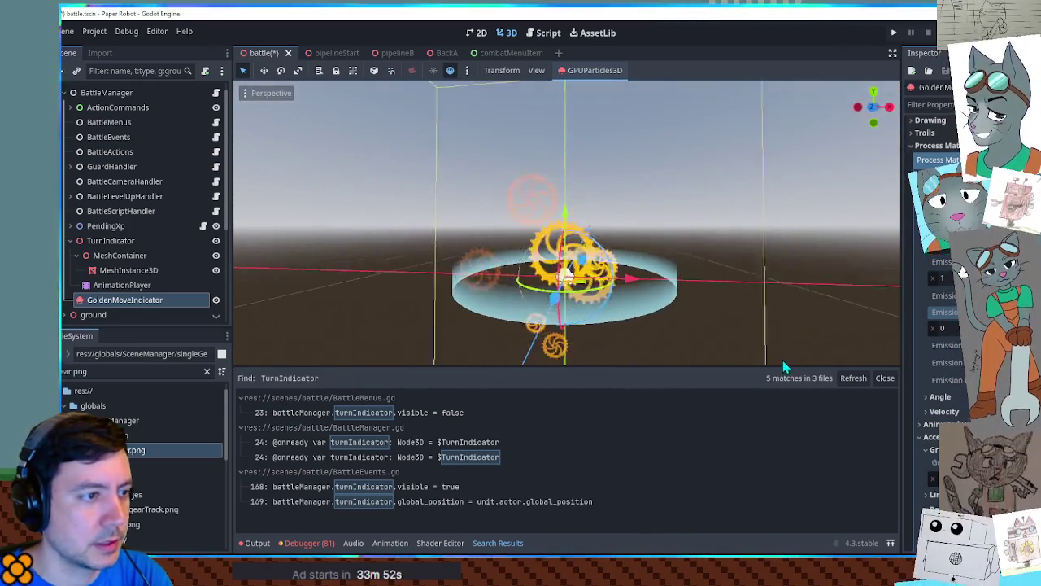
{"action": "scroll", "coordinate": [936, 244], "scroll_direction": "up", "scroll_amount": 5}
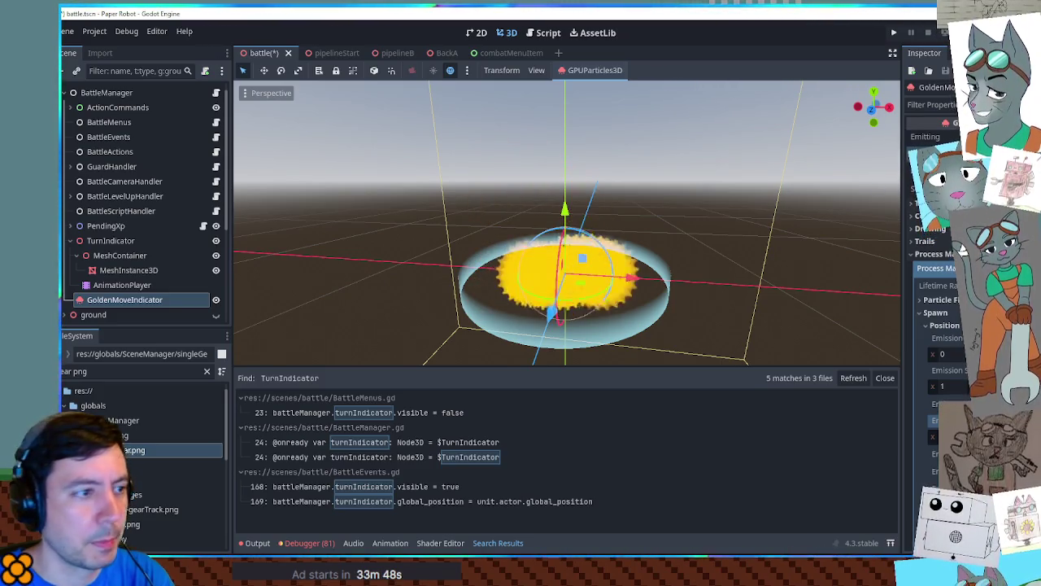
Orbit and zoom the viewport to inspect the gold particles flattened into a yellow band across the ring.
{"action": "mouse_move", "coordinate": [686, 220]}
{"action": "left_mouse_down"}
{"action": "mouse_move", "coordinate": [662, 349]}
{"action": "mouse_move", "coordinate": [669, 108]}
{"action": "mouse_move", "coordinate": [696, 284]}
{"action": "mouse_move", "coordinate": [714, 214]}
{"action": "left_mouse_up"}
{"action": "scroll", "coordinate": [928, 368], "scroll_direction": "down", "scroll_amount": 5}
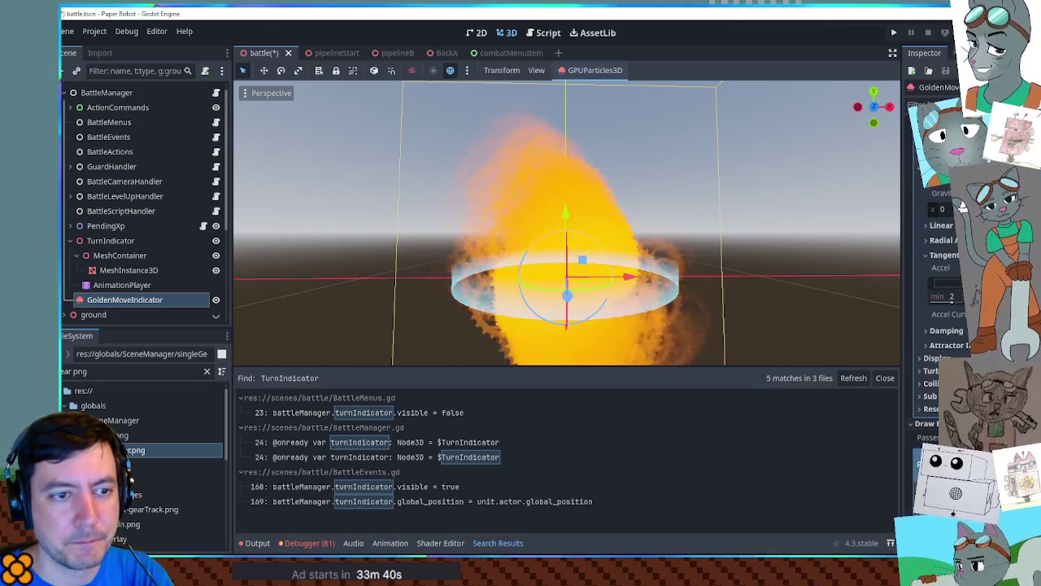
{"action": "mouse_move", "coordinate": [828, 277]}
{"action": "left_mouse_down"}
{"action": "mouse_move", "coordinate": [693, 239]}
{"action": "mouse_move", "coordinate": [643, 344]}
{"action": "mouse_move", "coordinate": [649, 128]}
{"action": "mouse_move", "coordinate": [648, 265]}
{"action": "mouse_move", "coordinate": [653, 187]}
{"action": "left_mouse_up"}
{"action": "scroll", "coordinate": [935, 244], "scroll_direction": "up", "scroll_amount": 3}
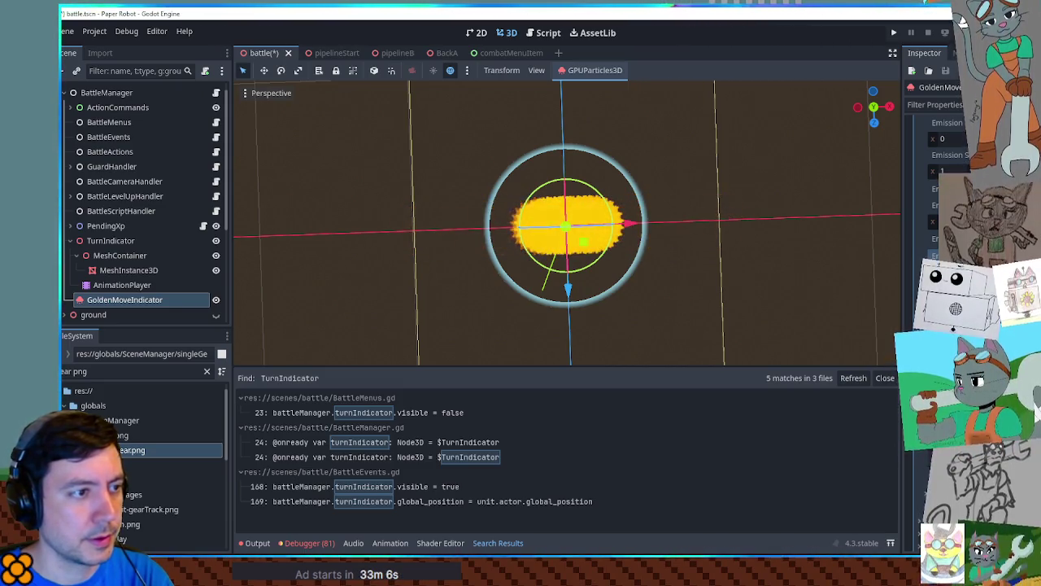
Inspect the particle disc from angled, side and top-down views, then reselect GoldenMoveIndicator in the Scene dock.
{"action": "left_click_drag", "start_coordinate": [722, 285], "coordinate": [687, 166]}
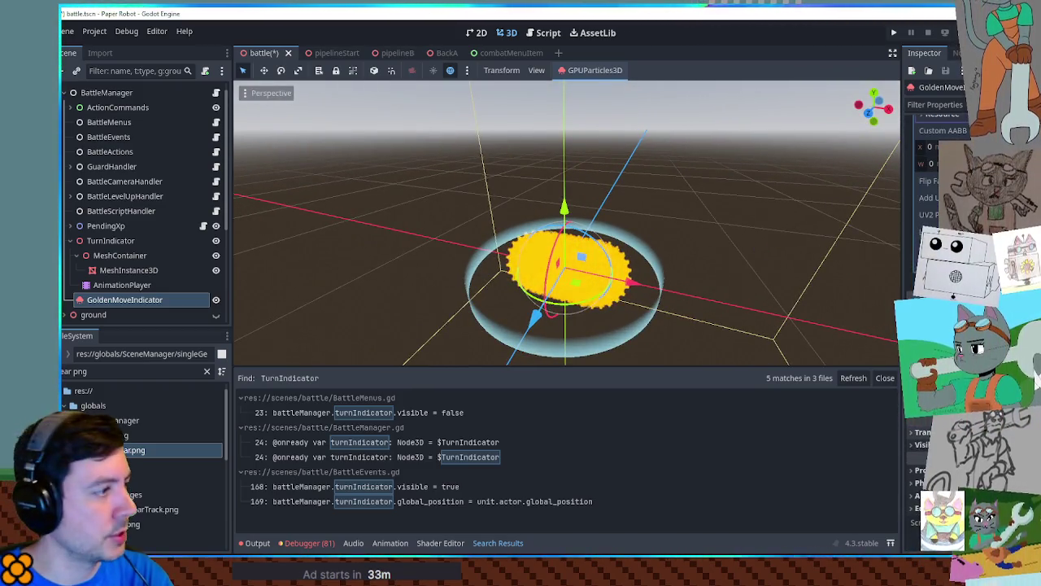
{"action": "mouse_move", "coordinate": [682, 214]}
{"action": "left_mouse_down"}
{"action": "mouse_move", "coordinate": [663, 355]}
{"action": "mouse_move", "coordinate": [700, 171]}
{"action": "mouse_move", "coordinate": [714, 239]}
{"action": "left_mouse_up"}
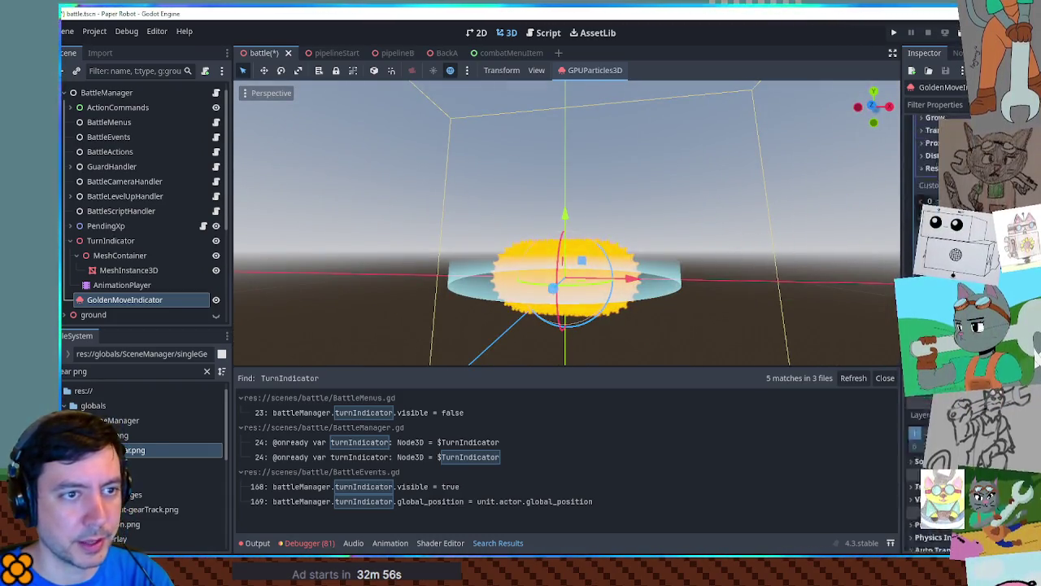
{"action": "left_click_drag", "start_coordinate": [727, 249], "coordinate": [729, 286]}
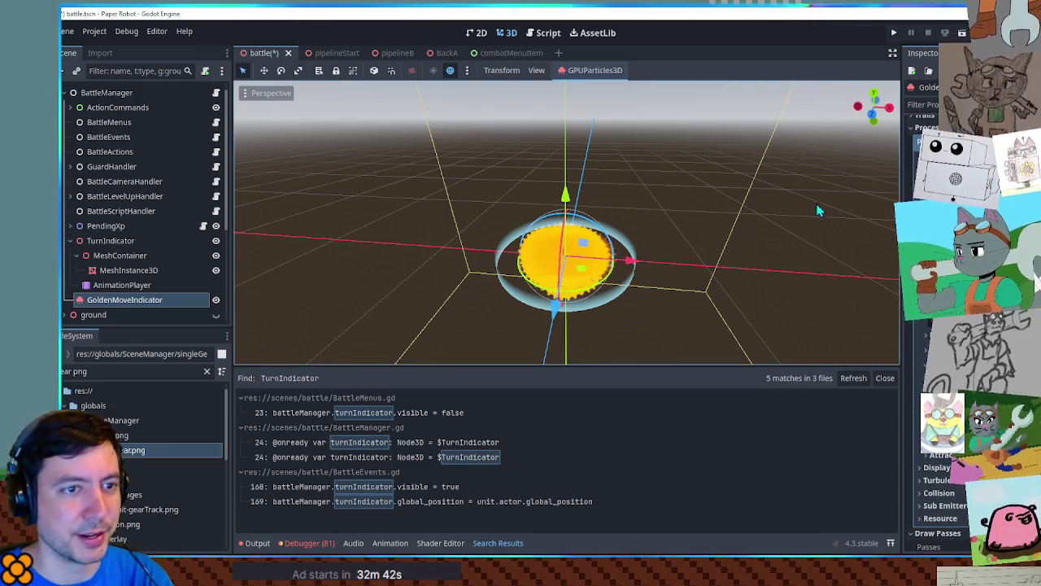
{"action": "mouse_move", "coordinate": [739, 186]}
{"action": "left_mouse_down"}
{"action": "mouse_move", "coordinate": [739, 325]}
{"action": "mouse_move", "coordinate": [700, 263]}
{"action": "left_mouse_up"}
{"action": "left_click", "coordinate": [700, 263]}
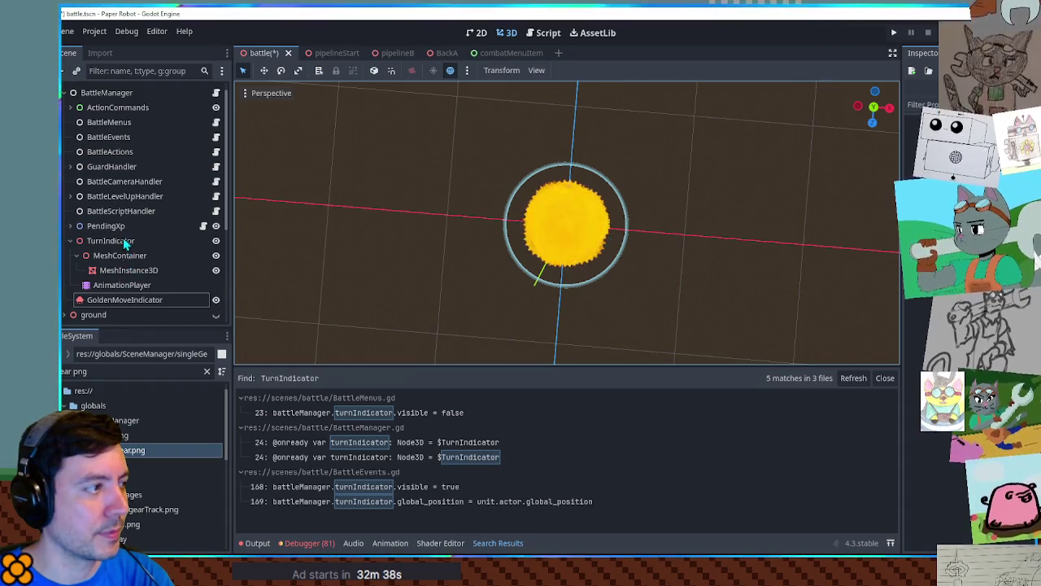
{"action": "left_click", "coordinate": [125, 299]}
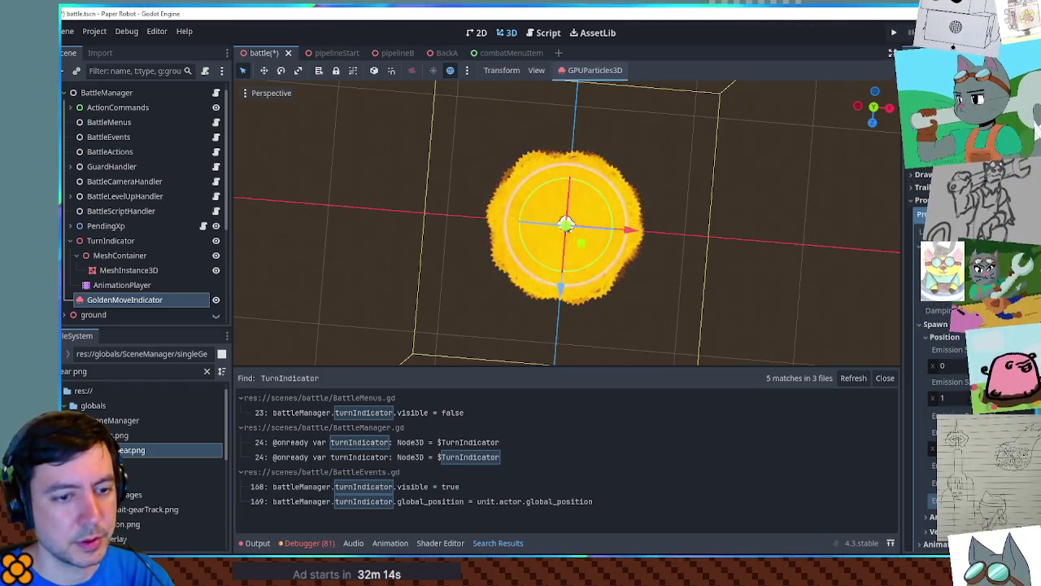
Expand the process material's Display > Scale settings to shrink the gears, checking the ring from several angles.
{"action": "mouse_move", "coordinate": [692, 263]}
{"action": "left_mouse_down"}
{"action": "mouse_move", "coordinate": [691, 133]}
{"action": "mouse_move", "coordinate": [696, 165]}
{"action": "left_mouse_up"}
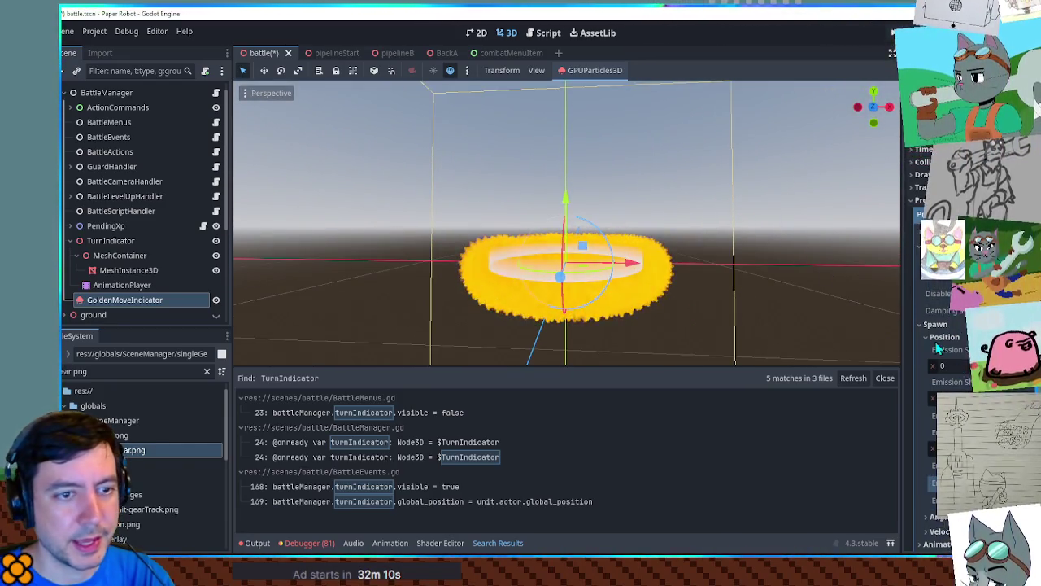
{"action": "scroll", "coordinate": [936, 342], "scroll_direction": "down", "scroll_amount": 5}
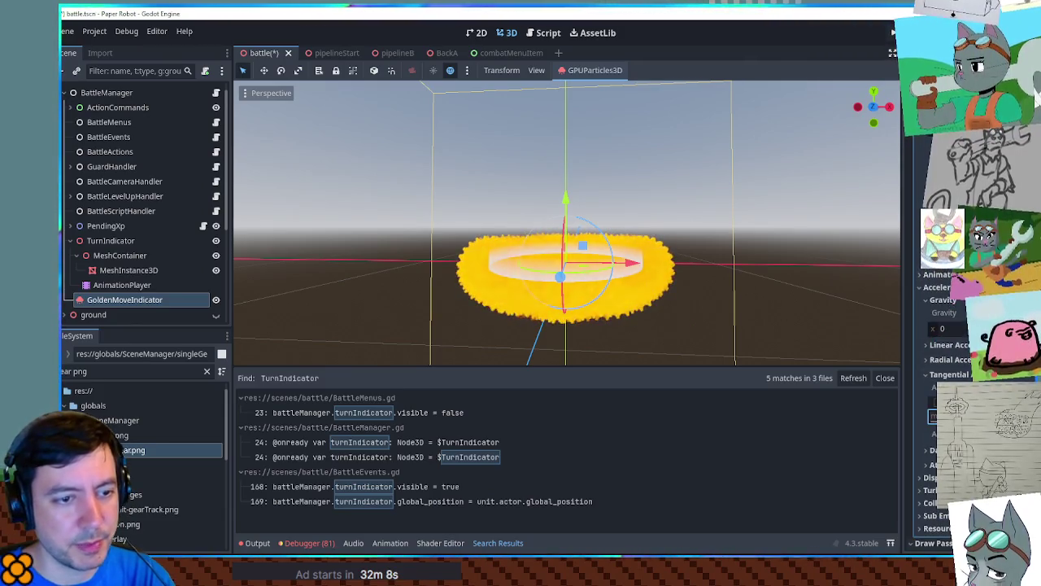
{"action": "mouse_move", "coordinate": [725, 225]}
{"action": "left_mouse_down"}
{"action": "mouse_move", "coordinate": [718, 279]}
{"action": "mouse_move", "coordinate": [721, 103]}
{"action": "left_mouse_up"}
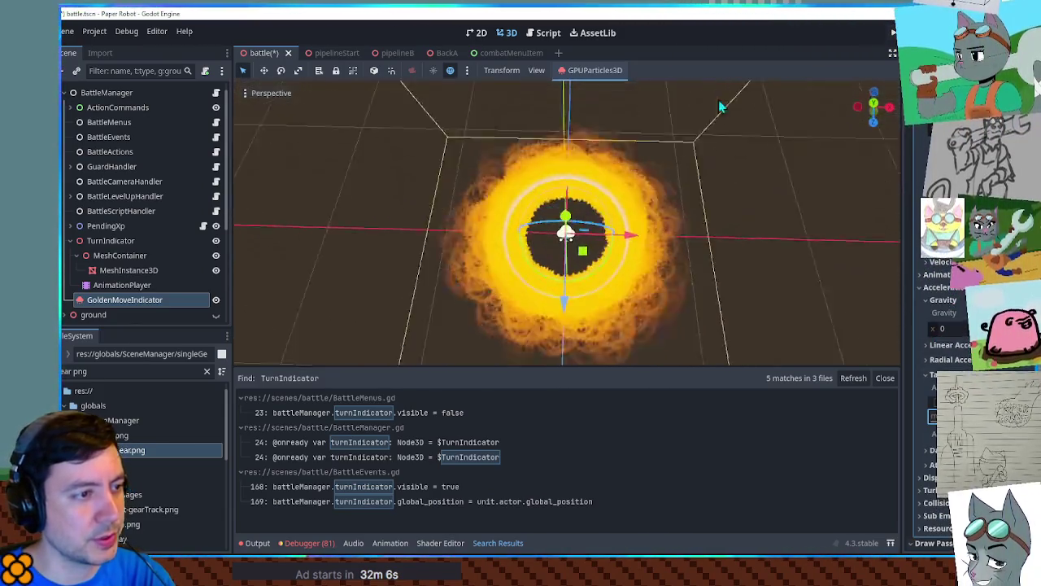
{"action": "mouse_move", "coordinate": [721, 355]}
{"action": "left_mouse_down"}
{"action": "mouse_move", "coordinate": [716, 207]}
{"action": "mouse_move", "coordinate": [709, 353]}
{"action": "mouse_move", "coordinate": [712, 83]}
{"action": "left_mouse_up"}
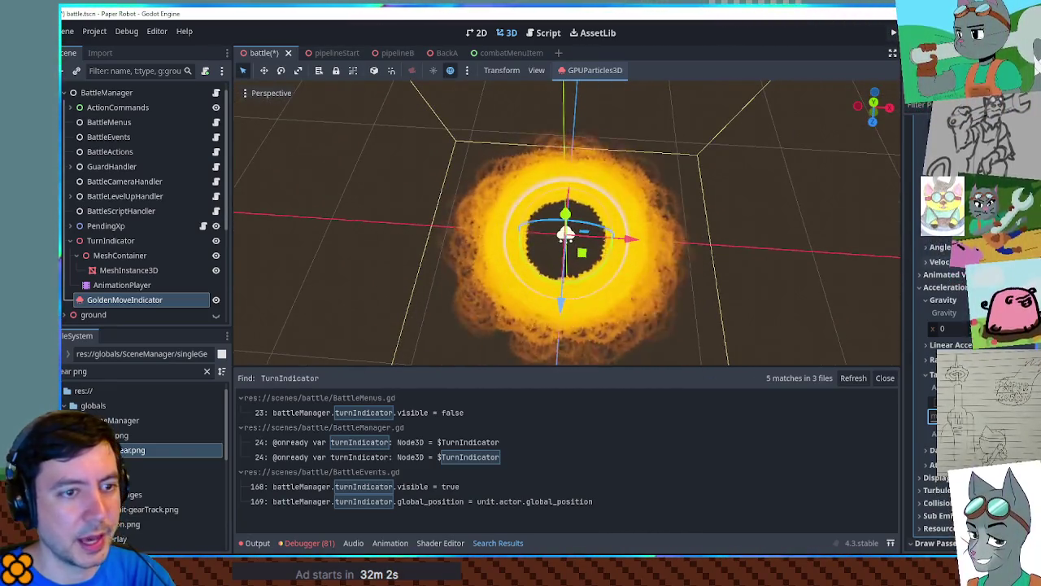
{"action": "left_click", "coordinate": [944, 288]}
{"action": "left_click", "coordinate": [937, 300]}
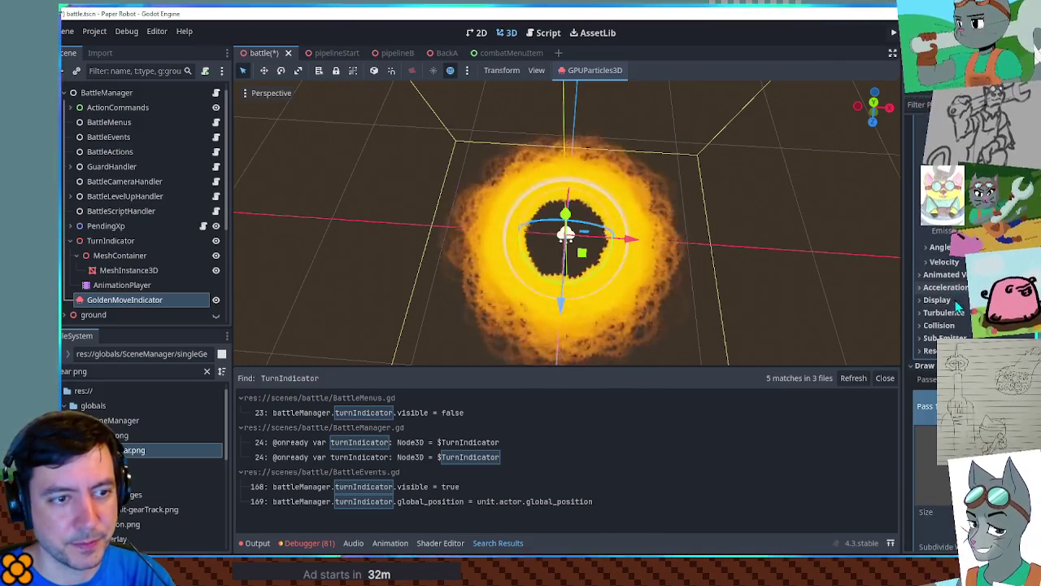
{"action": "left_click", "coordinate": [940, 313]}
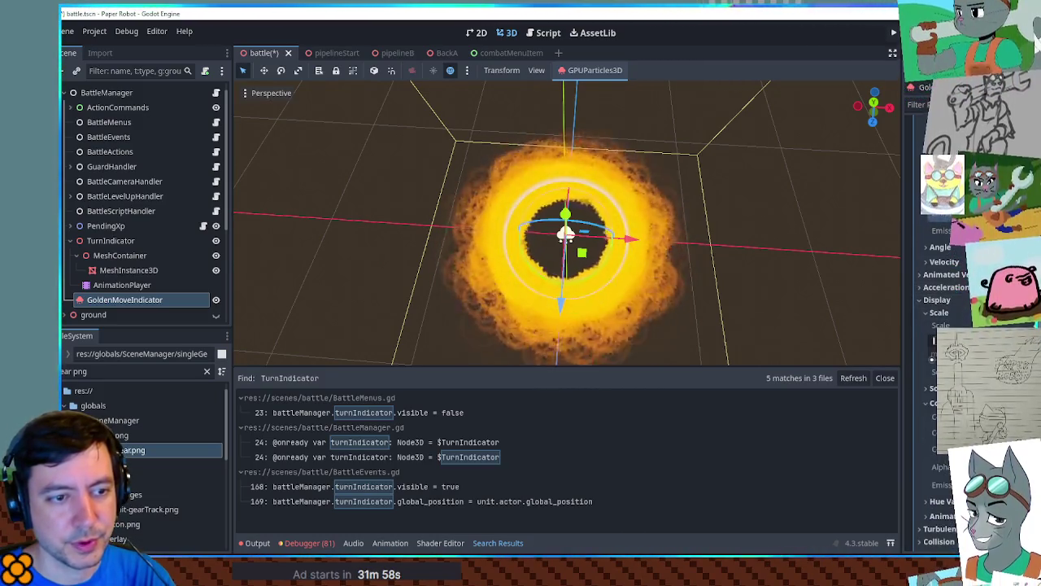
{"action": "mouse_move", "coordinate": [698, 248]}
{"action": "left_mouse_down"}
{"action": "mouse_move", "coordinate": [687, 82]}
{"action": "mouse_move", "coordinate": [702, 112]}
{"action": "left_mouse_up"}
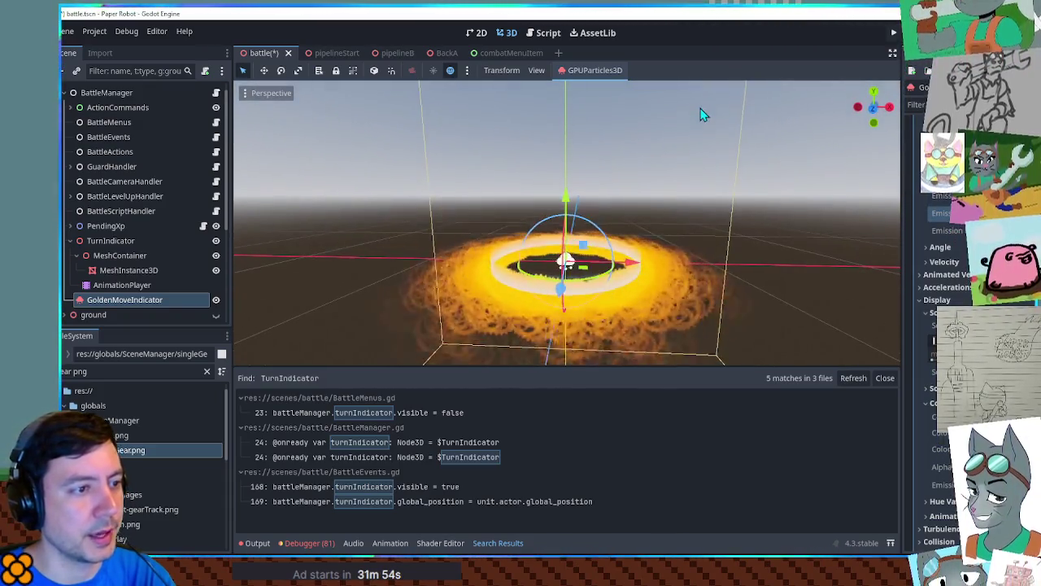
{"action": "scroll", "coordinate": [944, 325], "scroll_direction": "up", "scroll_amount": 8}
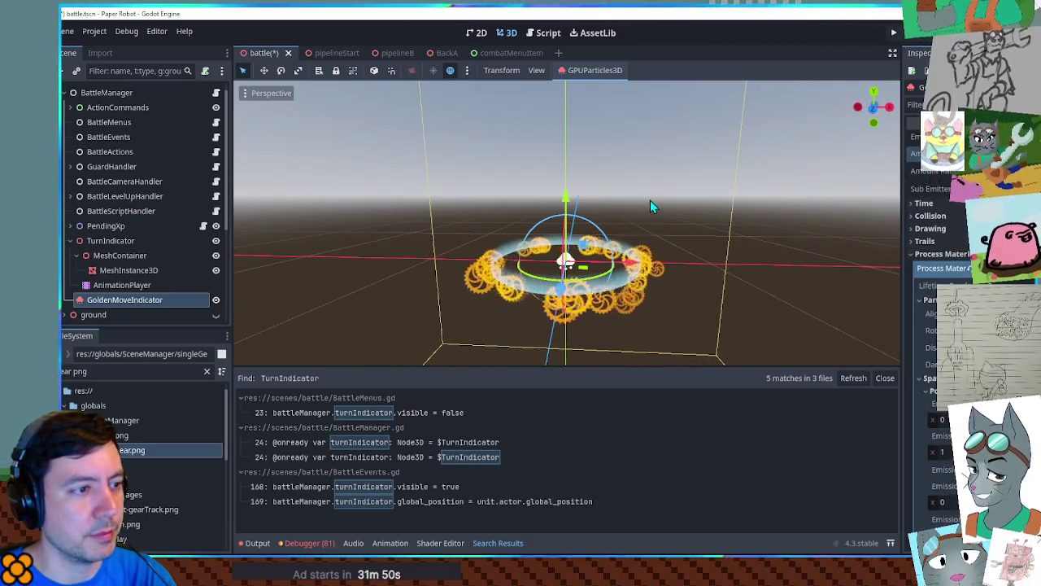
Expand the Accelerations section to reveal the gear particles' Radial Accel value.
{"action": "left_click_drag", "start_coordinate": [735, 239], "coordinate": [724, 89]}
{"action": "scroll", "coordinate": [944, 326], "scroll_direction": "down", "scroll_amount": 5}
{"action": "scroll", "coordinate": [944, 325], "scroll_direction": "down", "scroll_amount": 4}
{"action": "left_click", "coordinate": [936, 287]}
{"action": "scroll", "coordinate": [944, 325], "scroll_direction": "down", "scroll_amount": 5}
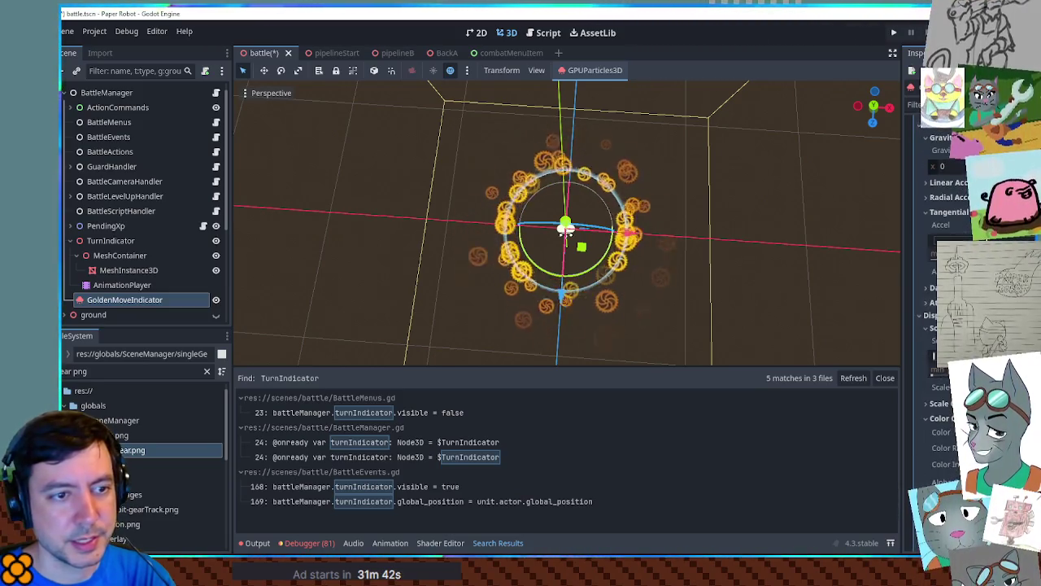
{"action": "left_click", "coordinate": [932, 315]}
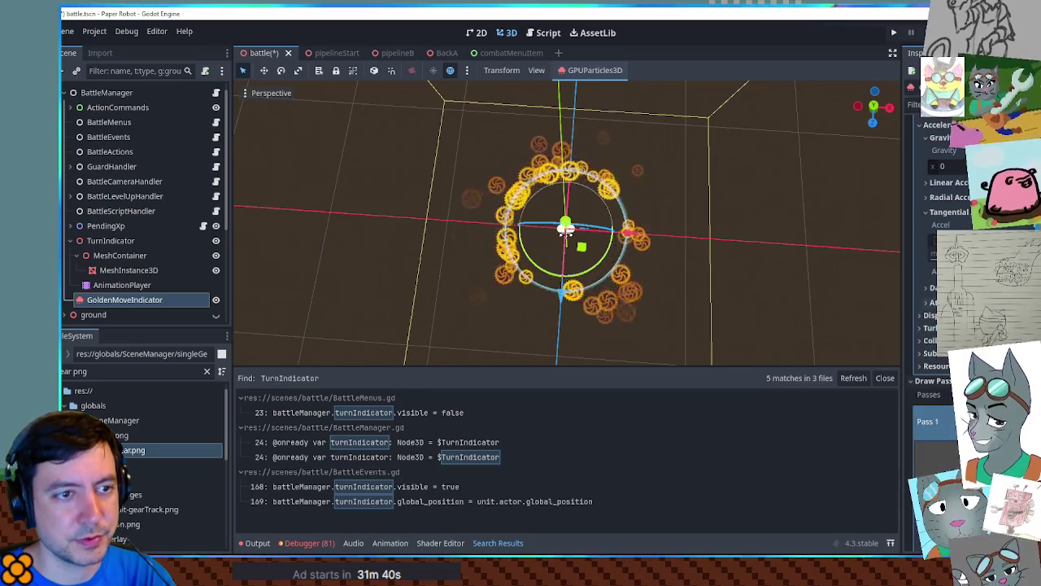
{"action": "left_click", "coordinate": [928, 196]}
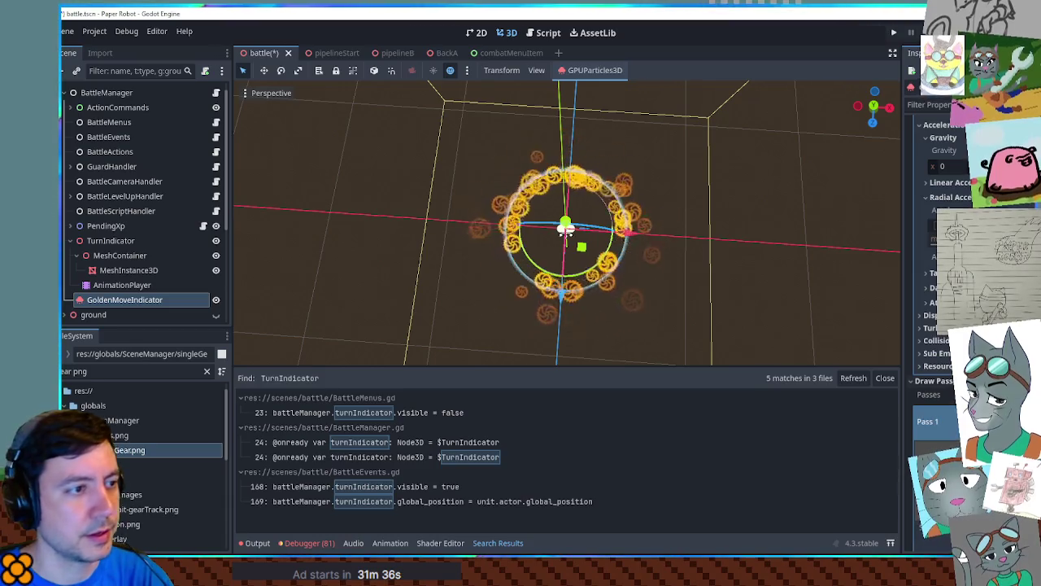
Pick a new Display colour for the gear particles, orbiting around the ring to inspect it.
{"action": "mouse_move", "coordinate": [698, 338]}
{"action": "left_mouse_down"}
{"action": "mouse_move", "coordinate": [693, 188]}
{"action": "mouse_move", "coordinate": [673, 298]}
{"action": "mouse_move", "coordinate": [677, 313]}
{"action": "mouse_move", "coordinate": [674, 133]}
{"action": "mouse_move", "coordinate": [683, 216]}
{"action": "mouse_move", "coordinate": [675, 330]}
{"action": "mouse_move", "coordinate": [753, 266]}
{"action": "left_mouse_up"}
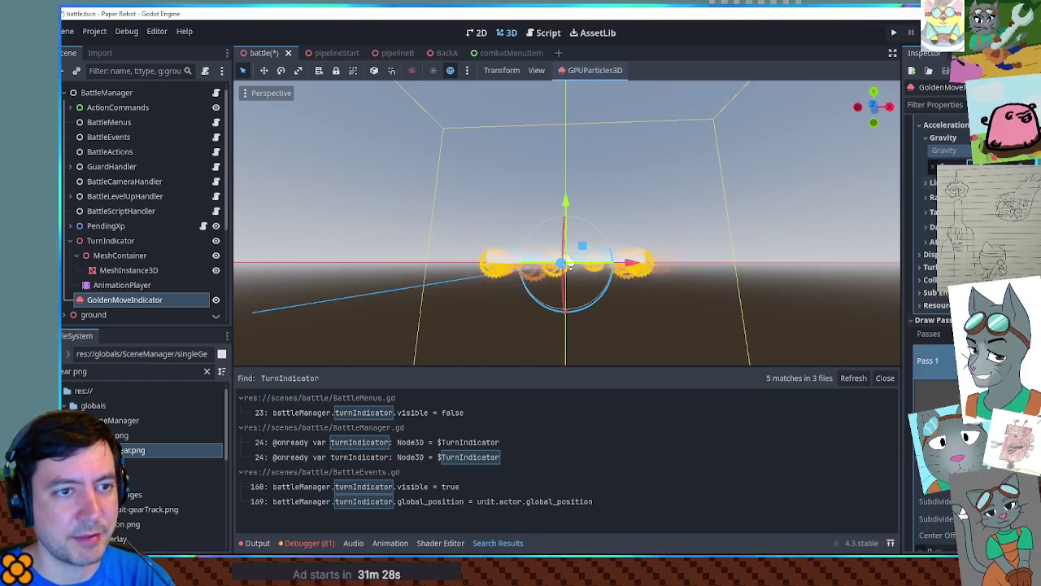
{"action": "mouse_move", "coordinate": [663, 199]}
{"action": "left_mouse_down"}
{"action": "mouse_move", "coordinate": [688, 328]}
{"action": "mouse_move", "coordinate": [689, 318]}
{"action": "left_mouse_up"}
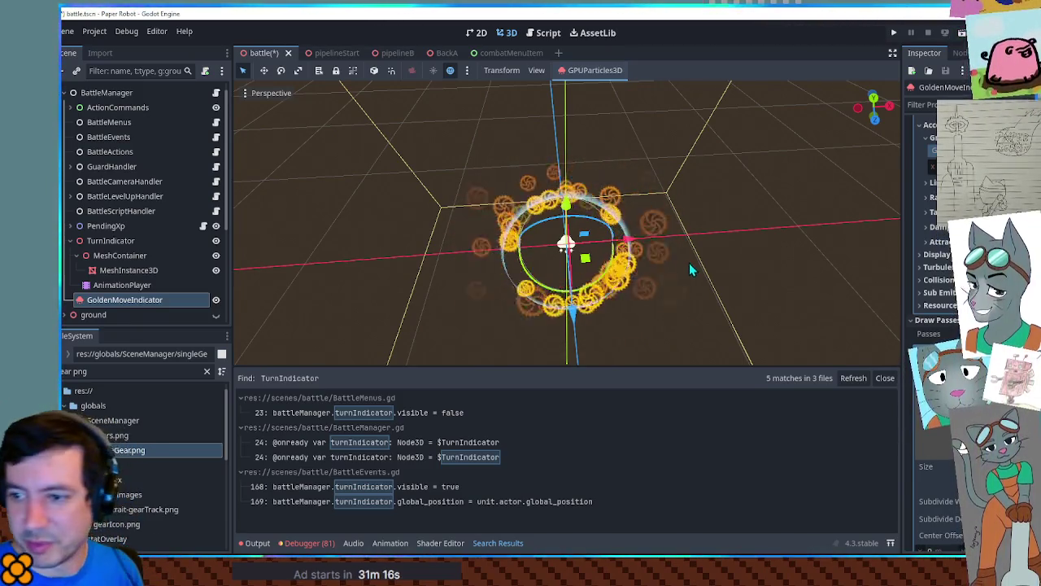
{"action": "mouse_move", "coordinate": [775, 200]}
{"action": "left_mouse_down"}
{"action": "mouse_move", "coordinate": [728, 169]}
{"action": "mouse_move", "coordinate": [777, 276]}
{"action": "mouse_move", "coordinate": [752, 187]}
{"action": "left_mouse_up"}
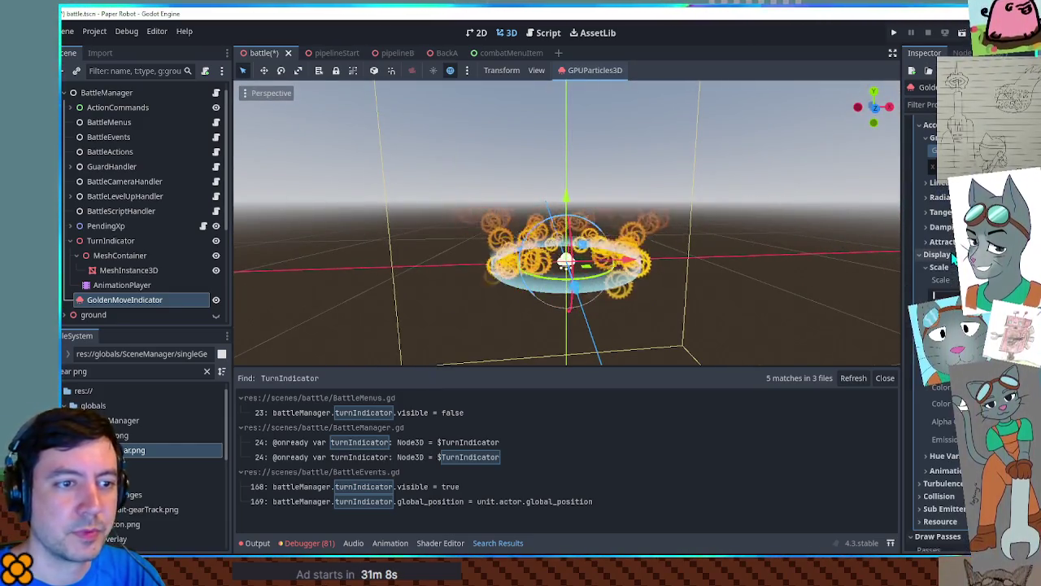
{"action": "left_click", "coordinate": [963, 399]}
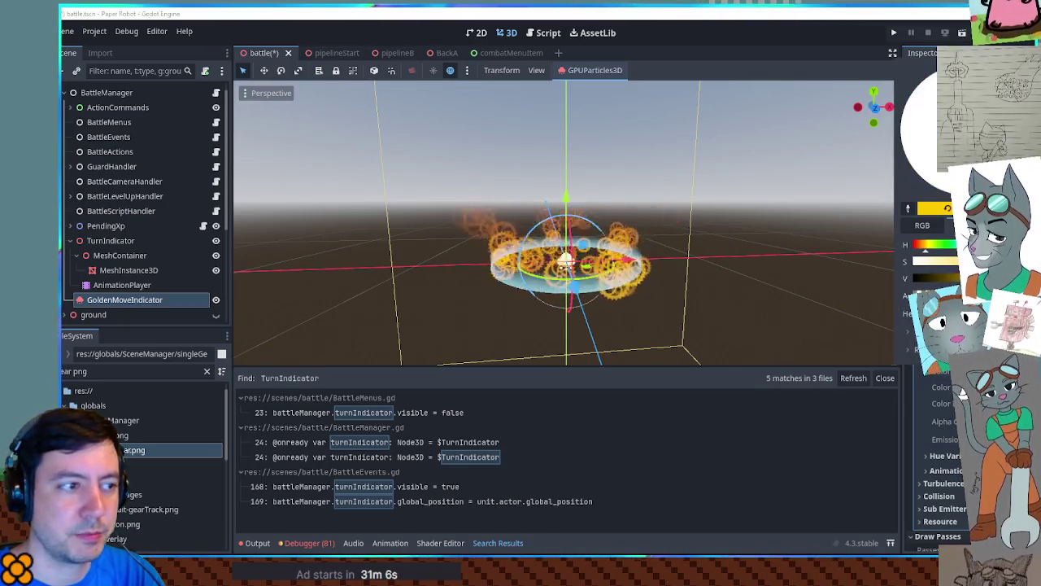
{"action": "mouse_move", "coordinate": [733, 309]}
{"action": "left_mouse_down"}
{"action": "mouse_move", "coordinate": [723, 320]}
{"action": "mouse_move", "coordinate": [658, 104]}
{"action": "mouse_move", "coordinate": [735, 325]}
{"action": "mouse_move", "coordinate": [749, 318]}
{"action": "mouse_move", "coordinate": [773, 349]}
{"action": "mouse_move", "coordinate": [775, 124]}
{"action": "left_mouse_up"}
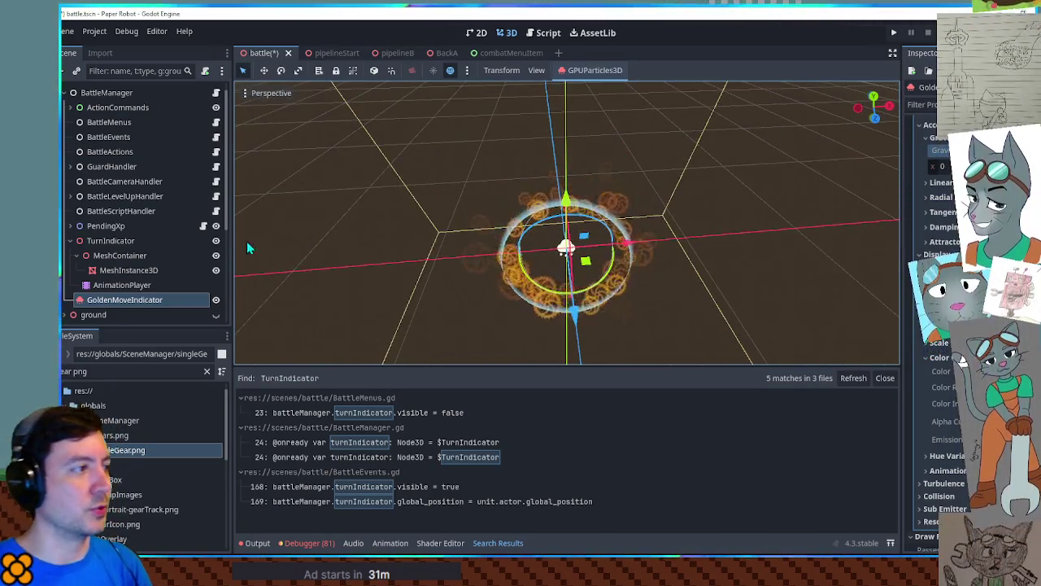
{"action": "scroll", "coordinate": [268, 301], "scroll_direction": "up", "scroll_amount": 2}
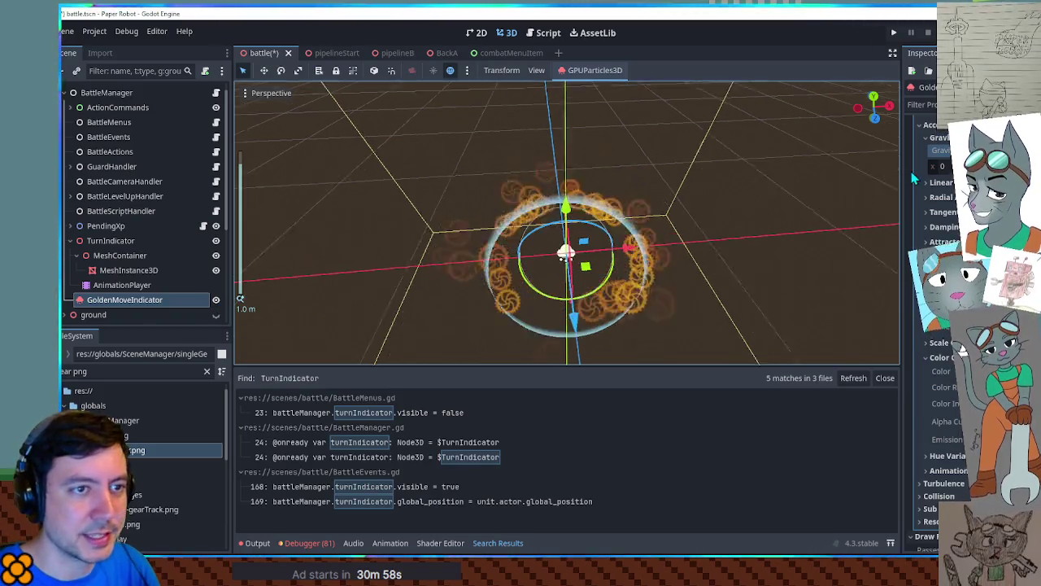
{"action": "scroll", "coordinate": [925, 179], "scroll_direction": "up", "scroll_amount": 10}
{"action": "scroll", "coordinate": [925, 179], "scroll_direction": "up", "scroll_amount": 3}
Move the gear emitter along the X axis, recentre the view on it, and save the battle scene.
{"action": "key", "text": "ctrl+s"}
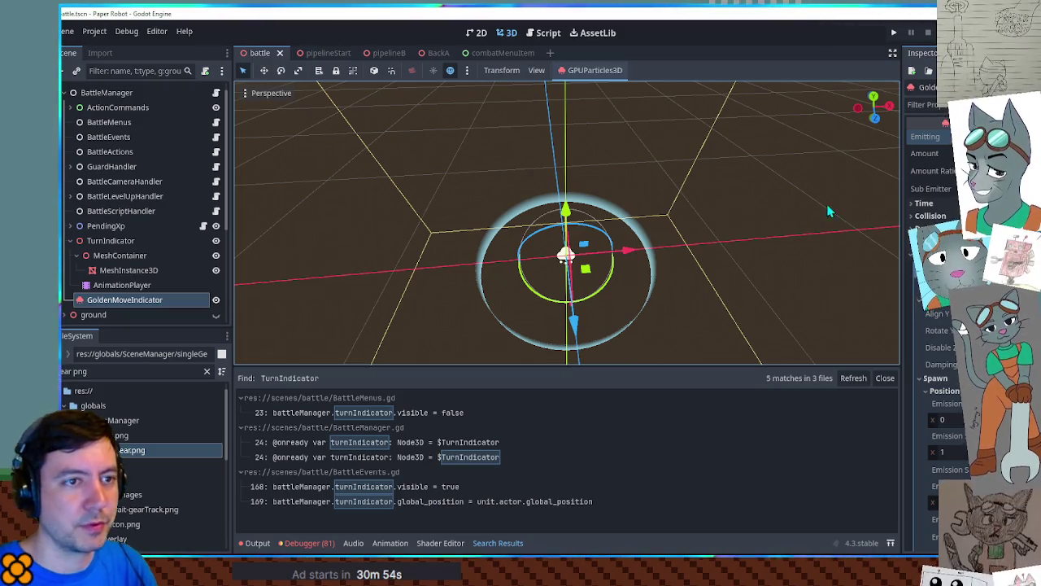
{"action": "mouse_move", "coordinate": [628, 250]}
{"action": "left_mouse_down"}
{"action": "mouse_move", "coordinate": [895, 240]}
{"action": "mouse_move", "coordinate": [325, 256]}
{"action": "mouse_move", "coordinate": [893, 257]}
{"action": "mouse_move", "coordinate": [360, 260]}
{"action": "mouse_move", "coordinate": [788, 243]}
{"action": "mouse_move", "coordinate": [455, 259]}
{"action": "mouse_move", "coordinate": [478, 266]}
{"action": "mouse_move", "coordinate": [403, 273]}
{"action": "left_mouse_up"}
{"action": "key", "text": "f"}
{"action": "key", "text": "ctrl+s"}
{"action": "mouse_move", "coordinate": [754, 270]}
{"action": "left_mouse_down"}
{"action": "mouse_move", "coordinate": [748, 204]}
{"action": "mouse_move", "coordinate": [742, 240]}
{"action": "left_mouse_up"}
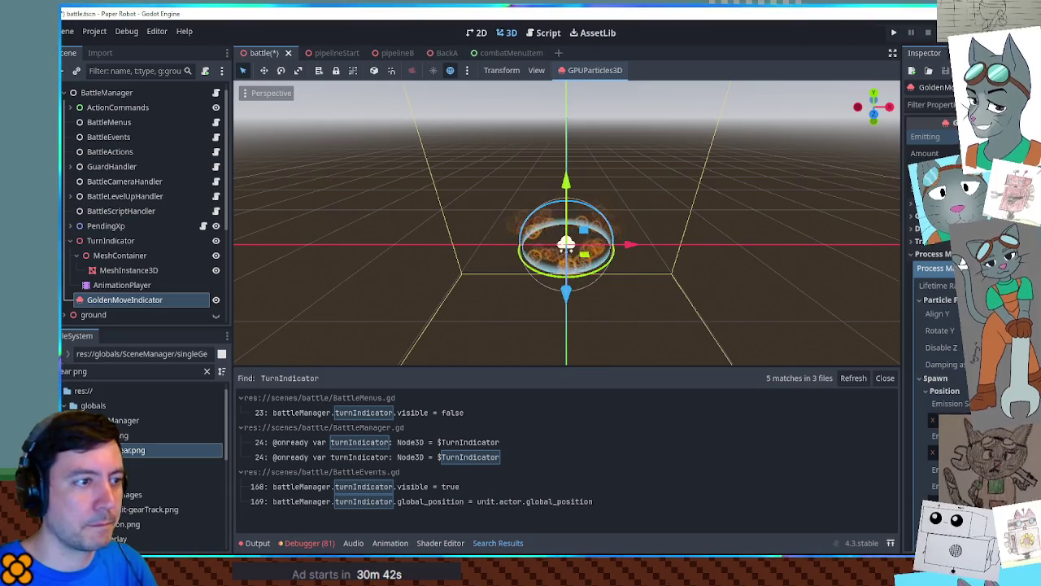
{"action": "key", "text": "ctrl+s"}
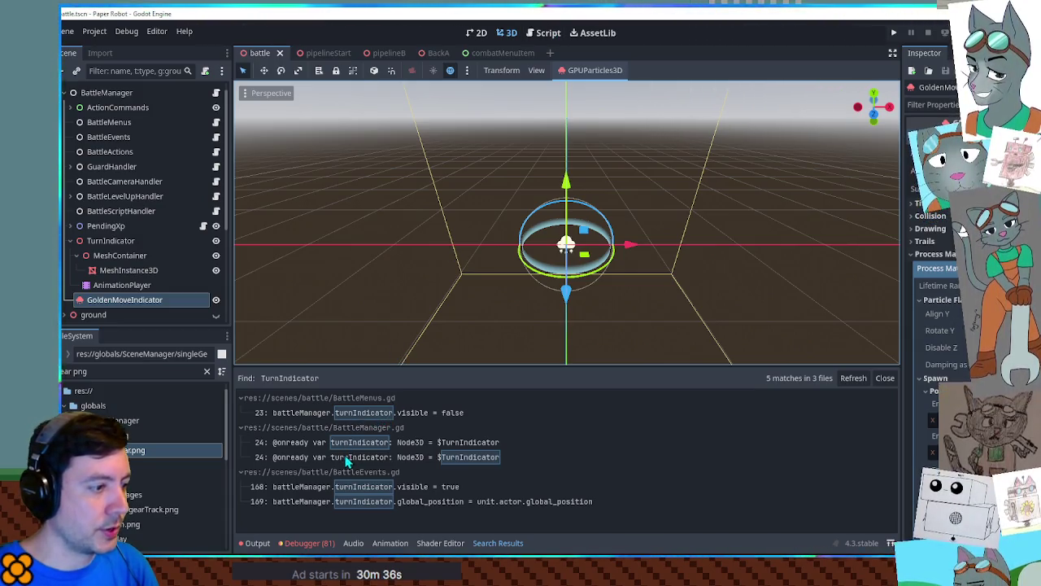
{"action": "left_click", "coordinate": [371, 443]}
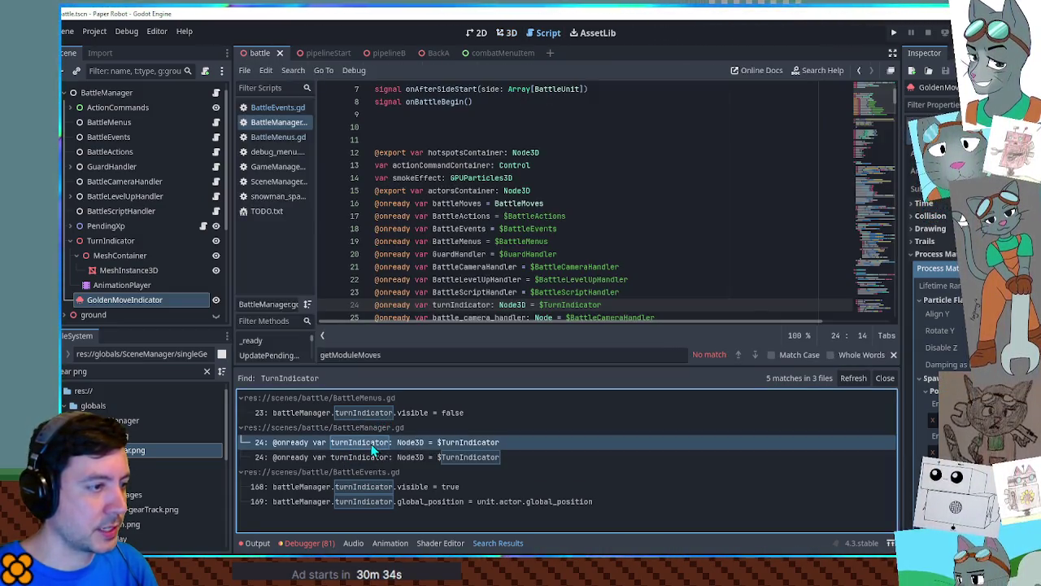
{"action": "left_click", "coordinate": [621, 190]}
{"action": "key", "text": "Return"}
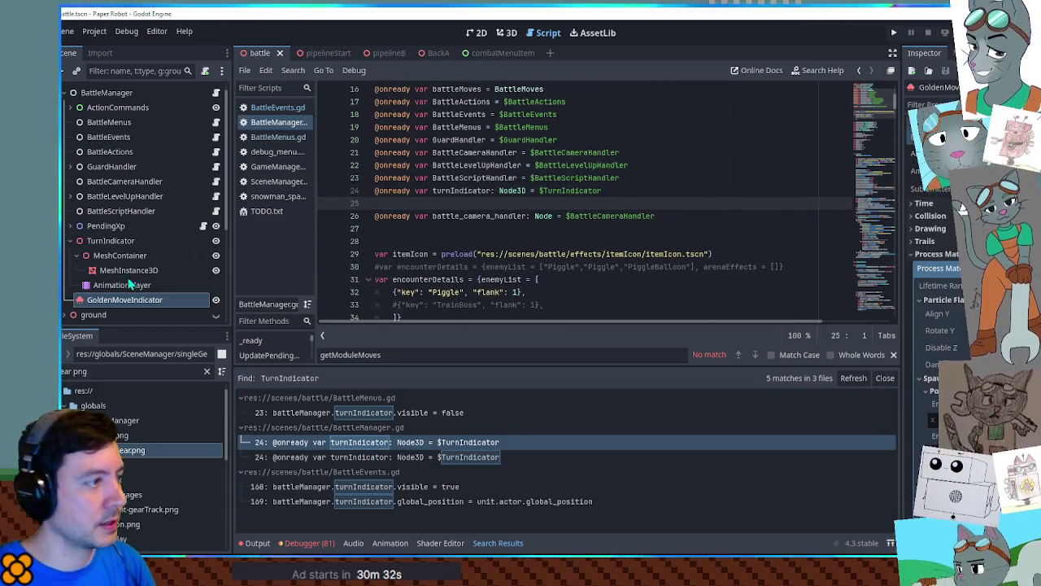
{"action": "left_click_drag", "start_coordinate": [396, 209], "coordinate": [396, 211]}
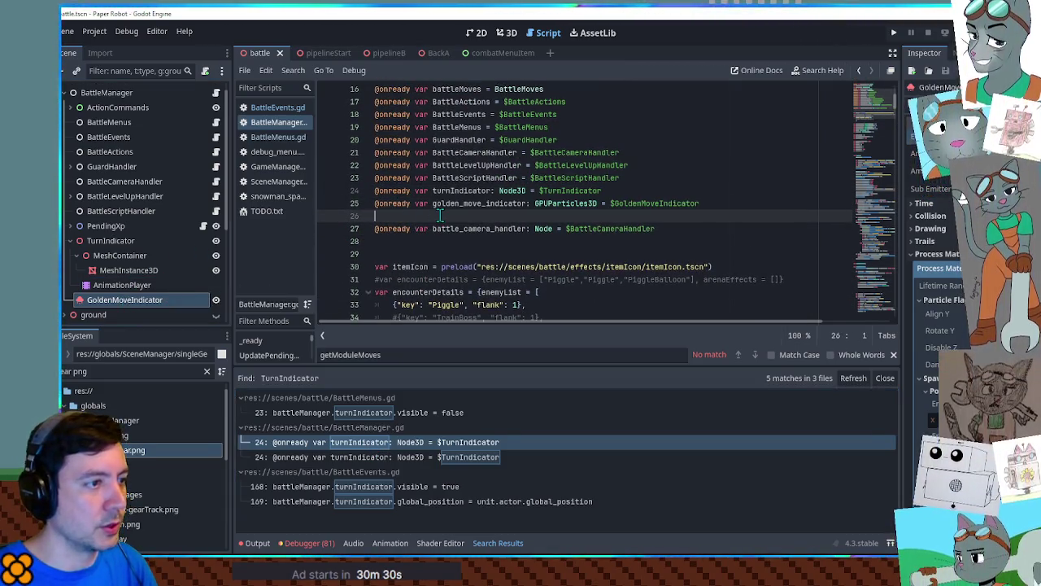
{"action": "key", "text": "Delete"}
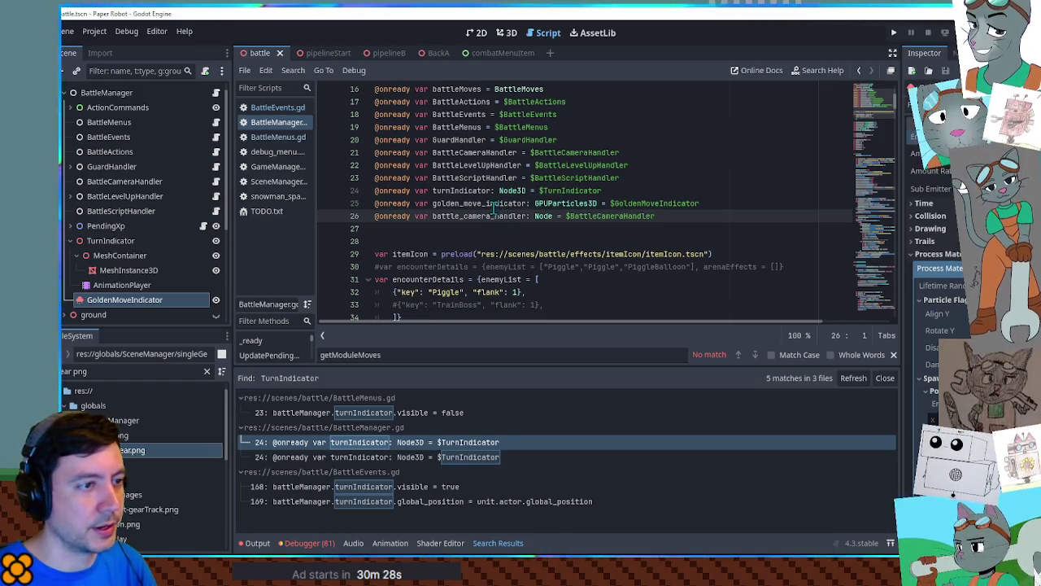
{"action": "left_click", "coordinate": [464, 204]}
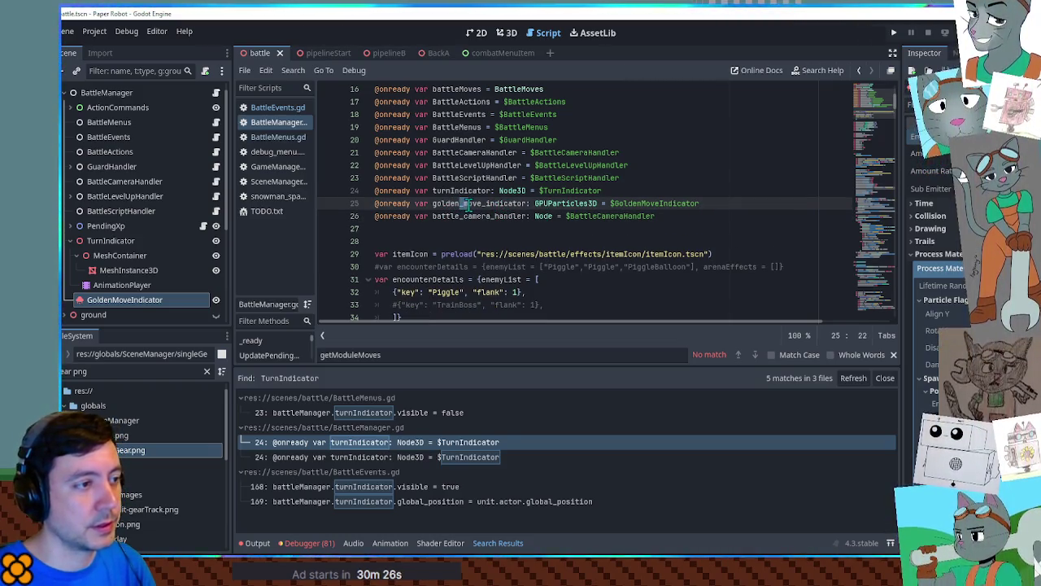